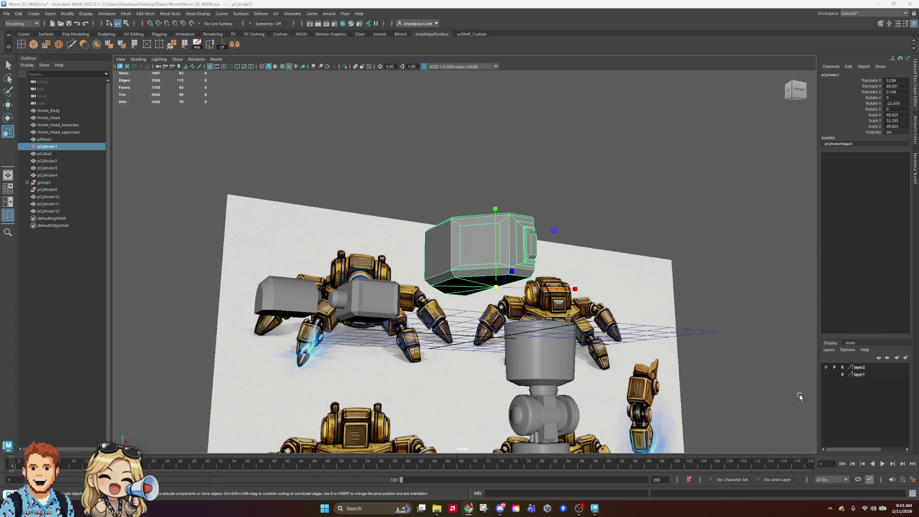
# Select the head box and pick one of its front faces from an angled view
pyautogui.click(690, 259)
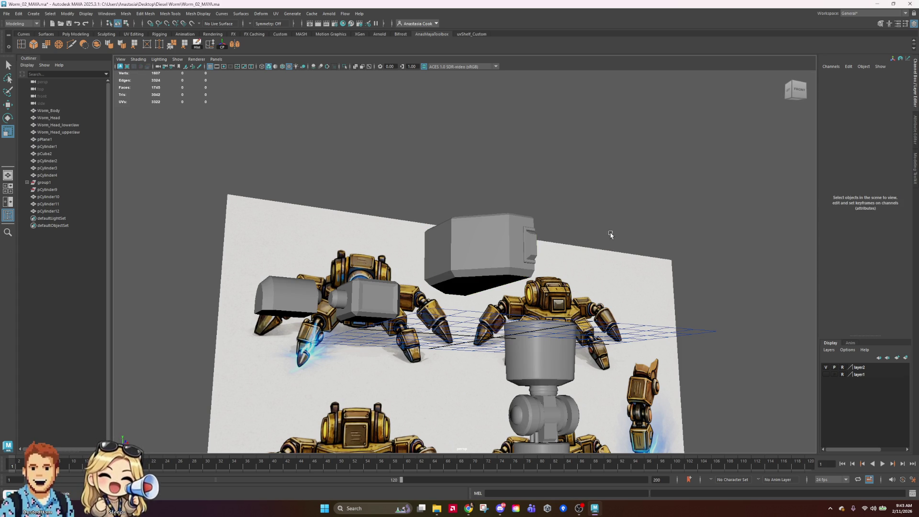
pyautogui.keyDown('alt'); pyautogui.moveTo(569, 259); pyautogui.dragTo(547, 277); pyautogui.keyUp('alt')
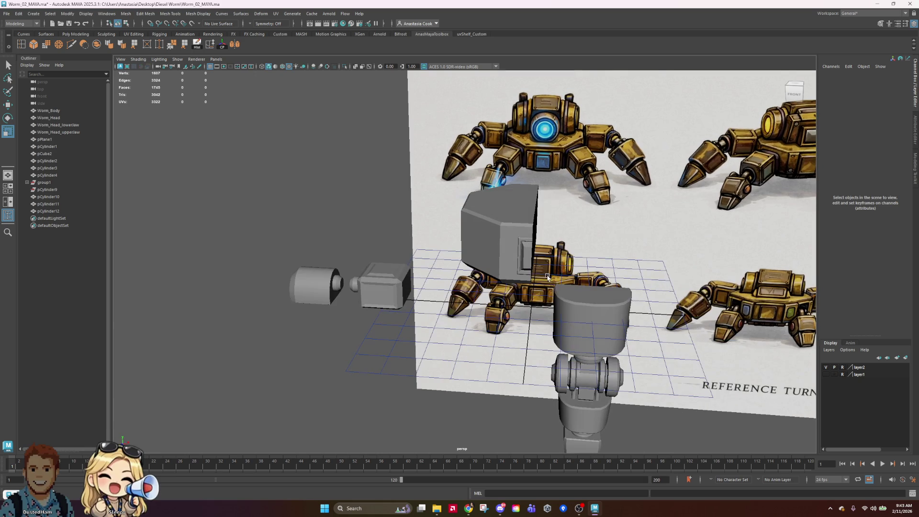
pyautogui.click(508, 250)
pyautogui.moveTo(483, 232)
pyautogui.keyDown('alt'); pyautogui.mouseDown()
pyautogui.moveTo(574, 230)
pyautogui.moveTo(543, 235)
pyautogui.mouseUp(); pyautogui.keyUp('alt')
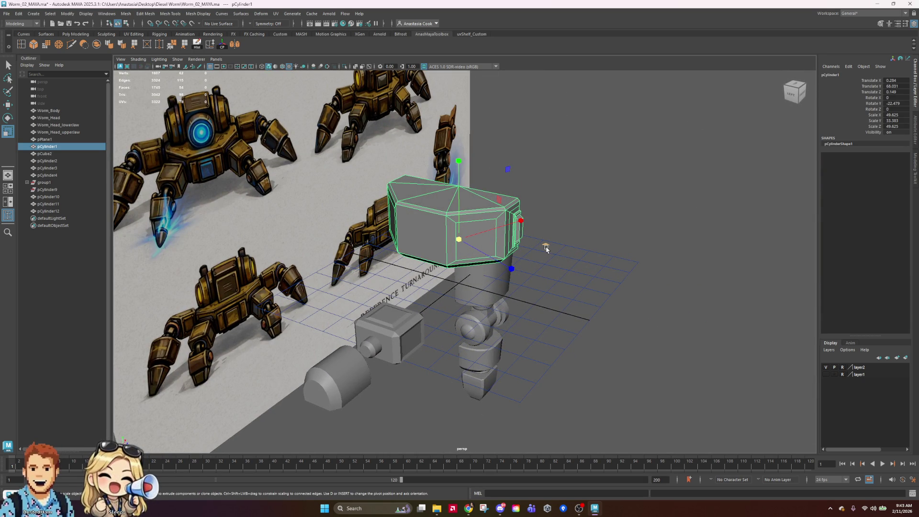
pyautogui.moveTo(481, 232); pyautogui.dragTo(493, 250, button='right')
pyautogui.click(486, 239)
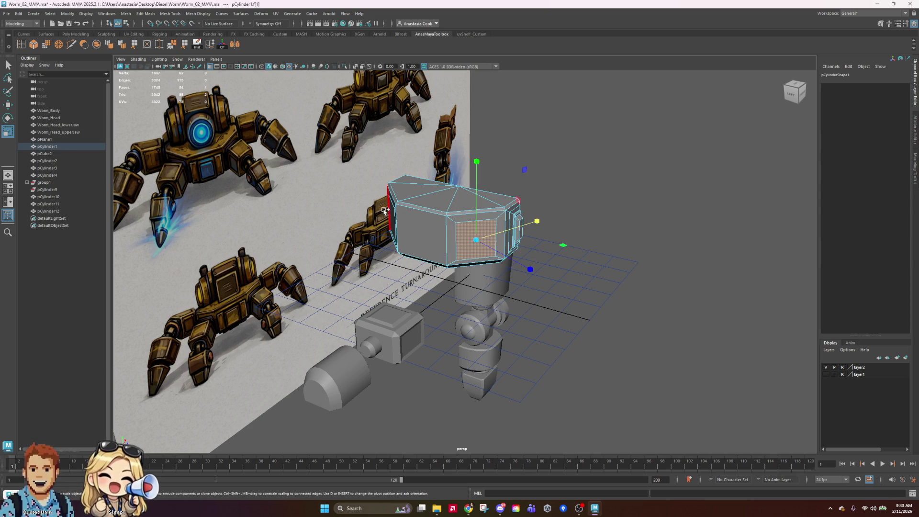
# Clear the face selection and reselect the whole head, with the reference image plane in view
pyautogui.moveTo(582, 316)
pyautogui.keyDown('alt'); pyautogui.mouseDown()
pyautogui.moveTo(530, 353)
pyautogui.moveTo(512, 344)
pyautogui.mouseUp(); pyautogui.keyUp('alt')
pyautogui.click(749, 212)
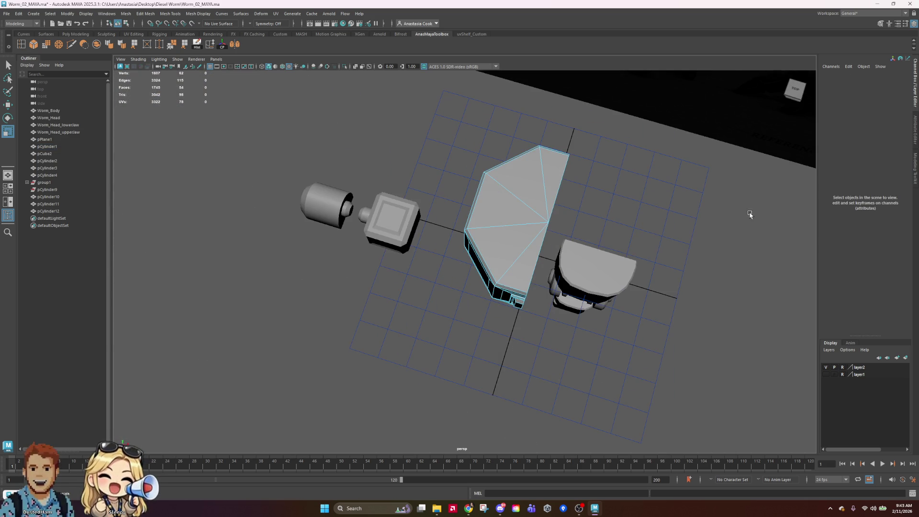
pyautogui.moveTo(512, 222); pyautogui.dragTo(567, 188, button='right')
pyautogui.keyDown('alt'); pyautogui.moveTo(669, 252); pyautogui.dragTo(554, 245); pyautogui.keyUp('alt')
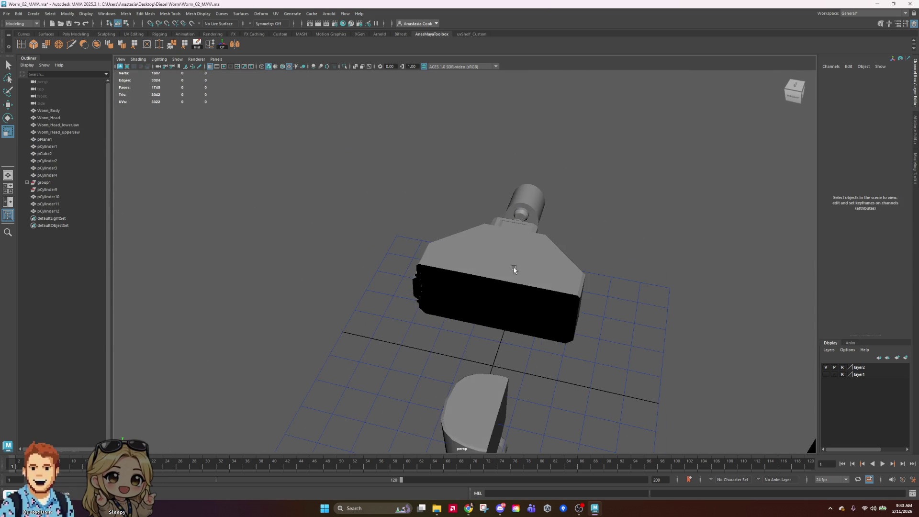
pyautogui.click(550, 249)
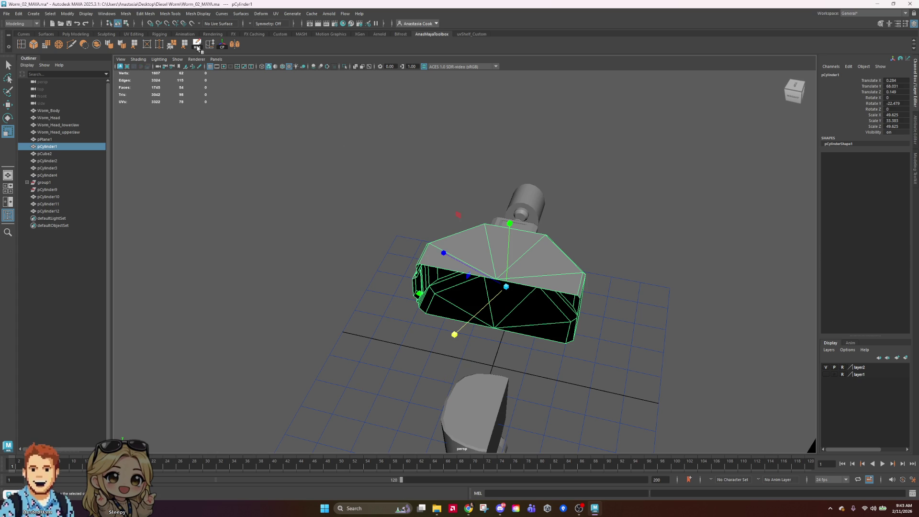
pyautogui.keyDown('alt'); pyautogui.moveTo(297, 249); pyautogui.dragTo(365, 325); pyautogui.keyUp('alt')
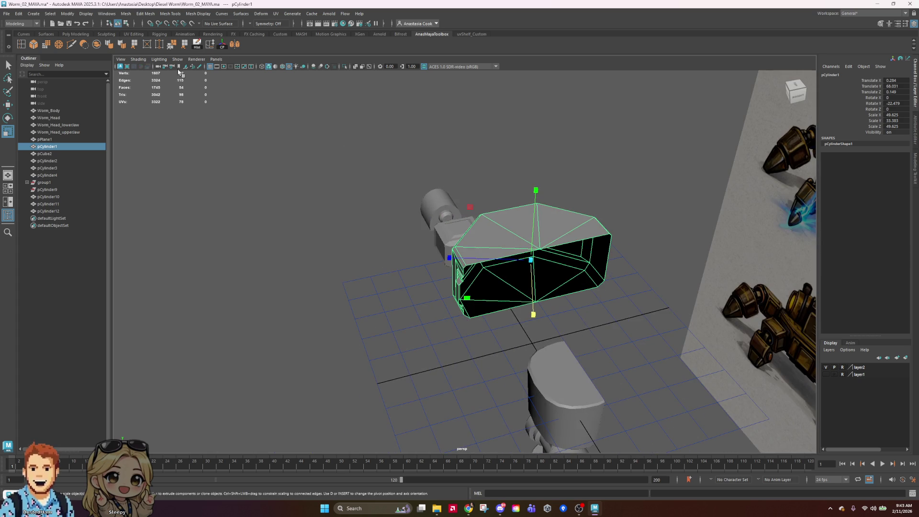
# Browse the Modify and Windows menus without applying any command
pyautogui.click(67, 13)
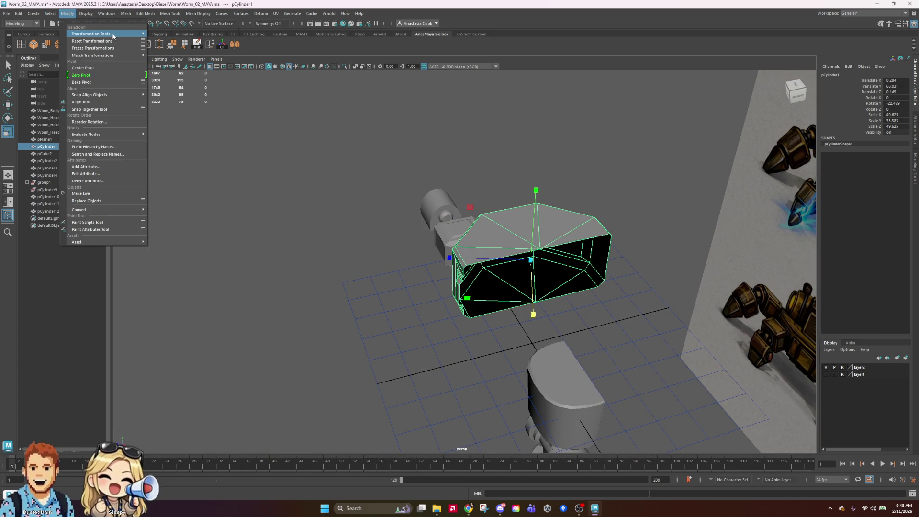
pyautogui.moveTo(115, 37)
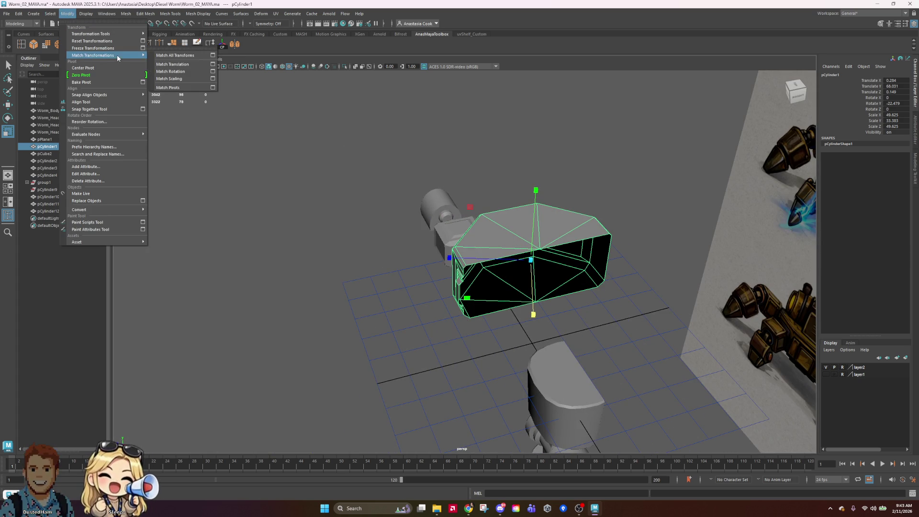
pyautogui.click(365, 314)
pyautogui.click(365, 314)
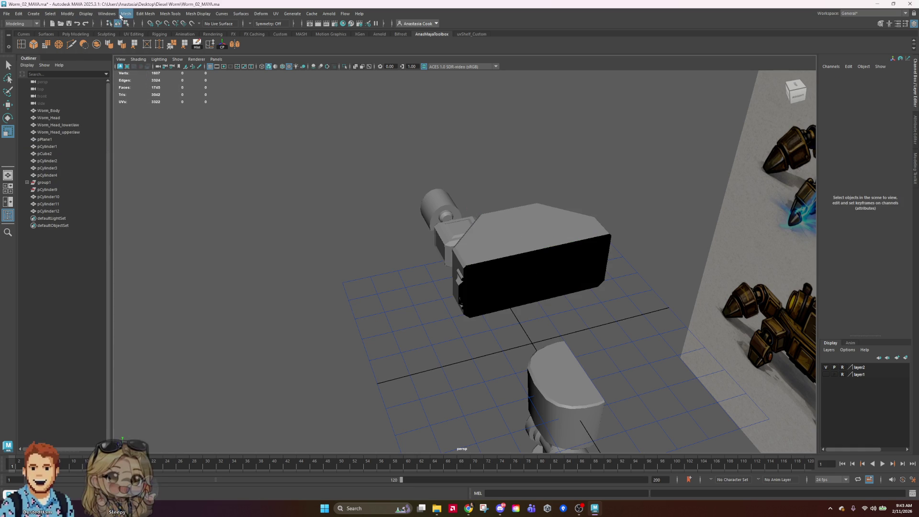
pyautogui.click(103, 14)
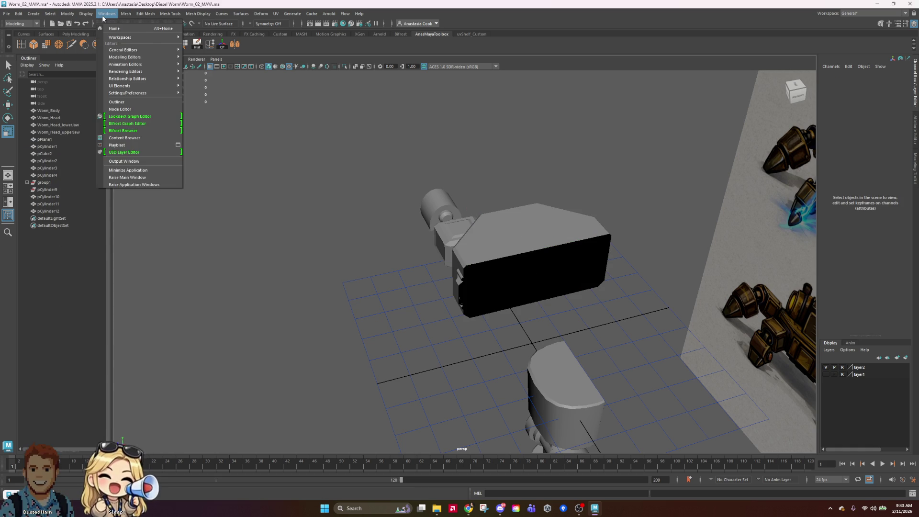
pyautogui.moveTo(67, 13)
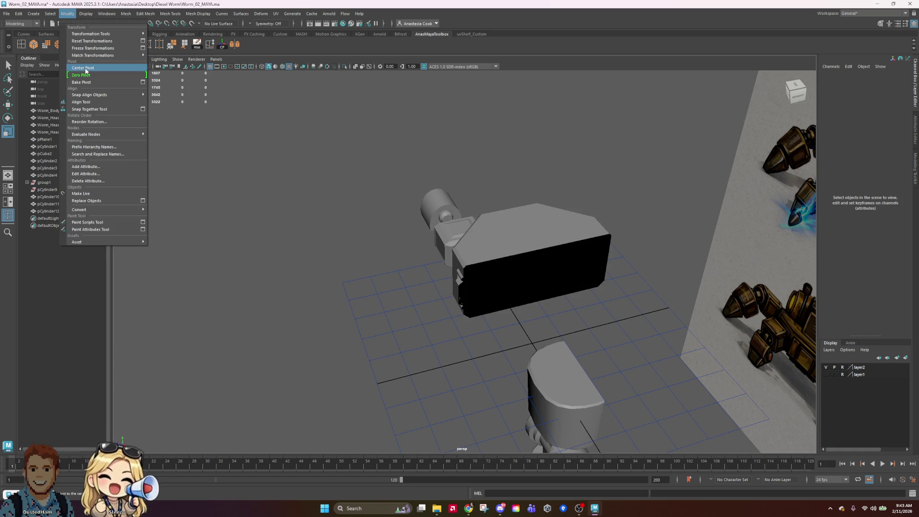
pyautogui.moveTo(98, 58)
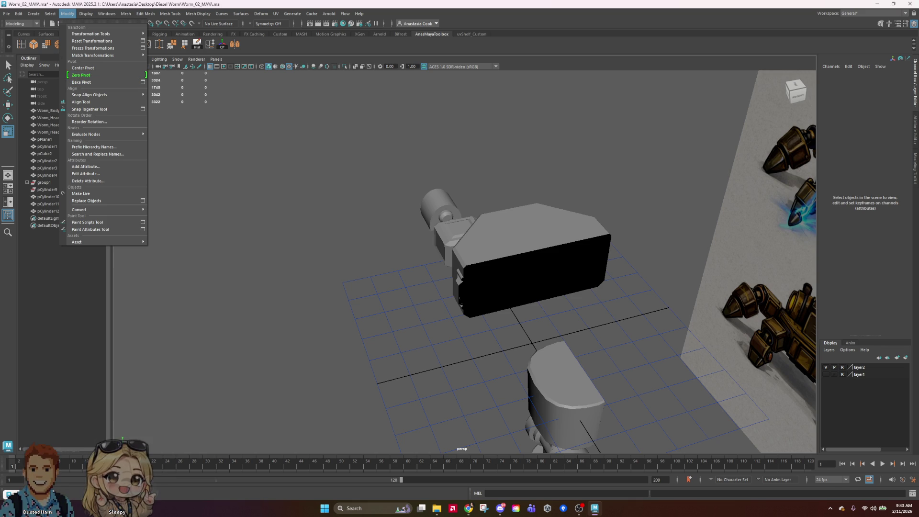
pyautogui.press('Escape')
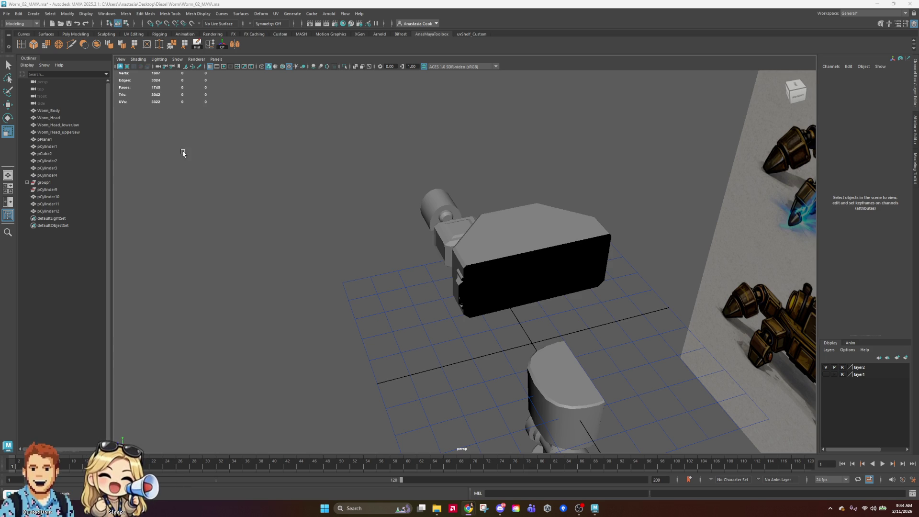
# Look through the Mesh and Modify menus, then select the head box again
pyautogui.click(125, 14)
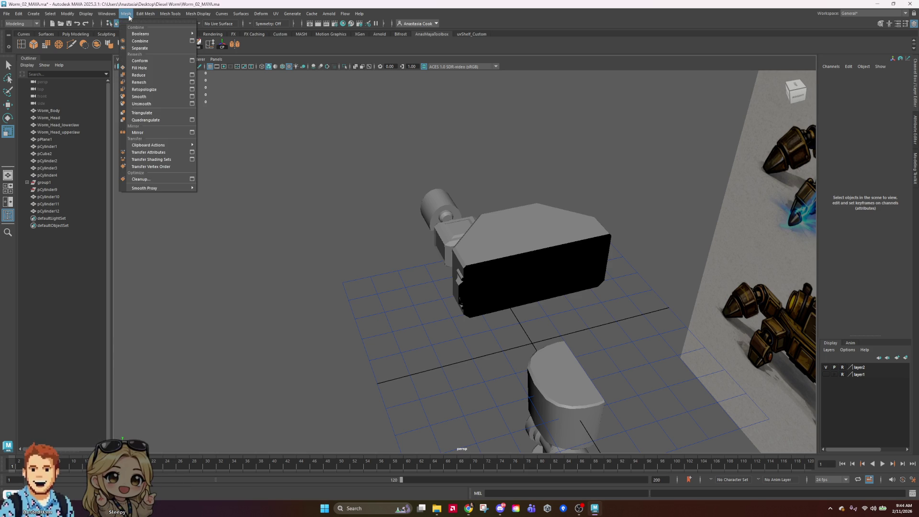
pyautogui.click(63, 13)
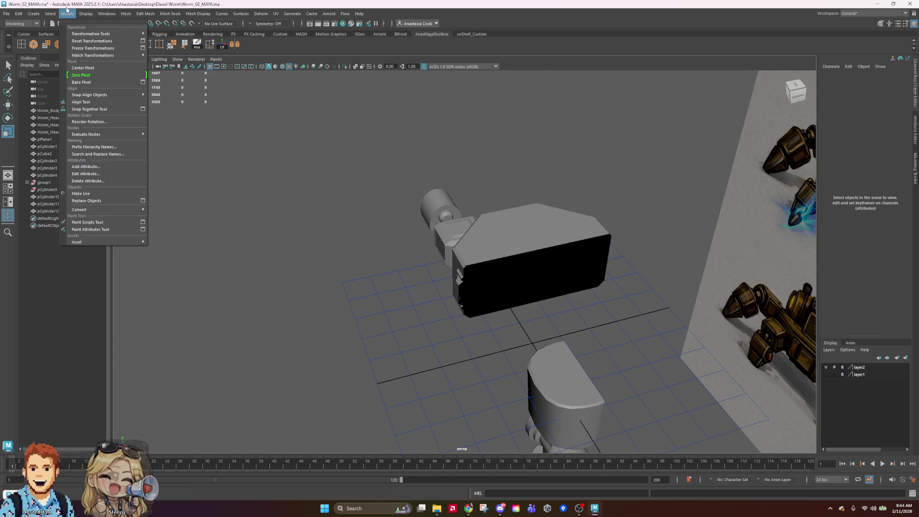
pyautogui.click(67, 11)
pyautogui.click(52, 14)
pyautogui.moveTo(67, 13)
pyautogui.click(572, 259)
# Extrude the head's front face and pull it outward into a raised panel
pyautogui.moveTo(387, 300)
pyautogui.keyDown('alt'); pyautogui.mouseDown()
pyautogui.moveTo(402, 310)
pyautogui.moveTo(461, 314)
pyautogui.moveTo(469, 335)
pyautogui.moveTo(469, 300)
pyautogui.mouseUp(); pyautogui.keyUp('alt')
pyautogui.moveTo(474, 287); pyautogui.dragTo(491, 253, button='right')
pyautogui.click(491, 254)
pyautogui.press('w')
pyautogui.keyDown('alt'); pyautogui.moveTo(534, 276); pyautogui.dragTo(544, 246); pyautogui.keyUp('alt')
pyautogui.hotkey('ctrl', 'e')
pyautogui.moveTo(480, 308)
pyautogui.mouseDown()
pyautogui.moveTo(478, 294)
pyautogui.moveTo(455, 344)
pyautogui.moveTo(358, 264)
pyautogui.moveTo(451, 330)
pyautogui.moveTo(338, 210)
pyautogui.mouseUp()
# Extrude the opposite side face and adjust its extrusion distance
pyautogui.click(358, 264)
pyautogui.hotkey('ctrl', 'e')
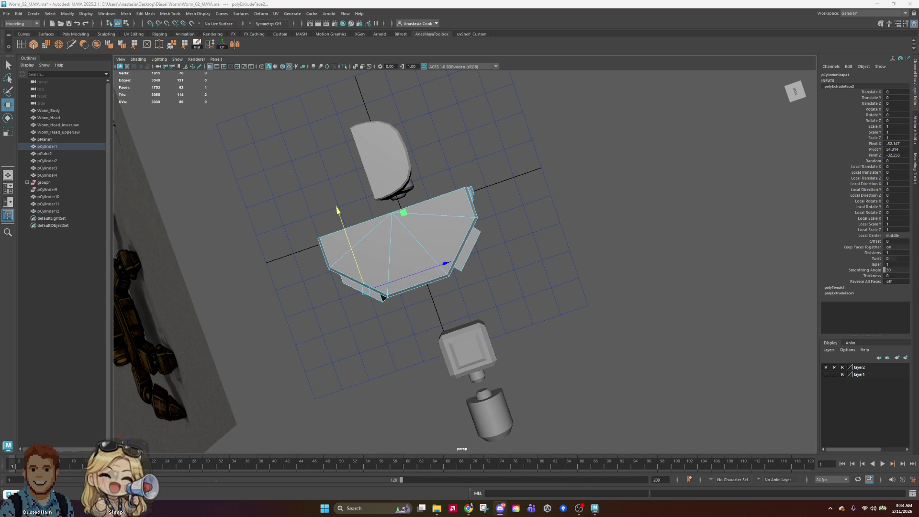
pyautogui.moveTo(398, 372)
pyautogui.keyDown('alt'); pyautogui.mouseDown()
pyautogui.moveTo(410, 358)
pyautogui.moveTo(423, 390)
pyautogui.moveTo(474, 242)
pyautogui.moveTo(421, 277)
pyautogui.moveTo(344, 249)
pyautogui.moveTo(333, 268)
pyautogui.mouseUp(); pyautogui.keyUp('alt')
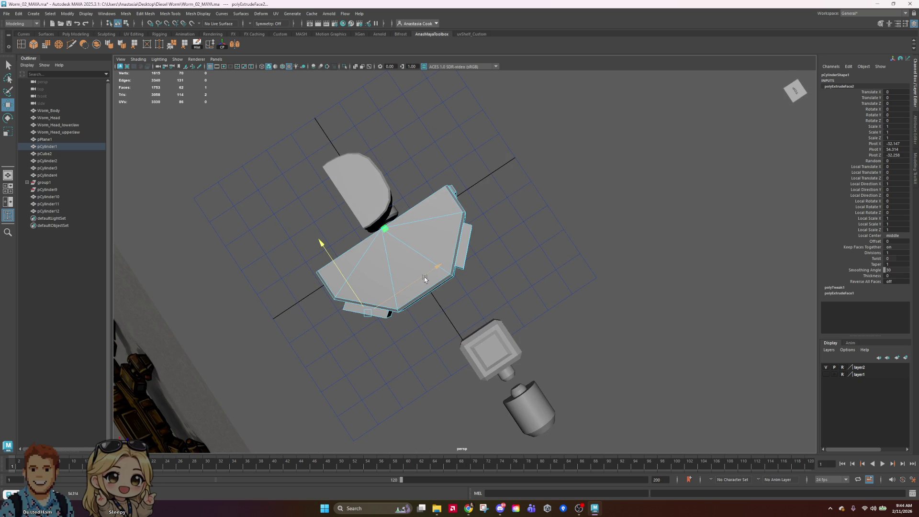
pyautogui.moveTo(424, 278); pyautogui.dragTo(425, 279)
pyautogui.press('w')
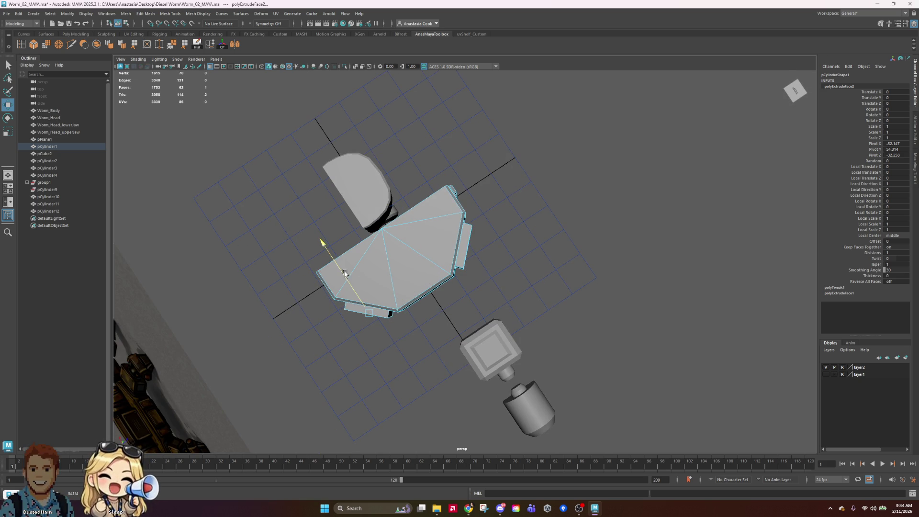
pyautogui.moveTo(661, 340)
pyautogui.keyDown('alt'); pyautogui.mouseDown()
pyautogui.moveTo(616, 206)
pyautogui.moveTo(616, 236)
pyautogui.moveTo(527, 301)
pyautogui.moveTo(520, 321)
pyautogui.moveTo(544, 332)
pyautogui.moveTo(560, 349)
pyautogui.moveTo(547, 360)
pyautogui.moveTo(552, 353)
pyautogui.mouseUp(); pyautogui.keyUp('alt')
# Save, undo the last face move, return to object mode and save again
pyautogui.hotkey('ctrl', 's')
pyautogui.moveTo(394, 293)
pyautogui.keyDown('alt'); pyautogui.mouseDown()
pyautogui.moveTo(440, 282)
pyautogui.moveTo(301, 289)
pyautogui.moveTo(279, 263)
pyautogui.moveTo(421, 268)
pyautogui.moveTo(488, 322)
pyautogui.moveTo(482, 335)
pyautogui.mouseUp(); pyautogui.keyUp('alt')
pyautogui.hotkey('ctrl', 'z')
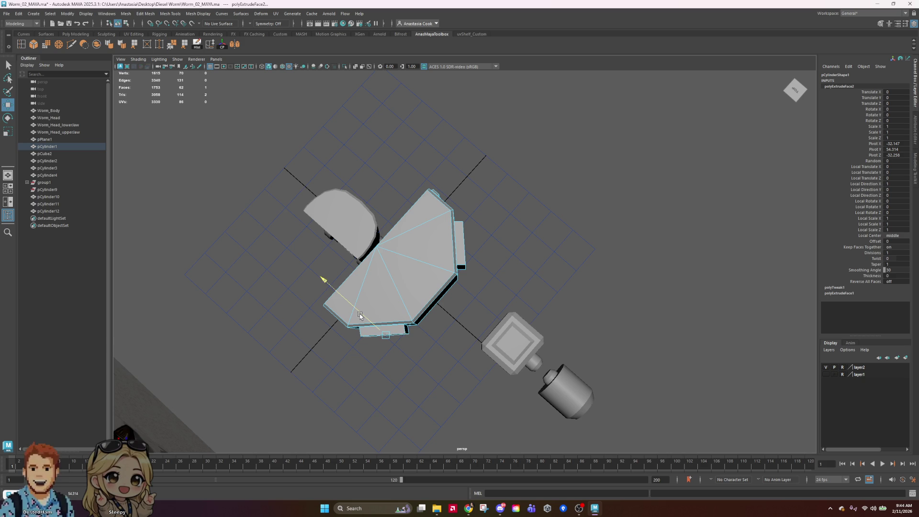
pyautogui.press('F8')
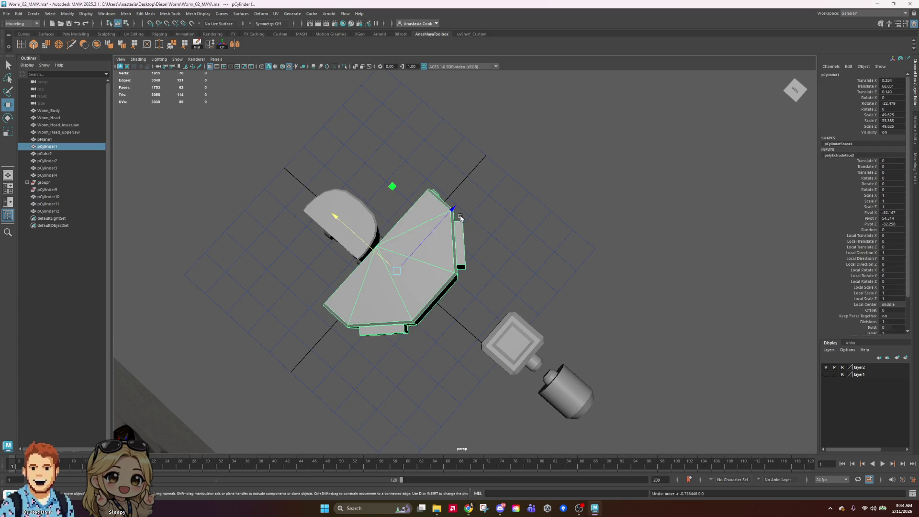
pyautogui.press('q')
pyautogui.hotkey('ctrl', 's')
pyautogui.press('w')
pyautogui.moveTo(595, 365)
pyautogui.keyDown('alt'); pyautogui.mouseDown()
pyautogui.moveTo(566, 322)
pyautogui.moveTo(469, 307)
pyautogui.moveTo(467, 319)
pyautogui.mouseUp(); pyautogui.keyUp('alt')
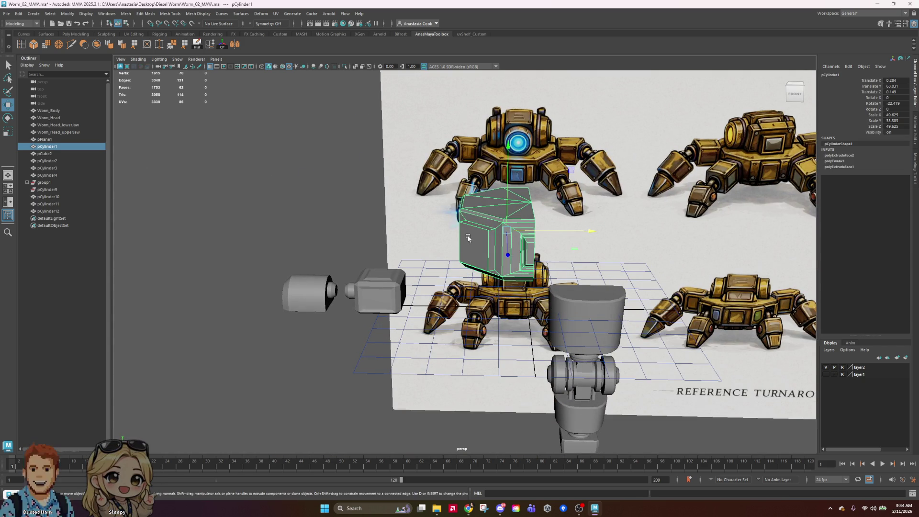
# Extrude the head's right side face in face mode
pyautogui.moveTo(475, 245); pyautogui.dragTo(475, 257, button='right')
pyautogui.moveTo(475, 257)
pyautogui.keyDown('alt'); pyautogui.mouseDown()
pyautogui.moveTo(445, 259)
pyautogui.moveTo(481, 256)
pyautogui.mouseUp(); pyautogui.keyUp('alt')
pyautogui.click(479, 252)
pyautogui.press('r')
pyautogui.hotkey('ctrl', 'e')
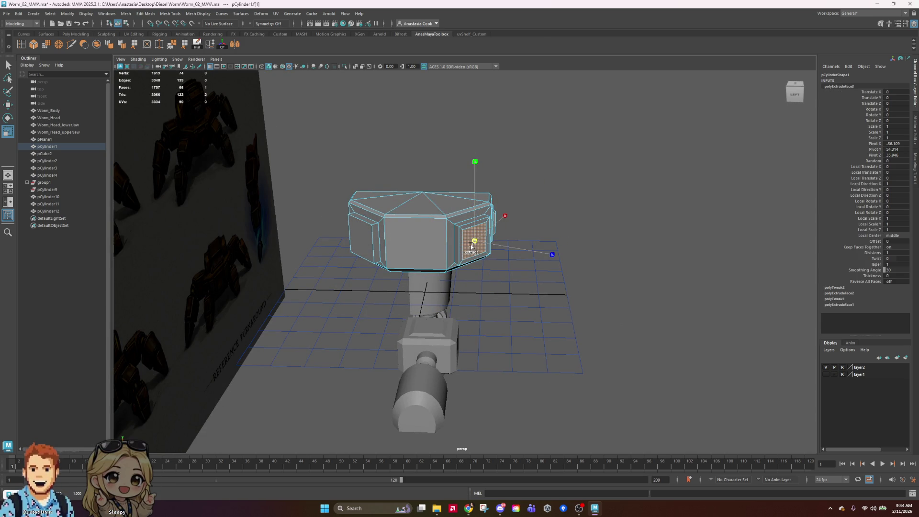
# Extrude the left side face as well and save the scene
pyautogui.click(360, 231)
pyautogui.click(360, 231)
pyautogui.hotkey('ctrl', 'e')
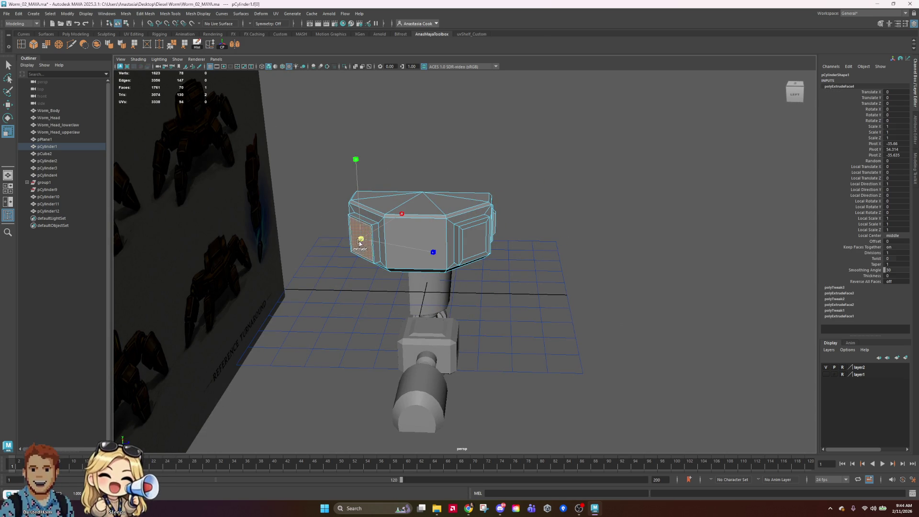
pyautogui.moveTo(355, 246)
pyautogui.keyDown('alt'); pyautogui.mouseDown()
pyautogui.moveTo(412, 307)
pyautogui.moveTo(433, 301)
pyautogui.moveTo(314, 298)
pyautogui.mouseUp(); pyautogui.keyUp('alt')
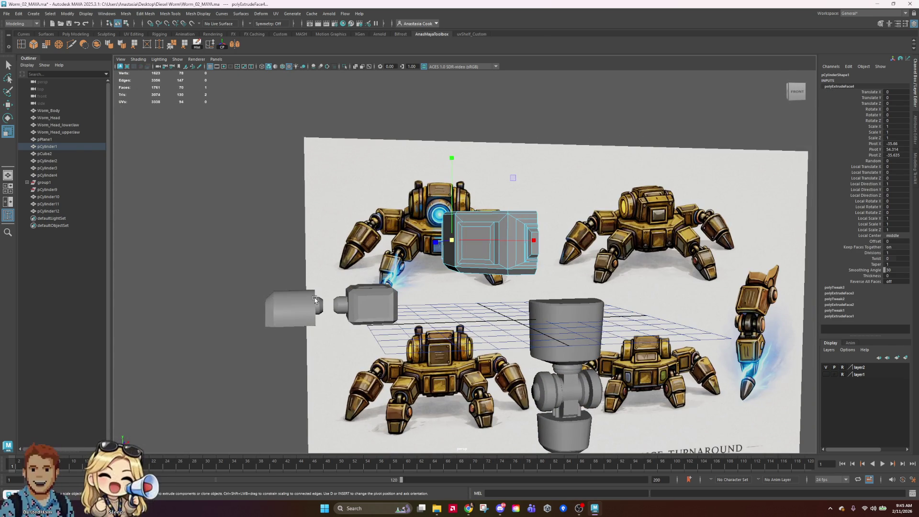
pyautogui.hotkey('ctrl', 's')
# Reselect the head in face mode, pick the front inset face, and undo an accidental move
pyautogui.moveTo(498, 268)
pyautogui.keyDown('alt'); pyautogui.mouseDown()
pyautogui.moveTo(545, 300)
pyautogui.moveTo(600, 294)
pyautogui.moveTo(336, 313)
pyautogui.moveTo(346, 291)
pyautogui.moveTo(336, 290)
pyautogui.moveTo(389, 298)
pyautogui.moveTo(405, 334)
pyautogui.moveTo(318, 365)
pyautogui.moveTo(316, 323)
pyautogui.moveTo(612, 217)
pyautogui.moveTo(648, 246)
pyautogui.mouseUp(); pyautogui.keyUp('alt')
pyautogui.press('F8')
pyautogui.click(612, 216)
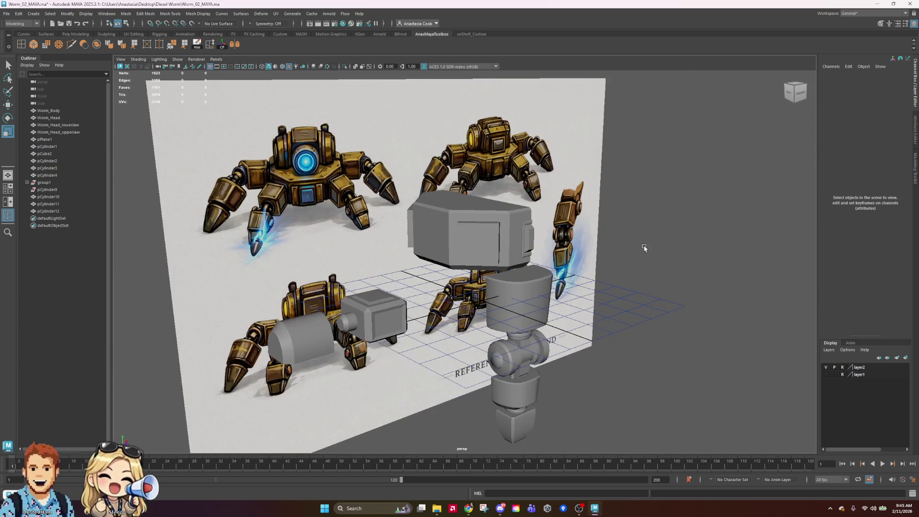
pyautogui.click(435, 240)
pyautogui.moveTo(492, 240); pyautogui.dragTo(491, 260, button='right')
pyautogui.moveTo(491, 260)
pyautogui.keyDown('alt'); pyautogui.mouseDown()
pyautogui.moveTo(464, 285)
pyautogui.moveTo(472, 258)
pyautogui.moveTo(504, 232)
pyautogui.moveTo(493, 266)
pyautogui.moveTo(507, 308)
pyautogui.mouseUp(); pyautogui.keyUp('alt')
pyautogui.press('w')
pyautogui.click(478, 249)
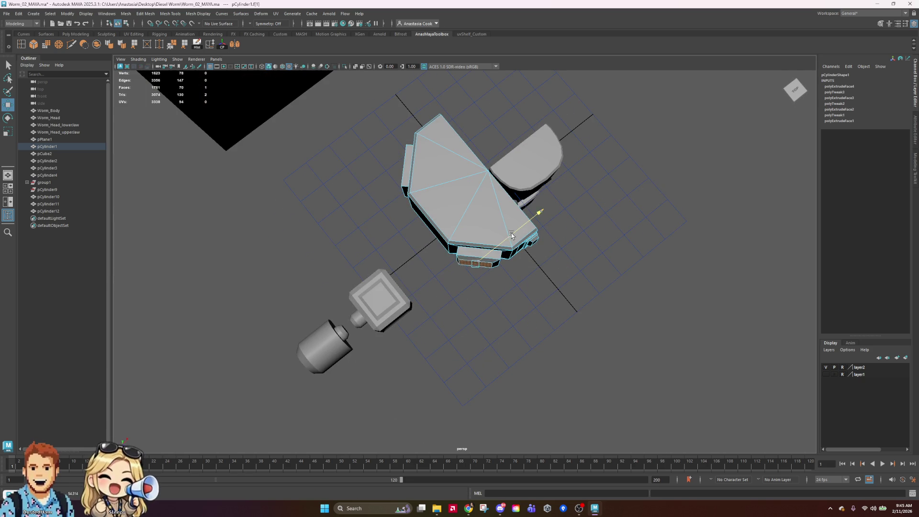
pyautogui.hotkey('ctrl', 'z')
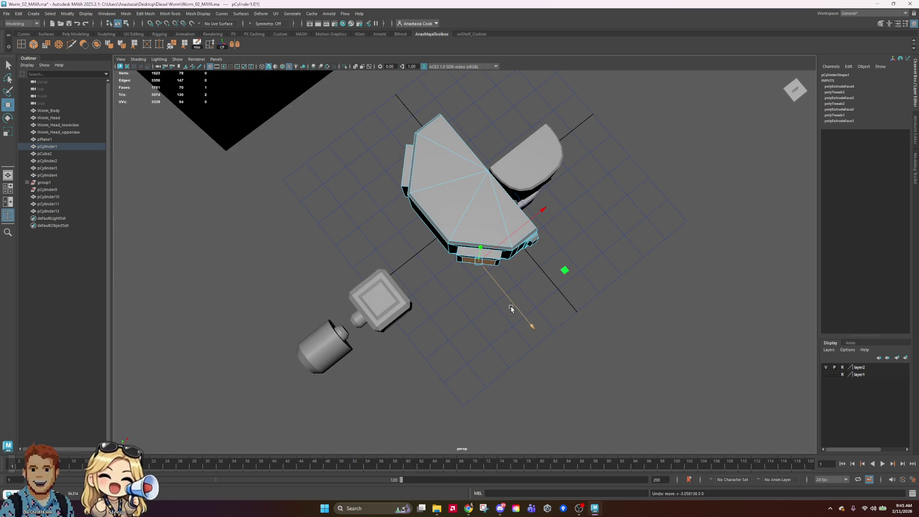
# Select the edge loop around the inset square in edge mode
pyautogui.moveTo(512, 307)
pyautogui.keyDown('alt'); pyautogui.mouseDown()
pyautogui.moveTo(483, 282)
pyautogui.moveTo(503, 259)
pyautogui.mouseUp(); pyautogui.keyUp('alt')
pyautogui.moveTo(502, 258); pyautogui.dragTo(504, 246, button='right')
pyautogui.keyDown('alt'); pyautogui.moveTo(503, 247); pyautogui.dragTo(450, 224); pyautogui.keyUp('alt')
pyautogui.doubleClick(451, 254)
pyautogui.moveTo(338, 162)
pyautogui.keyDown('alt'); pyautogui.mouseDown()
pyautogui.moveTo(437, 174)
pyautogui.moveTo(344, 238)
pyautogui.mouseUp(); pyautogui.keyUp('alt')
pyautogui.doubleClick(330, 238)
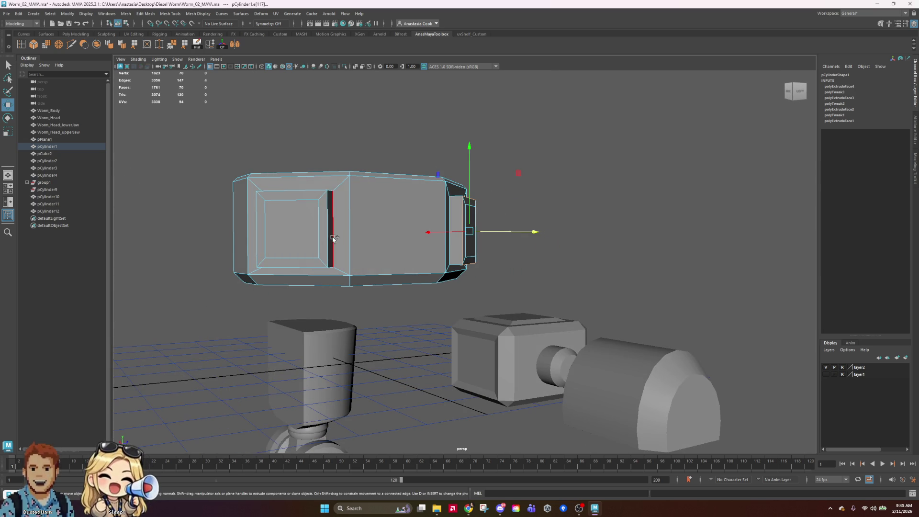
pyautogui.doubleClick(297, 191)
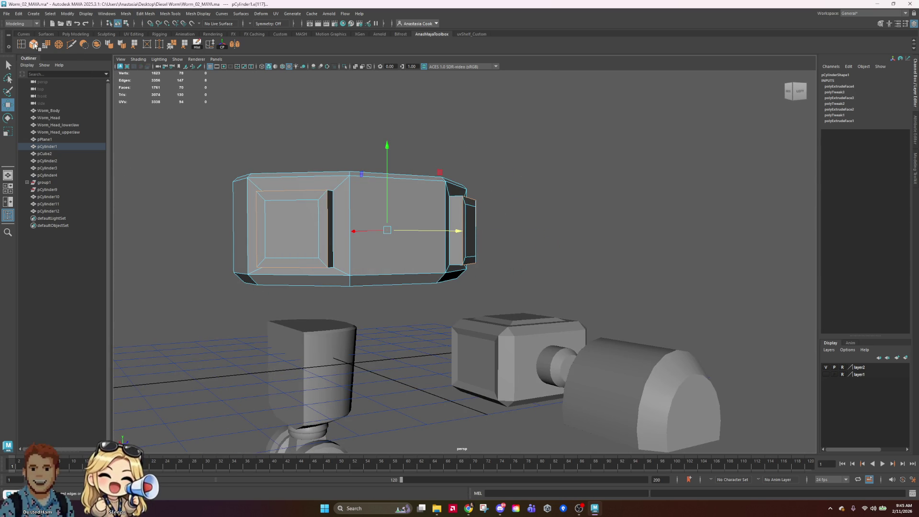
# Bevel the selected edges and set the polyBevel1 Fraction to 0.2
pyautogui.hotkey('ctrl', 'b')
pyautogui.moveTo(356, 216)
pyautogui.keyDown('alt'); pyautogui.mouseDown()
pyautogui.moveTo(513, 243)
pyautogui.moveTo(813, 188)
pyautogui.mouseUp(); pyautogui.keyUp('alt')
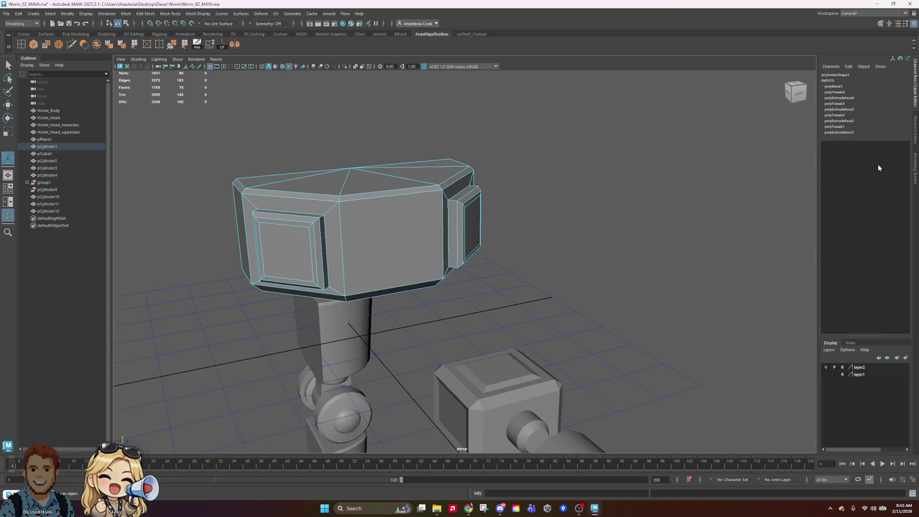
pyautogui.click(915, 167)
pyautogui.click(916, 79)
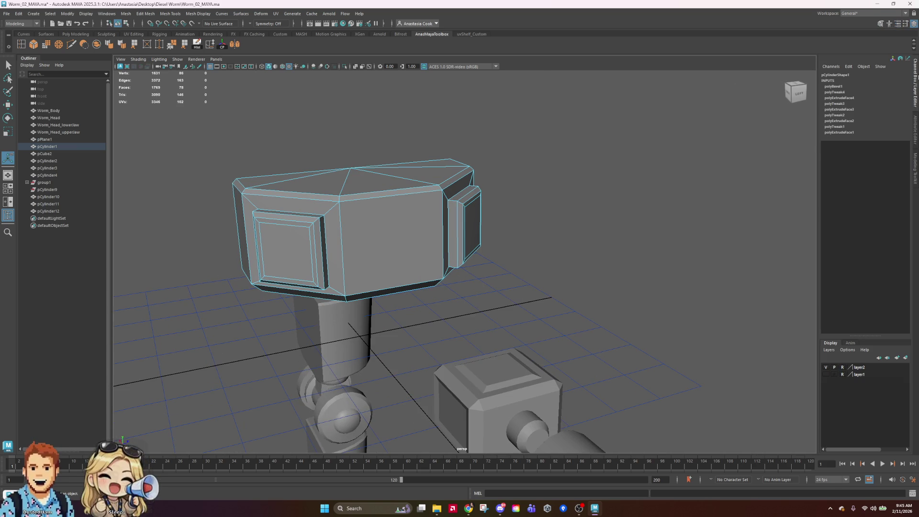
pyautogui.click(833, 87)
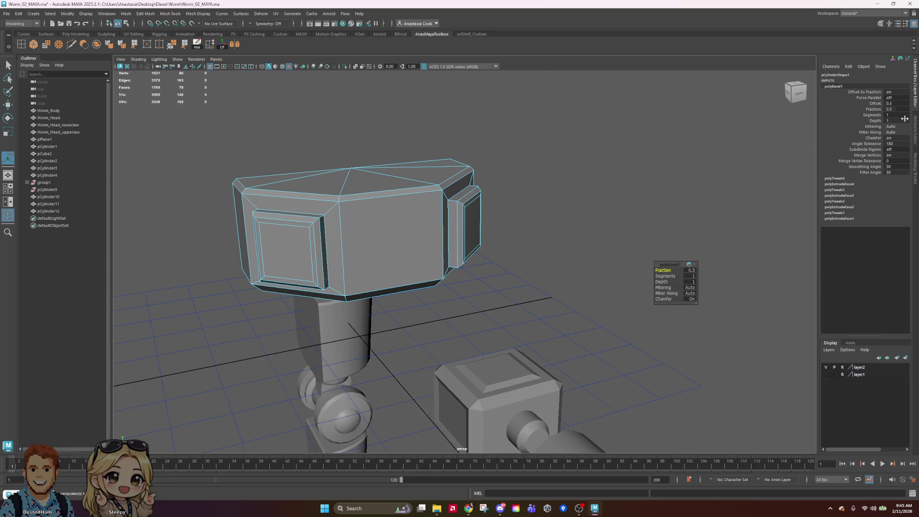
pyautogui.click(690, 270)
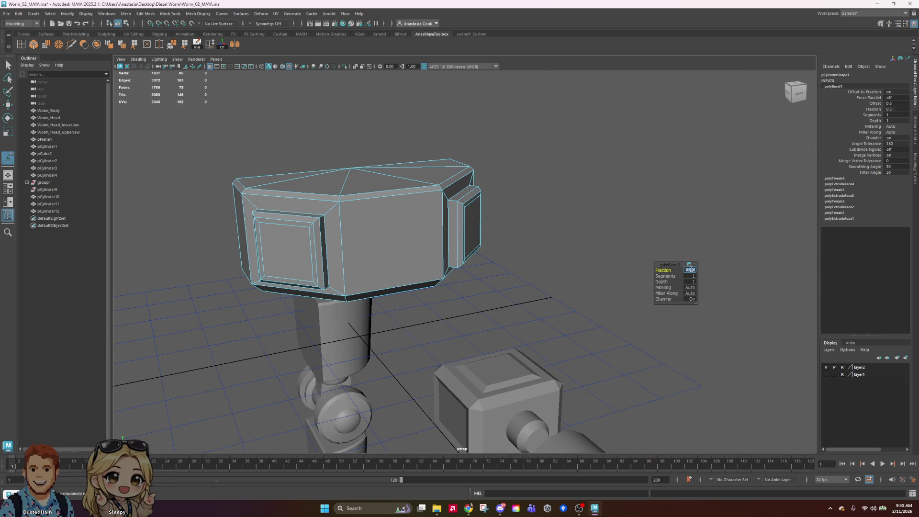
pyautogui.write('.1')
pyautogui.press('Return')
# Select the head housing, save the scene, and orbit to inspect the bevel
pyautogui.keyDown('alt'); pyautogui.moveTo(756, 191); pyautogui.dragTo(556, 195); pyautogui.keyUp('alt')
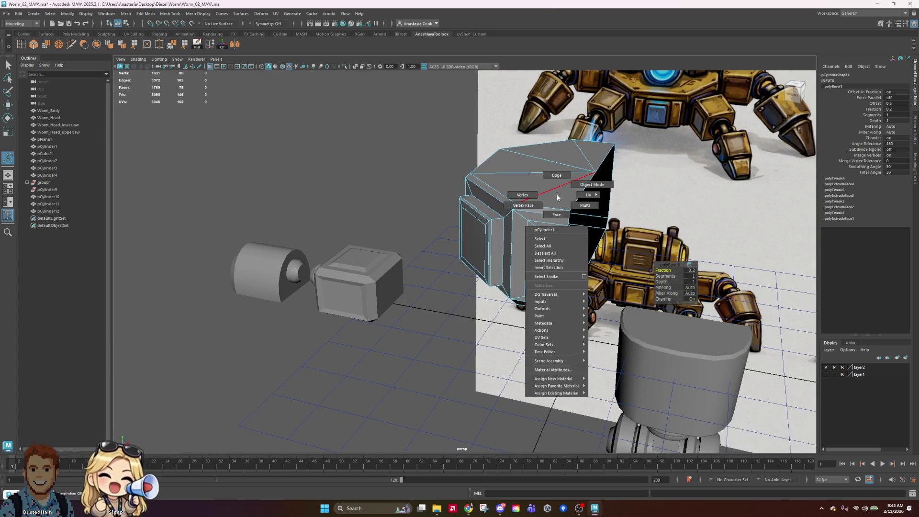
pyautogui.click(556, 194)
pyautogui.hotkey('ctrl', 's')
pyautogui.keyDown('alt'); pyautogui.moveTo(515, 351); pyautogui.dragTo(523, 316); pyautogui.keyUp('alt')
pyautogui.moveTo(548, 165)
pyautogui.keyDown('alt'); pyautogui.mouseDown()
pyautogui.moveTo(535, 189)
pyautogui.moveTo(365, 202)
pyautogui.mouseUp(); pyautogui.keyUp('alt')
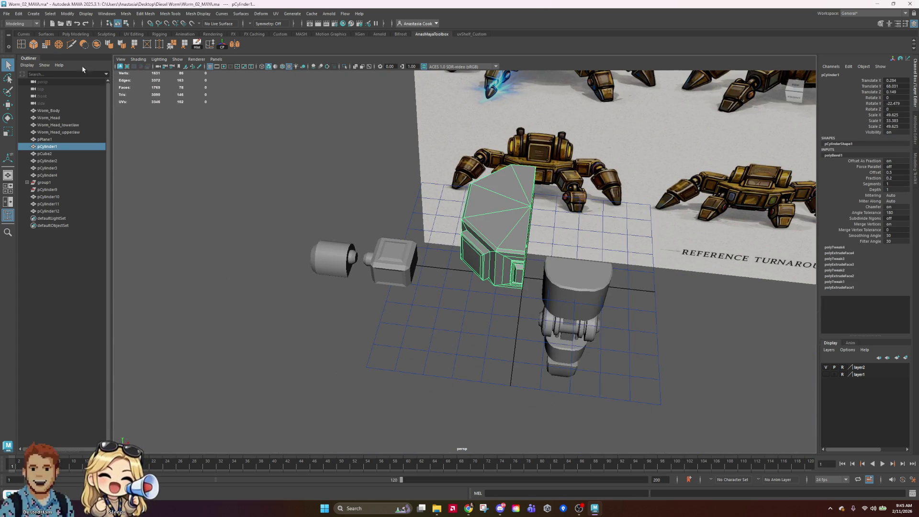
# Reselect the head housing and save the scene to Worm_02_MAYA.ma
pyautogui.rightClick(509, 209)
pyautogui.click(440, 369)
pyautogui.click(440, 368)
pyautogui.click(490, 194)
pyautogui.moveTo(490, 195)
pyautogui.keyDown('alt'); pyautogui.mouseDown()
pyautogui.moveTo(427, 360)
pyautogui.moveTo(486, 329)
pyautogui.moveTo(394, 335)
pyautogui.mouseUp(); pyautogui.keyUp('alt')
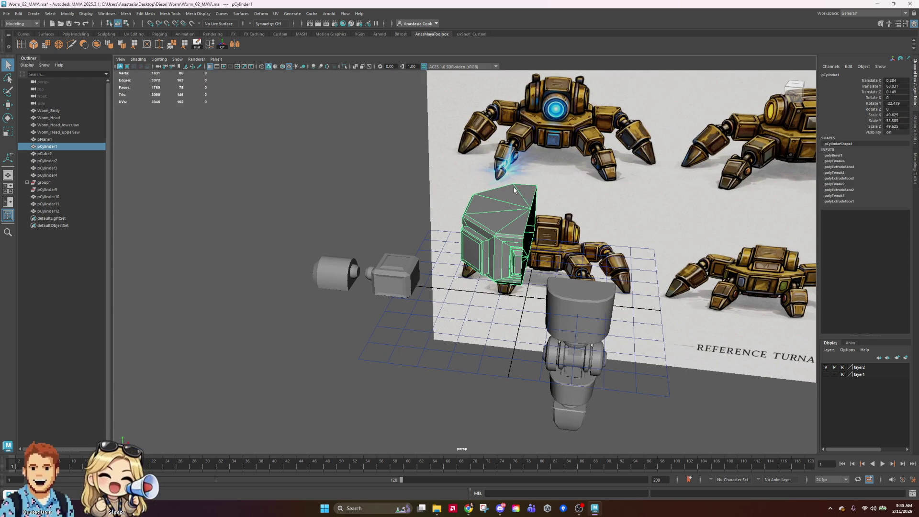
pyautogui.hotkey('ctrl', 's')
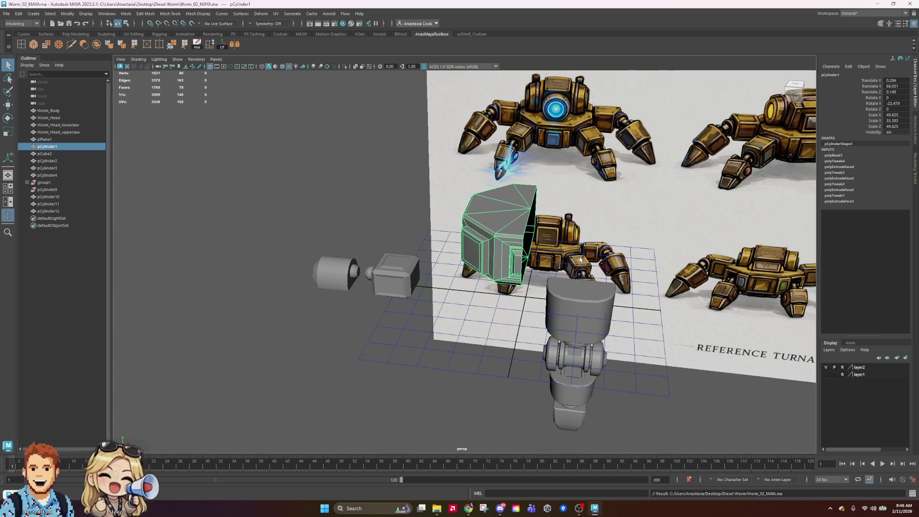
# Check the housing's top face in face mode against the reference sheet, then return to object mode
pyautogui.moveTo(512, 270)
pyautogui.keyDown('alt'); pyautogui.mouseDown()
pyautogui.moveTo(593, 267)
pyautogui.moveTo(504, 265)
pyautogui.moveTo(560, 270)
pyautogui.mouseUp(); pyautogui.keyUp('alt')
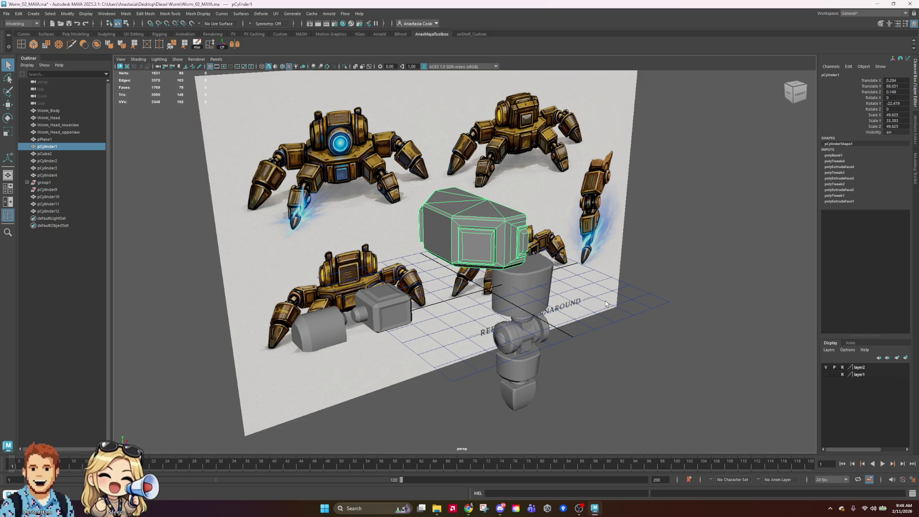
pyautogui.moveTo(592, 237)
pyautogui.keyDown('alt'); pyautogui.mouseDown()
pyautogui.moveTo(555, 225)
pyautogui.moveTo(575, 221)
pyautogui.mouseUp(); pyautogui.keyUp('alt')
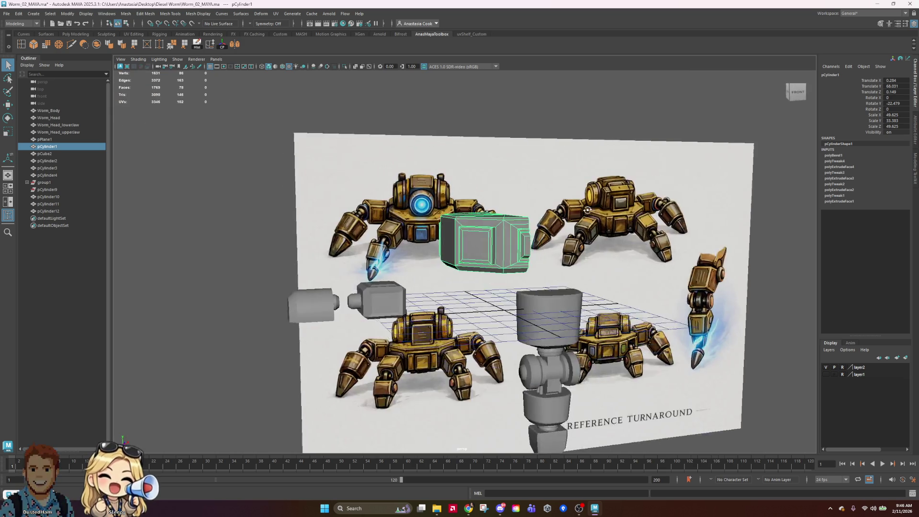
pyautogui.scroll(3, 575, 220)
pyautogui.moveTo(481, 232); pyautogui.dragTo(481, 253, button='right')
pyautogui.click(490, 208)
pyautogui.keyDown('alt'); pyautogui.moveTo(708, 283); pyautogui.dragTo(701, 275); pyautogui.keyUp('alt')
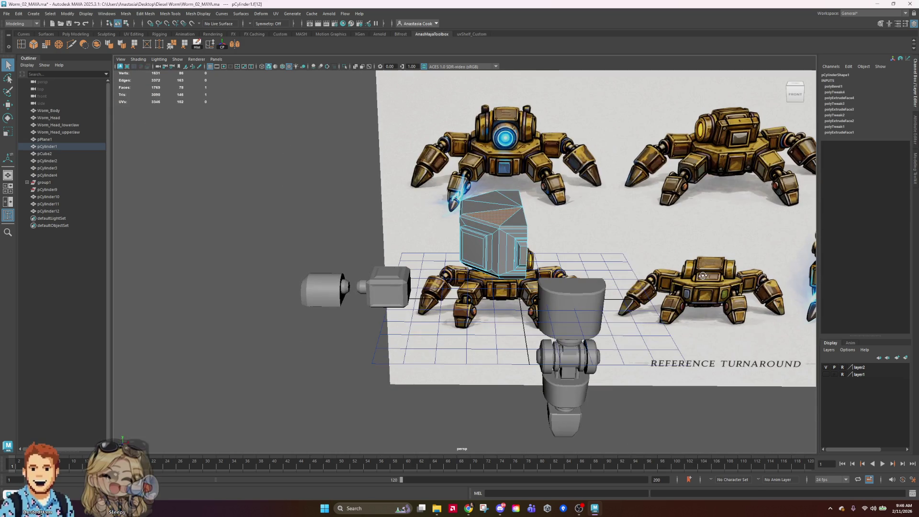
pyautogui.moveTo(512, 207); pyautogui.dragTo(546, 192, button='right')
pyautogui.scroll(-3, 546, 194)
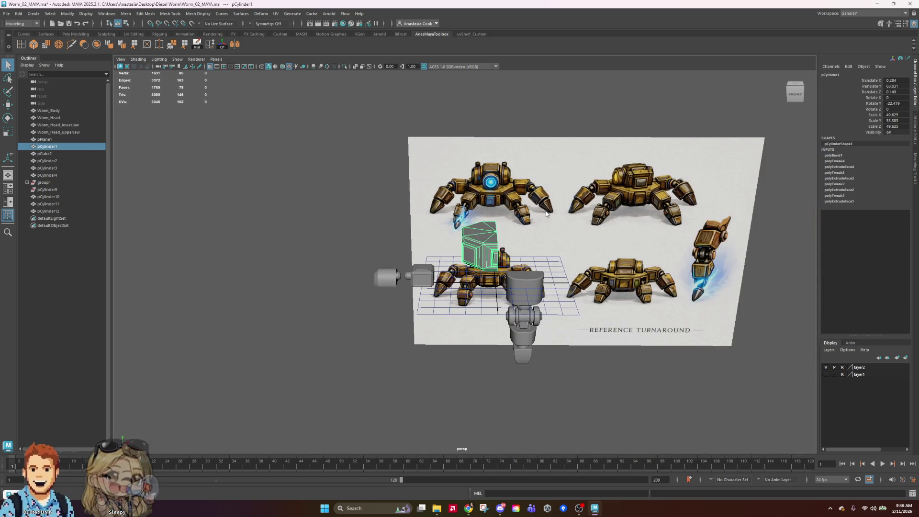
# Deselect the housing, save the scene, and pan across the reference image
pyautogui.click(644, 401)
pyautogui.keyDown('alt'); pyautogui.moveTo(570, 255); pyautogui.dragTo(636, 325); pyautogui.keyUp('alt')
pyautogui.hotkey('ctrl', 's')
pyautogui.scroll(6, 643, 328)
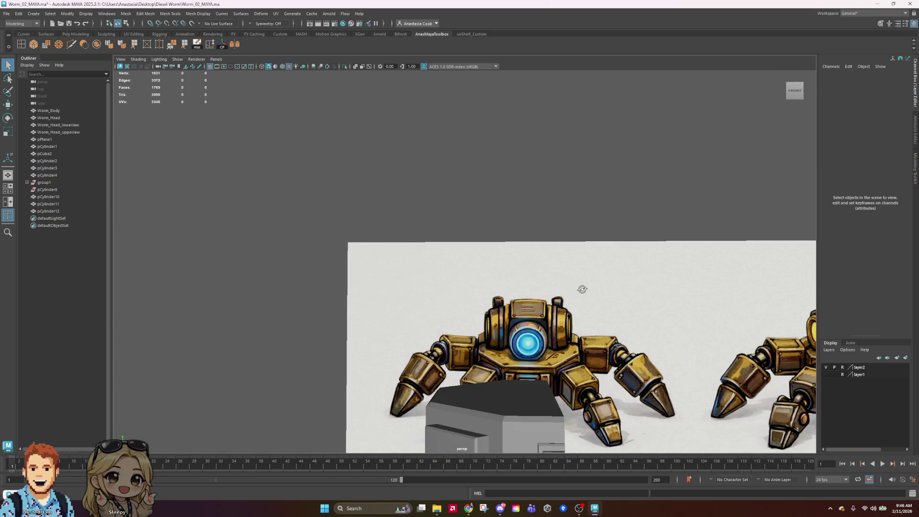
pyautogui.scroll(2, 598, 318)
pyautogui.moveTo(570, 299)
pyautogui.keyDown('alt'); pyautogui.mouseDown(button='middle')
pyautogui.moveTo(386, 101)
pyautogui.moveTo(335, 201)
pyautogui.mouseUp(button='middle'); pyautogui.keyUp('alt')
# Create a polygon cylinder and scale it up uniformly to 13.32
pyautogui.click(34, 13)
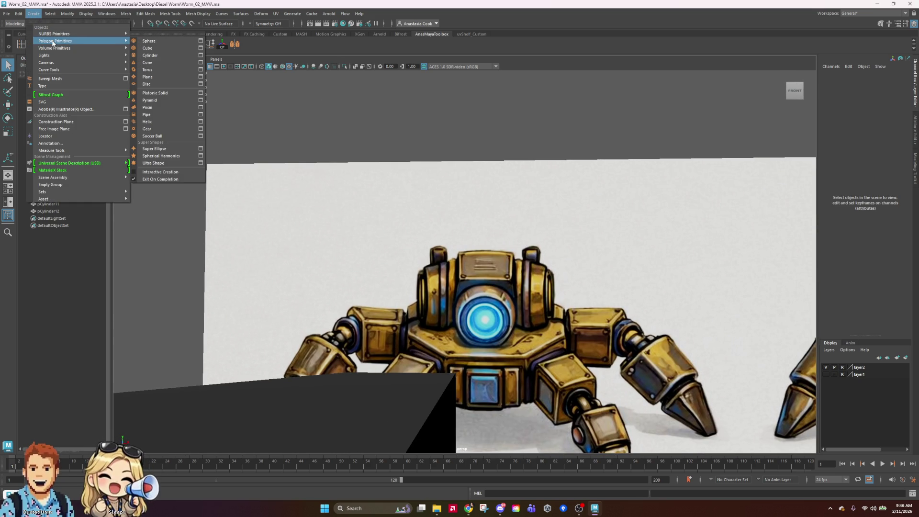
pyautogui.click(182, 52)
pyautogui.scroll(-5, 534, 272)
pyautogui.press('e')
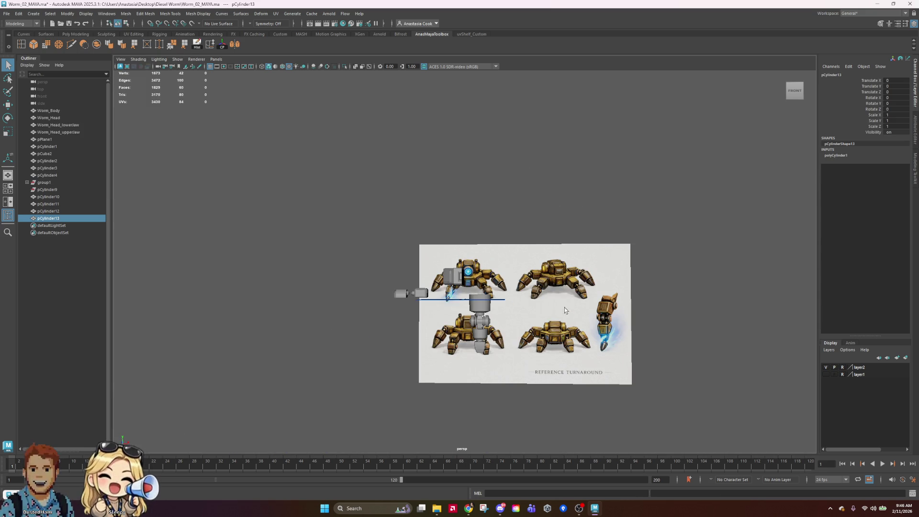
pyautogui.scroll(3, 496, 281)
pyautogui.press('r')
pyautogui.moveTo(500, 338); pyautogui.dragTo(483, 348)
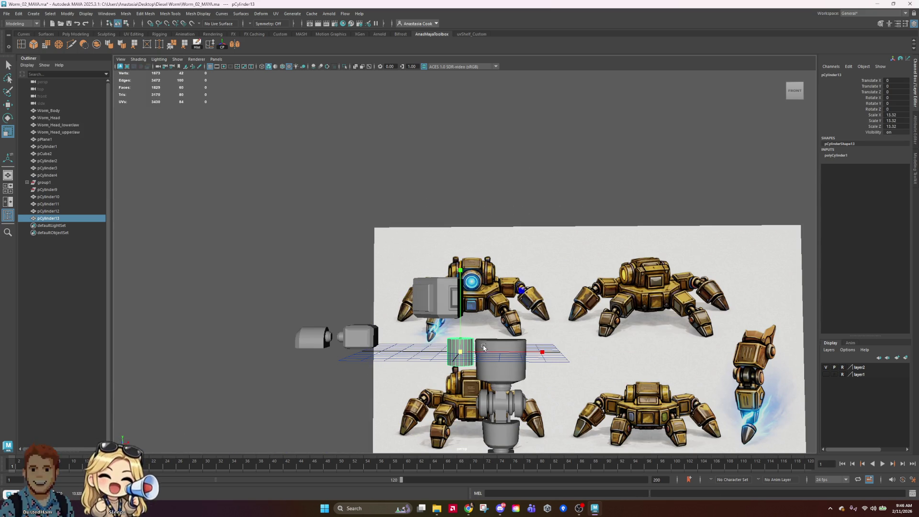
# Rotate the cylinder to -90 on Z
pyautogui.press('e')
pyautogui.moveTo(511, 295)
pyautogui.mouseDown()
pyautogui.moveTo(546, 325)
pyautogui.moveTo(558, 410)
pyautogui.mouseUp()
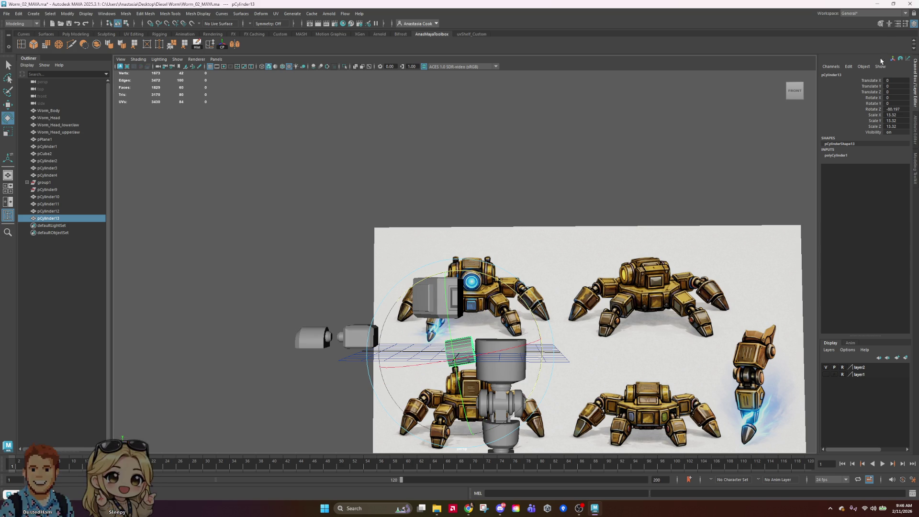
pyautogui.doubleClick(904, 109)
pyautogui.write('-90')
pyautogui.press('Return')
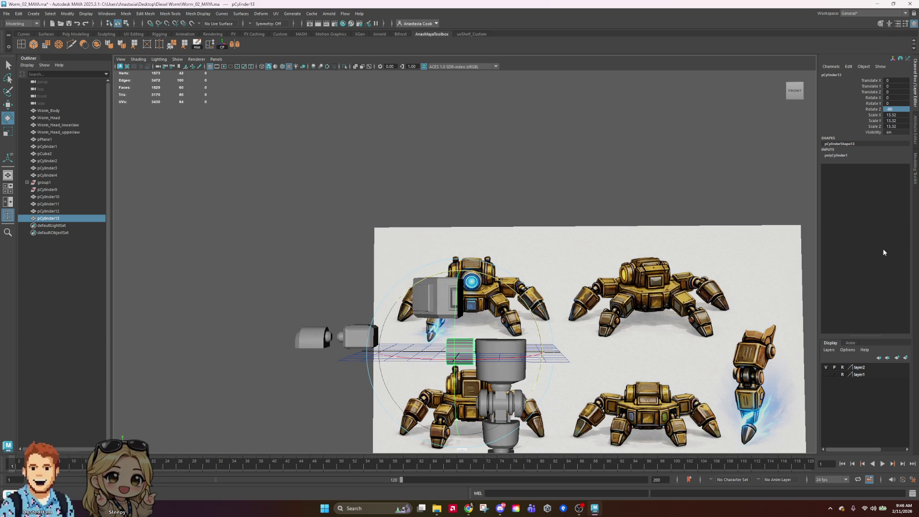
# Shift the cylinder 13.832 along X and reselect it
pyautogui.press('w')
pyautogui.moveTo(541, 357)
pyautogui.mouseDown()
pyautogui.moveTo(557, 359)
pyautogui.moveTo(546, 358)
pyautogui.mouseUp()
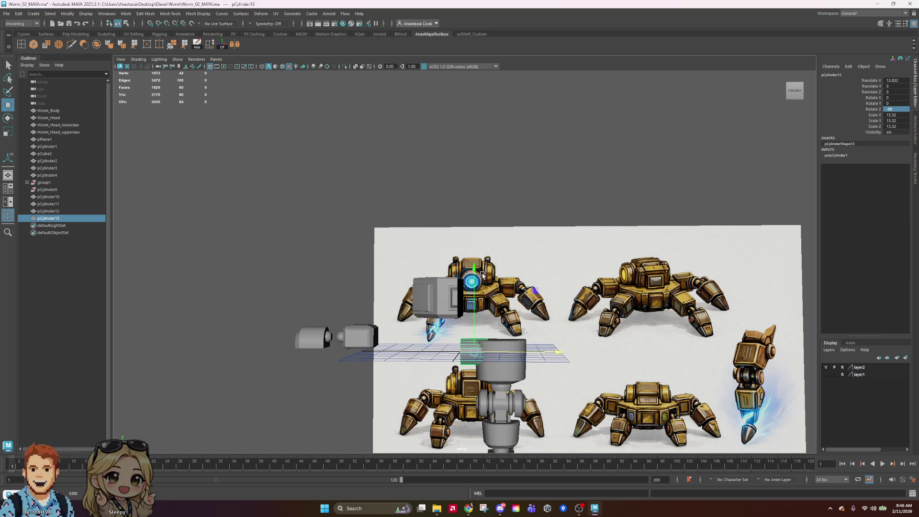
pyautogui.click(632, 287)
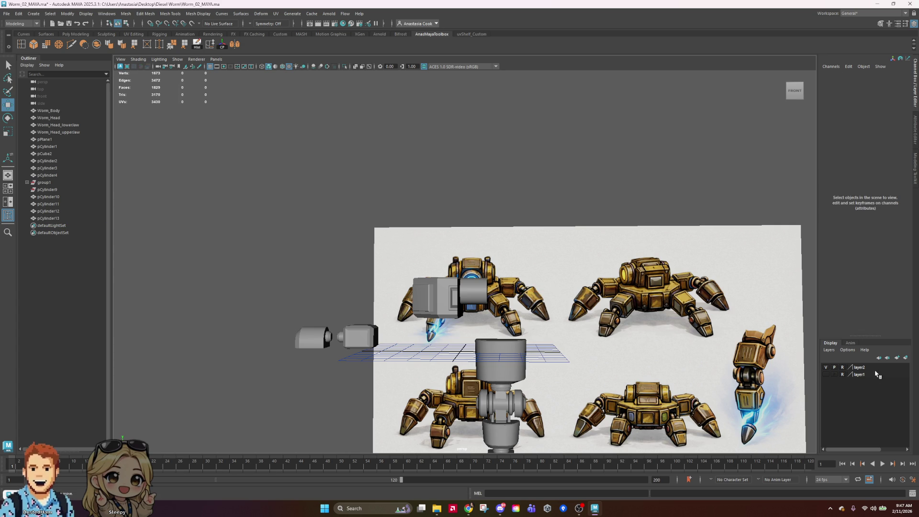
pyautogui.click(481, 283)
# Raise the cylinder along Y to 117.008
pyautogui.keyDown('alt'); pyautogui.moveTo(600, 287); pyautogui.dragTo(607, 300); pyautogui.keyUp('alt')
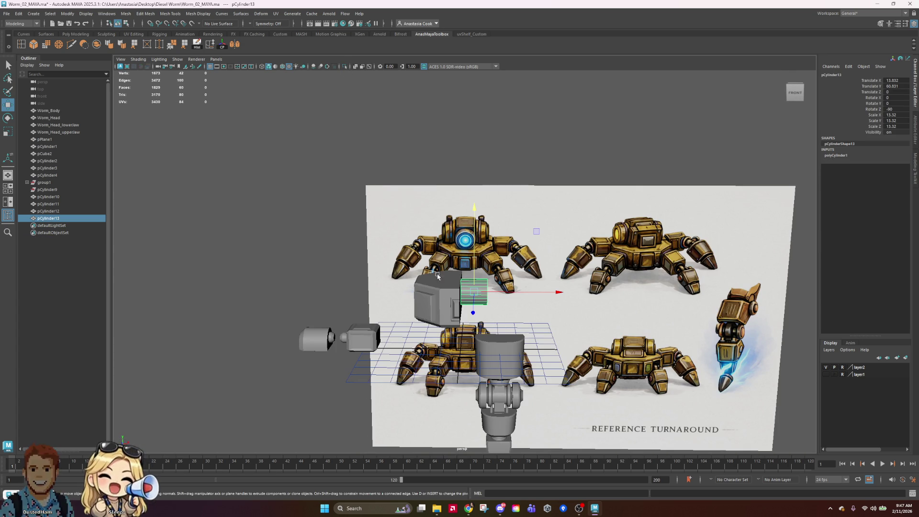
pyautogui.moveTo(475, 277); pyautogui.dragTo(475, 221)
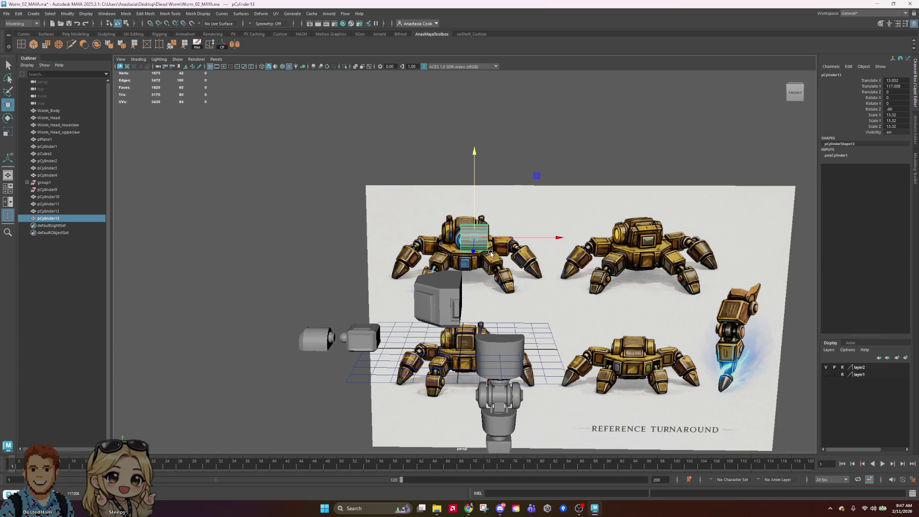
pyautogui.scroll(8, 512, 239)
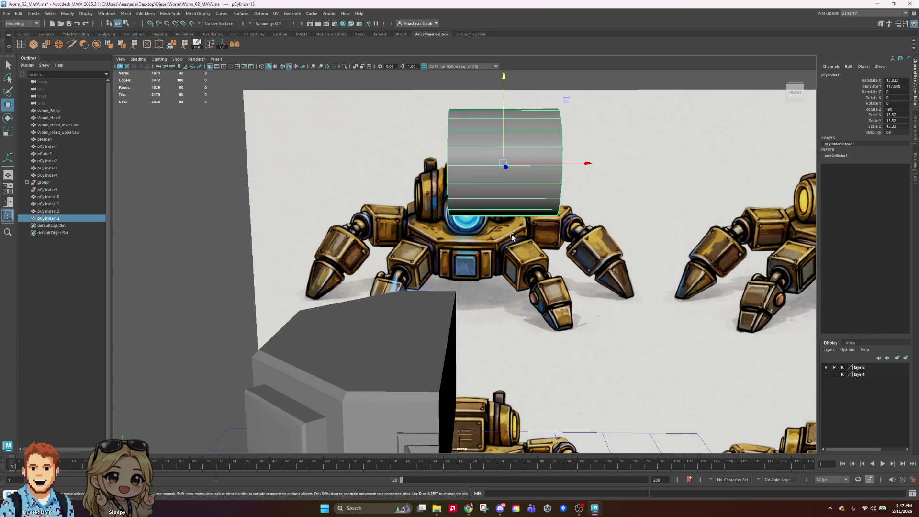
pyautogui.scroll(-8, 508, 248)
pyautogui.moveTo(508, 248)
pyautogui.keyDown('alt'); pyautogui.mouseDown()
pyautogui.moveTo(588, 273)
pyautogui.moveTo(599, 260)
pyautogui.mouseUp(); pyautogui.keyUp('alt')
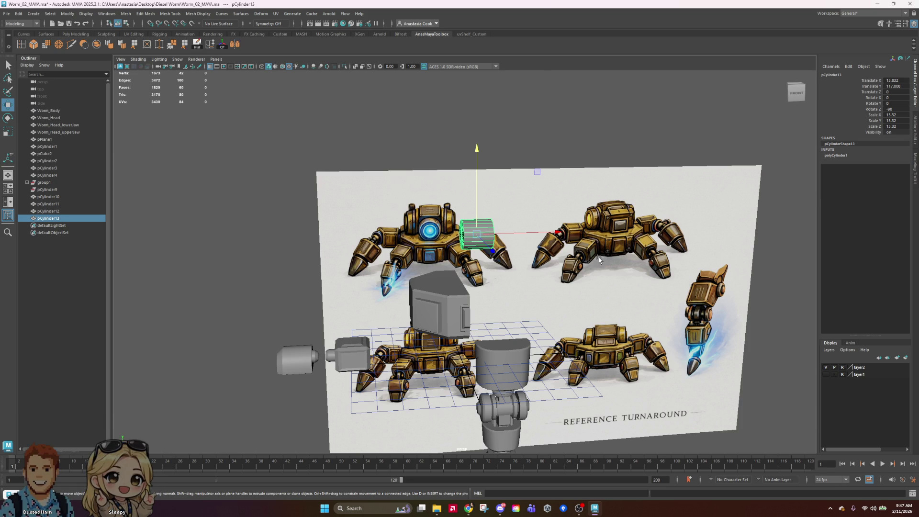
# Move the cylinder back along Z to -130.57
pyautogui.press('f')
pyautogui.scroll(-3, 610, 261)
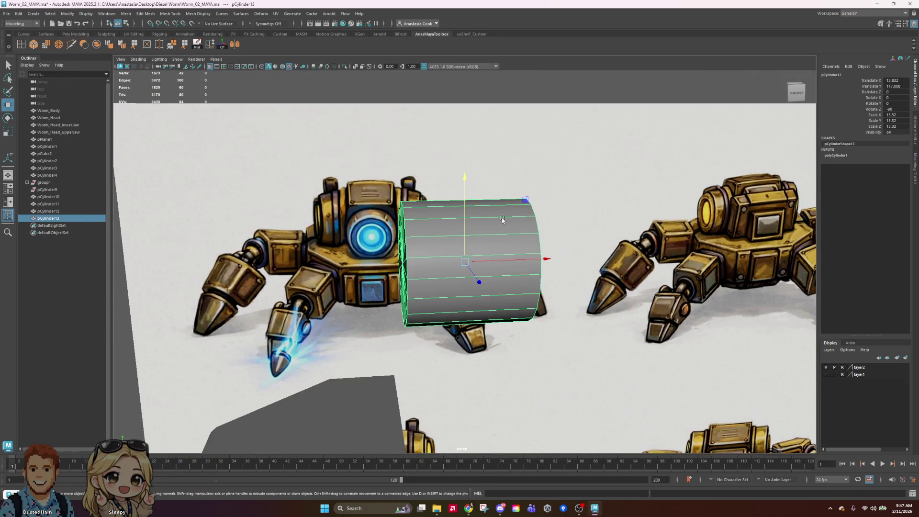
pyautogui.keyDown('alt'); pyautogui.moveTo(611, 260); pyautogui.dragTo(599, 262); pyautogui.keyUp('alt')
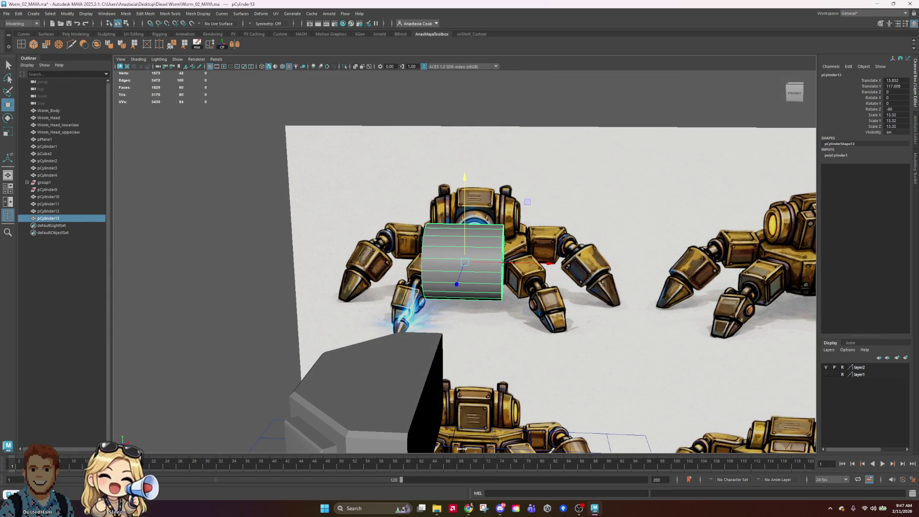
pyautogui.moveTo(506, 276)
pyautogui.keyDown('alt'); pyautogui.mouseDown()
pyautogui.moveTo(555, 271)
pyautogui.moveTo(527, 335)
pyautogui.mouseUp(); pyautogui.keyUp('alt')
pyautogui.moveTo(526, 335); pyautogui.dragTo(511, 164, button='middle')
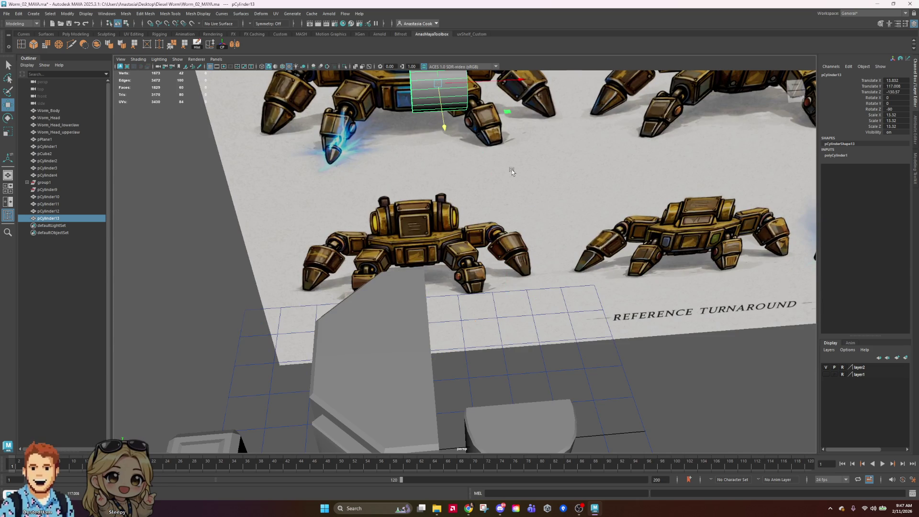
pyautogui.press('f')
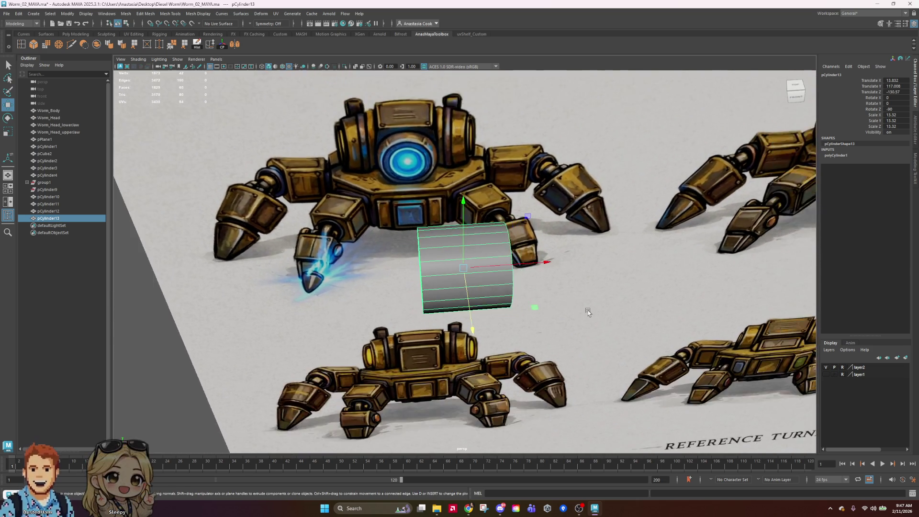
pyautogui.press('a')
# Slide the cylinder left along X so it sits near the head
pyautogui.keyDown('alt'); pyautogui.moveTo(588, 312); pyautogui.dragTo(588, 350); pyautogui.keyUp('alt')
pyautogui.scroll(2, 587, 351)
pyautogui.press('f')
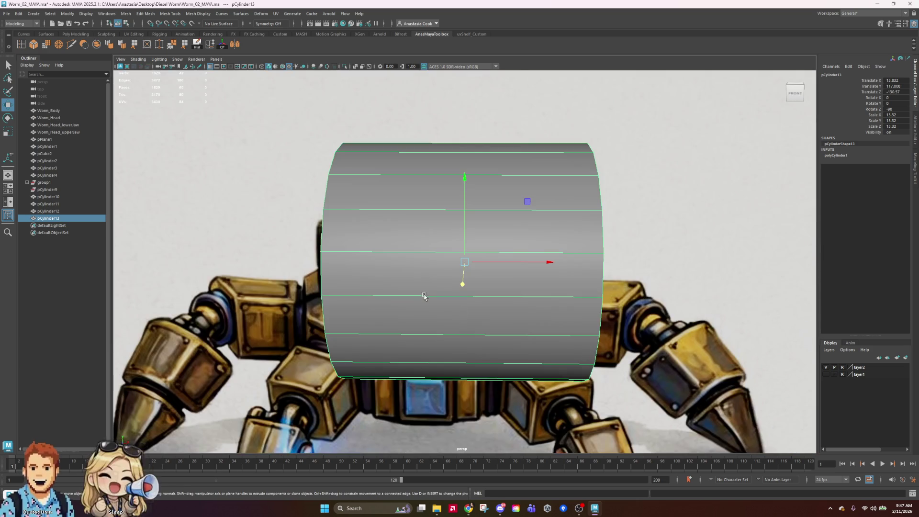
pyautogui.scroll(-5, 434, 302)
pyautogui.moveTo(555, 262)
pyautogui.mouseDown()
pyautogui.moveTo(451, 262)
pyautogui.moveTo(574, 230)
pyautogui.mouseUp()
# Enter 15 for the cylinder's Subdivisions Axis in its creation settings
pyautogui.press('r')
pyautogui.press('e')
pyautogui.press('w')
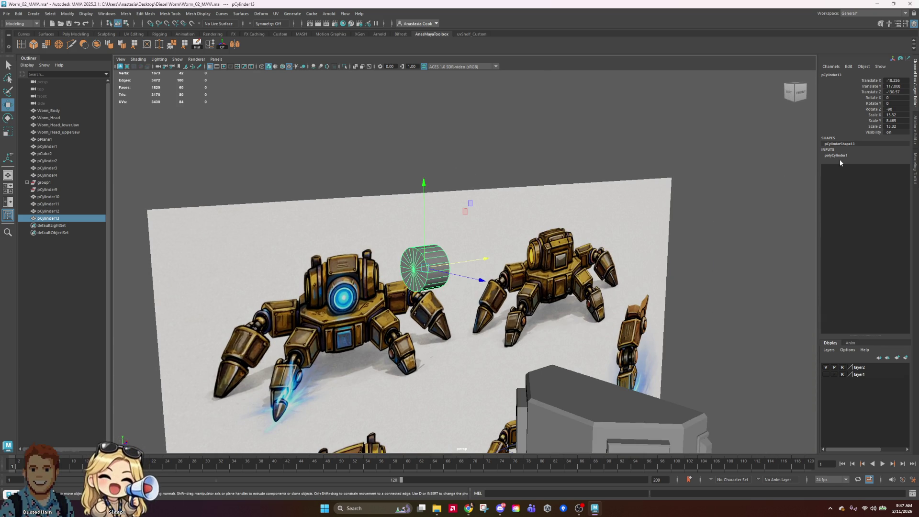
pyautogui.click(839, 160)
pyautogui.doubleClick(895, 178)
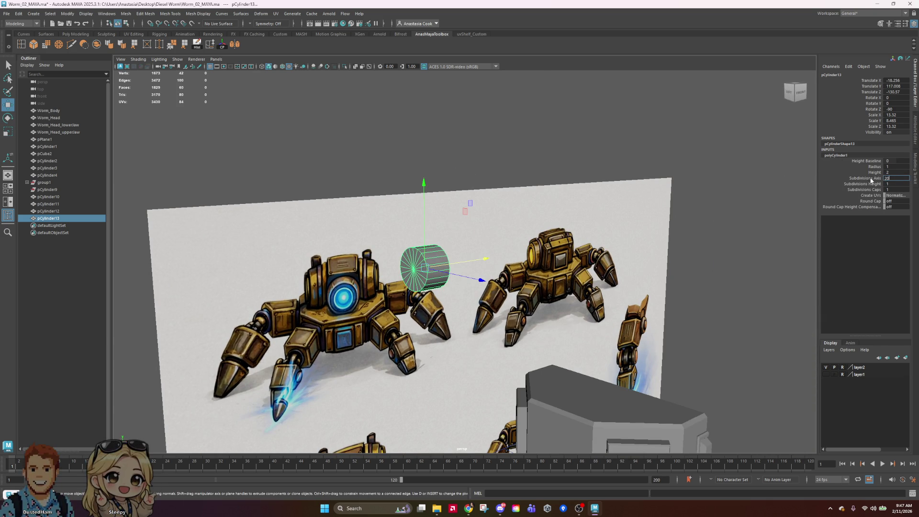
pyautogui.write('15')
pyautogui.press('Return')
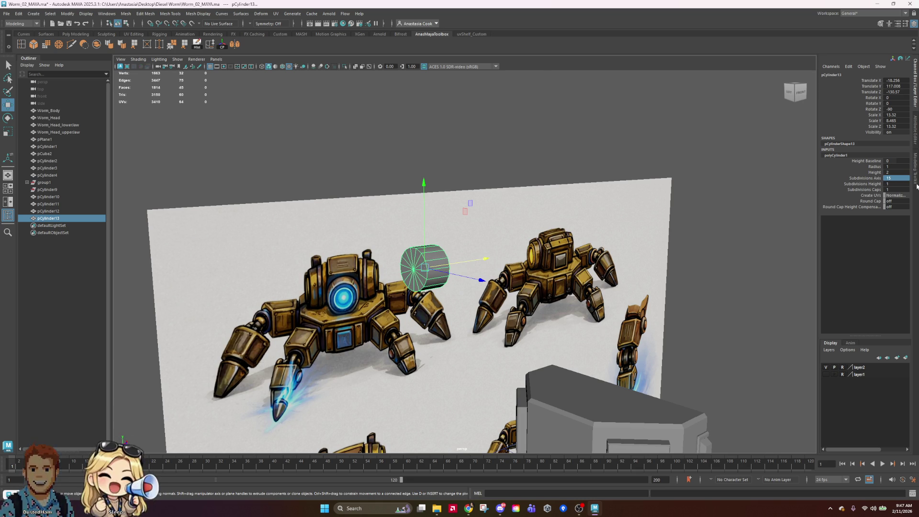
# Change the cylinder to 10 axis subdivisions, then undo an accidental deletion of it
pyautogui.doubleClick(902, 180)
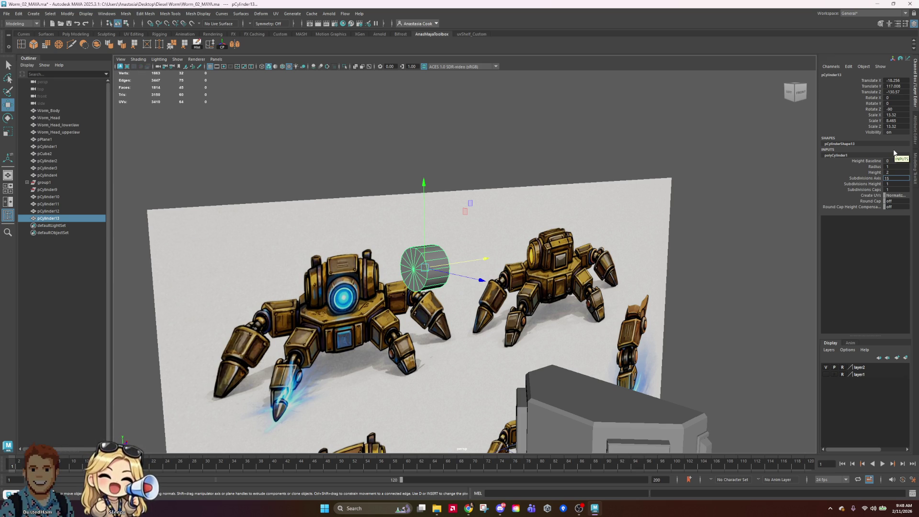
pyautogui.write('10')
pyautogui.press('Return')
pyautogui.press('Delete')
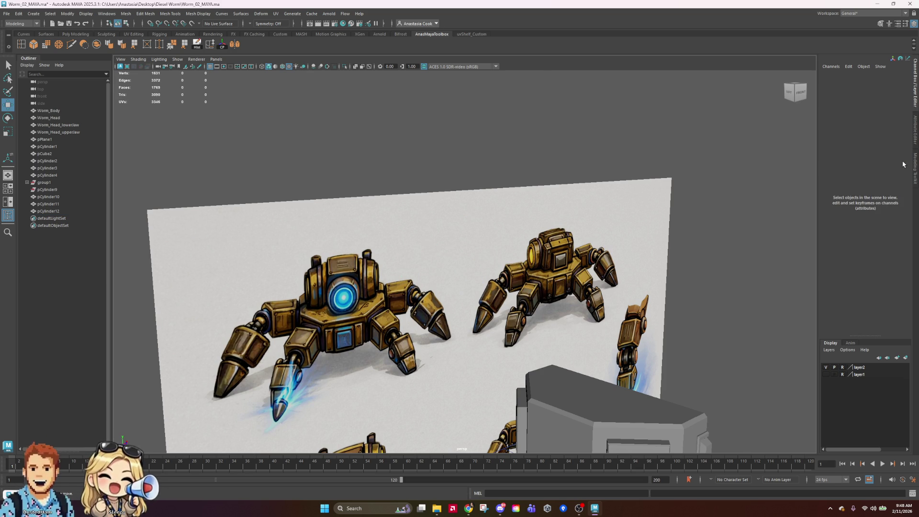
pyautogui.hotkey('ctrl', 'z')
# Raise the cylinder's Subdivisions Axis to 12, then settle on 15 sides
pyautogui.click(899, 177)
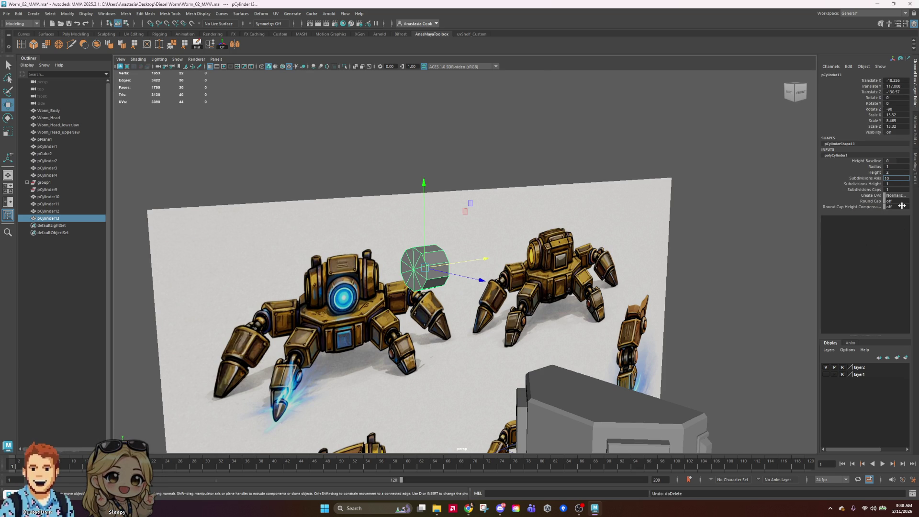
pyautogui.press('Return')
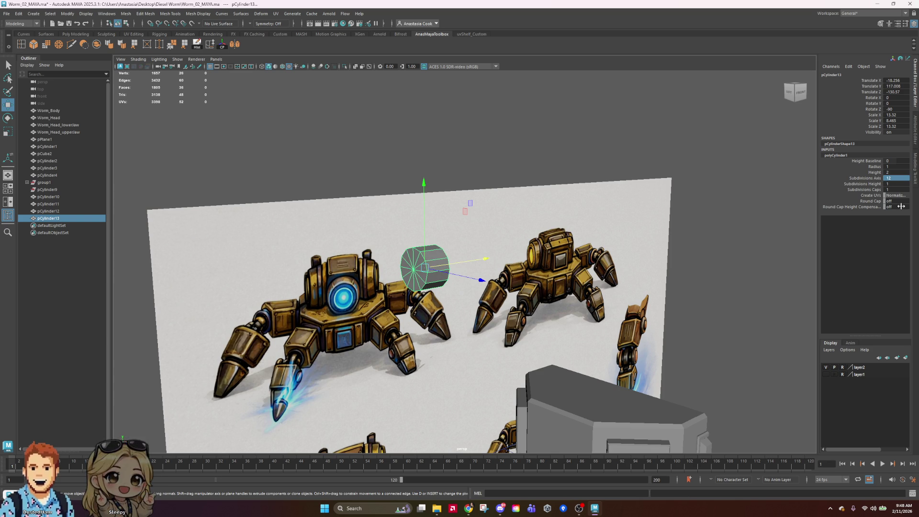
pyautogui.click(907, 178)
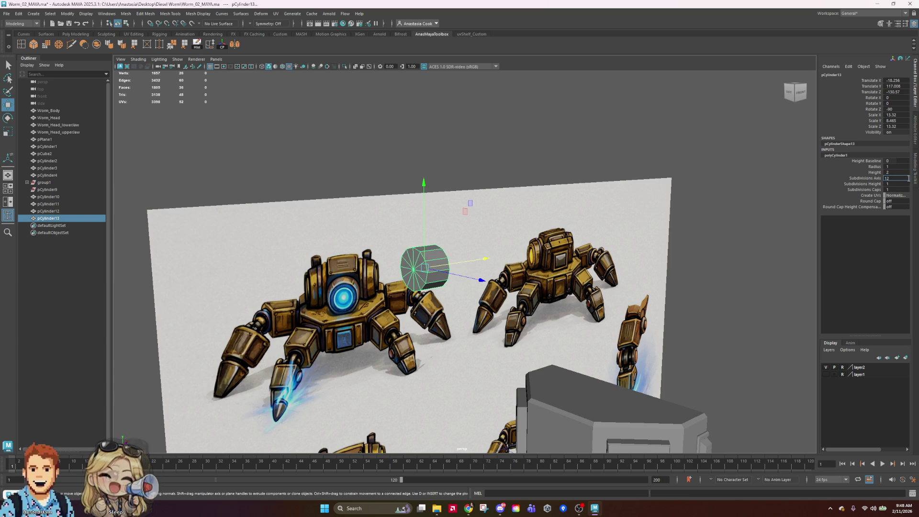
pyautogui.write('16')
pyautogui.press('Return')
pyautogui.scroll(5, 498, 332)
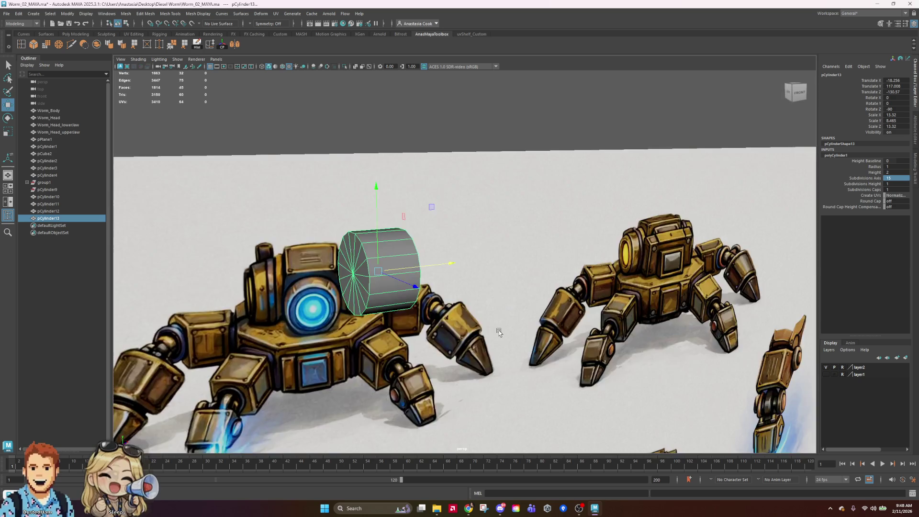
# Move the cylinder left along X beside the robot's head, then view from the front
pyautogui.moveTo(498, 331)
pyautogui.keyDown('alt'); pyautogui.mouseDown()
pyautogui.moveTo(517, 324)
pyautogui.moveTo(598, 203)
pyautogui.moveTo(524, 228)
pyautogui.mouseUp(); pyautogui.keyUp('alt')
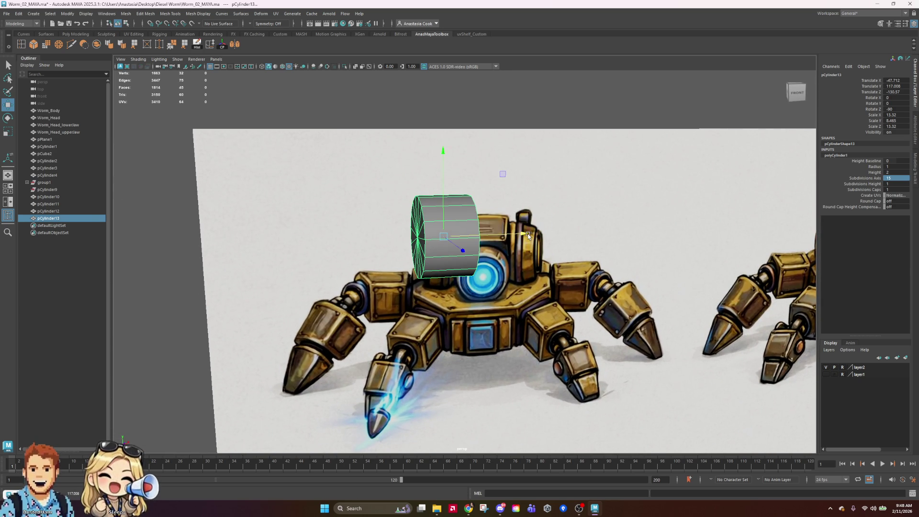
pyautogui.keyDown('alt'); pyautogui.moveTo(614, 293); pyautogui.dragTo(616, 308); pyautogui.keyUp('alt')
pyautogui.moveTo(490, 263)
pyautogui.keyDown('alt'); pyautogui.mouseDown()
pyautogui.moveTo(479, 259)
pyautogui.moveTo(486, 260)
pyautogui.mouseUp(); pyautogui.keyUp('alt')
pyautogui.moveTo(486, 261); pyautogui.dragTo(479, 254, button='right')
# Marquee-select half of the cylinder's faces
pyautogui.moveTo(349, 165); pyautogui.dragTo(448, 281)
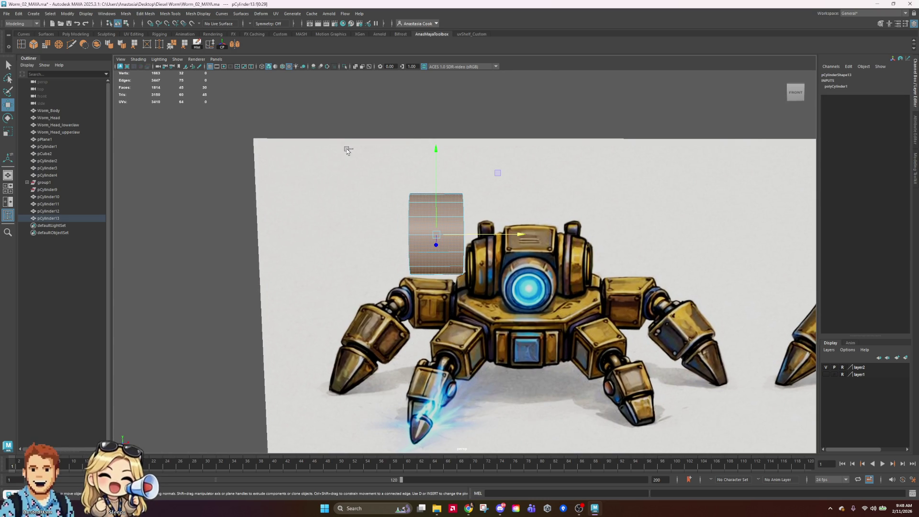
pyautogui.click(417, 332)
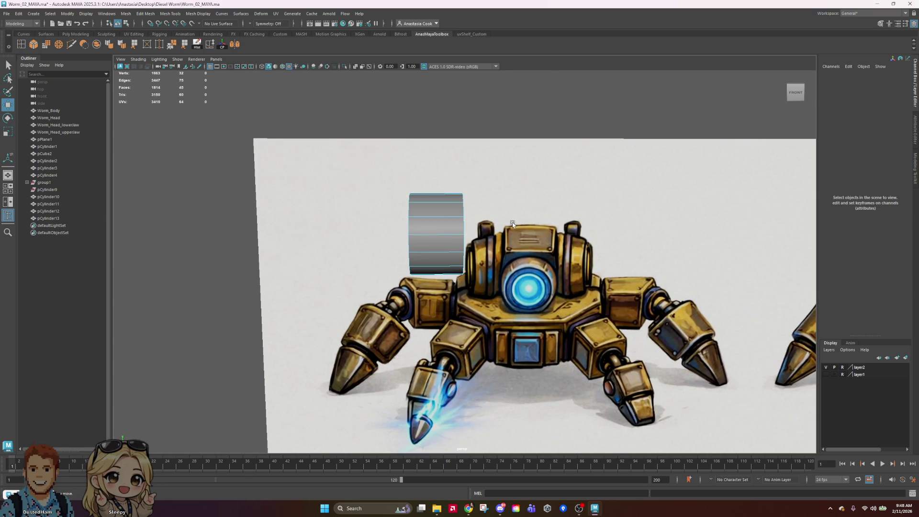
pyautogui.hotkey('ctrl', 'z')
pyautogui.moveTo(567, 244); pyautogui.dragTo(459, 355)
pyautogui.moveTo(494, 235); pyautogui.dragTo(531, 243)
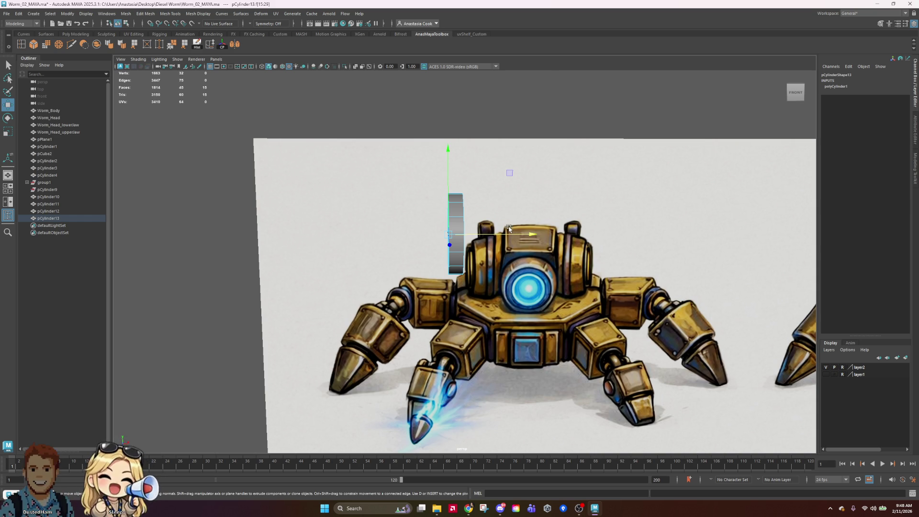
# Extrude the selected cylinder faces leftward in stages, scaling between extrusions
pyautogui.keyDown('shift'); pyautogui.moveTo(530, 234); pyautogui.dragTo(519, 234); pyautogui.keyUp('shift')
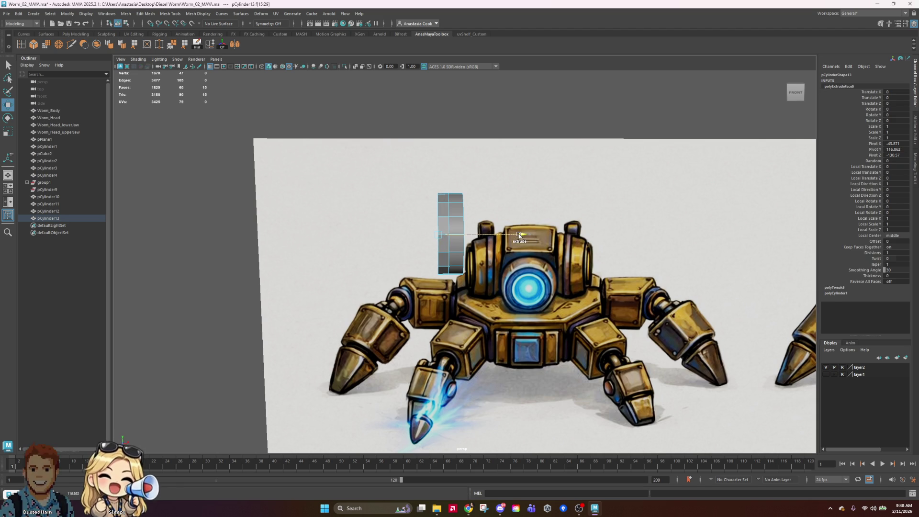
pyautogui.press('e')
pyautogui.press('r')
pyautogui.moveTo(515, 267)
pyautogui.keyDown('alt'); pyautogui.mouseDown()
pyautogui.moveTo(496, 258)
pyautogui.moveTo(509, 238)
pyautogui.moveTo(512, 251)
pyautogui.moveTo(501, 259)
pyautogui.moveTo(516, 238)
pyautogui.moveTo(531, 259)
pyautogui.moveTo(498, 240)
pyautogui.mouseUp(); pyautogui.keyUp('alt')
pyautogui.press('w')
pyautogui.scroll(2, 499, 258)
pyautogui.press('r')
pyautogui.press('w')
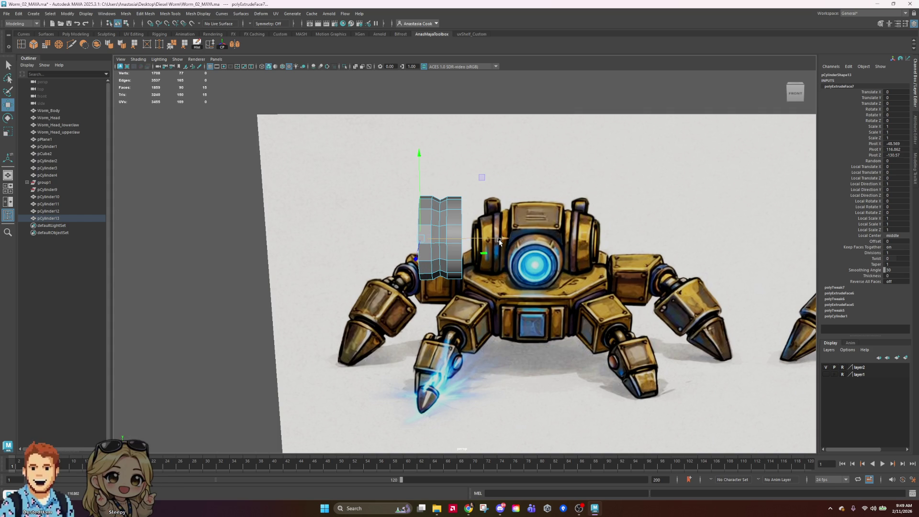
pyautogui.click(443, 253)
# Select a vertical vertex loop and push it right along X to form a groove
pyautogui.moveTo(443, 255); pyautogui.dragTo(421, 228, button='right')
pyautogui.click(429, 205)
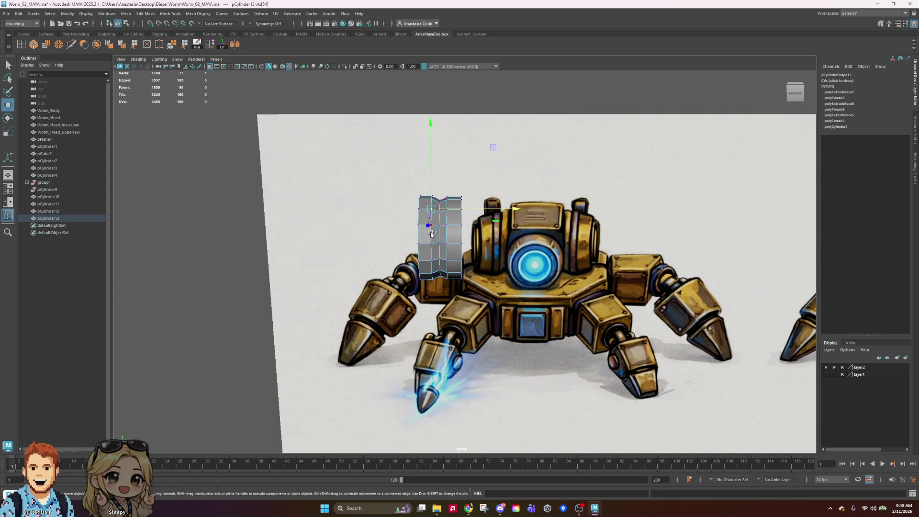
pyautogui.keyDown('shift'); pyautogui.doubleClick(433, 230); pyautogui.keyUp('shift')
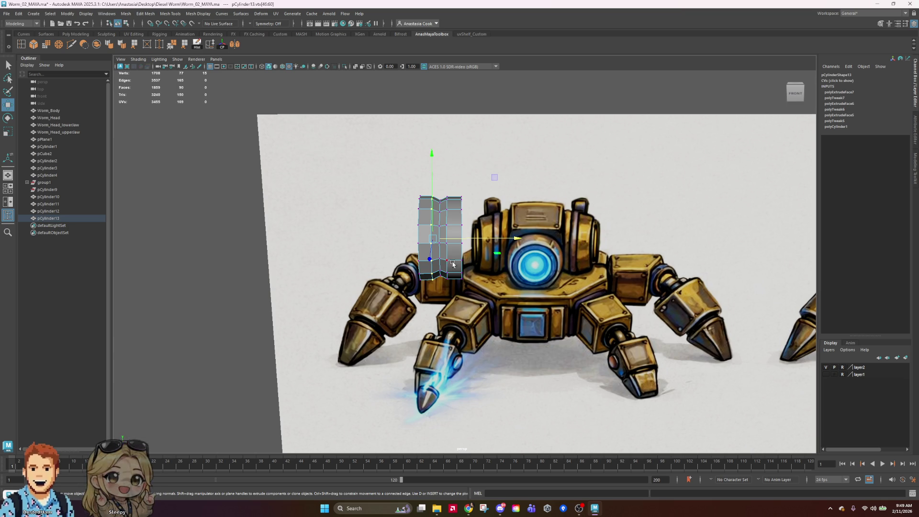
pyautogui.keyDown('shift'); pyautogui.click(447, 225); pyautogui.keyUp('shift')
pyautogui.keyDown('alt'); pyautogui.moveTo(444, 260); pyautogui.dragTo(426, 226); pyautogui.keyUp('alt')
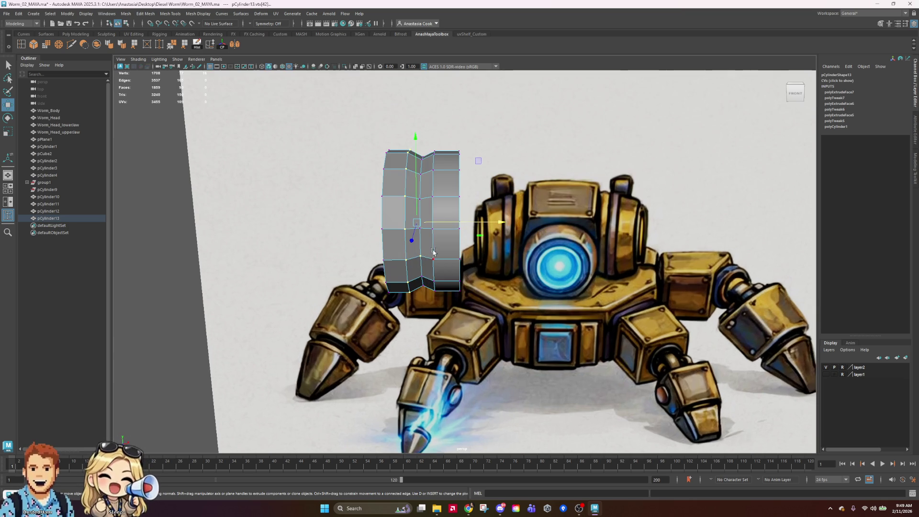
pyautogui.scroll(4, 426, 226)
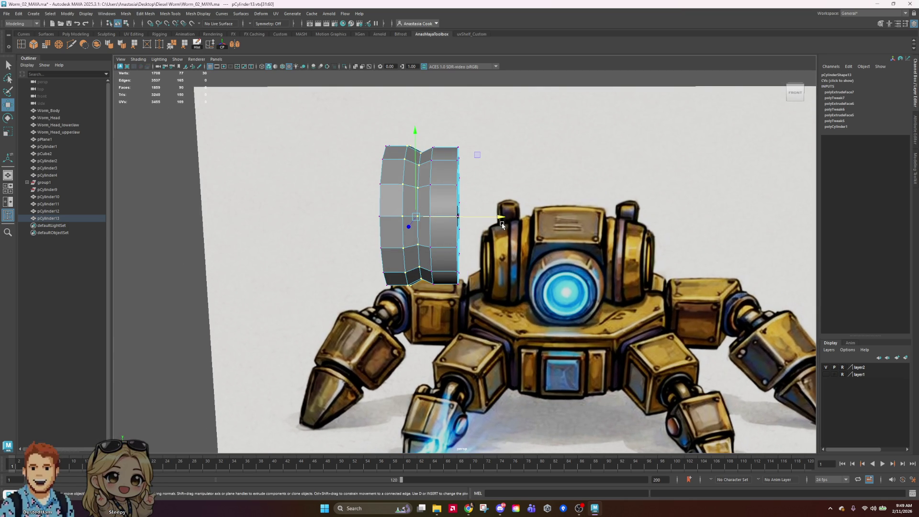
pyautogui.moveTo(499, 216); pyautogui.dragTo(503, 216)
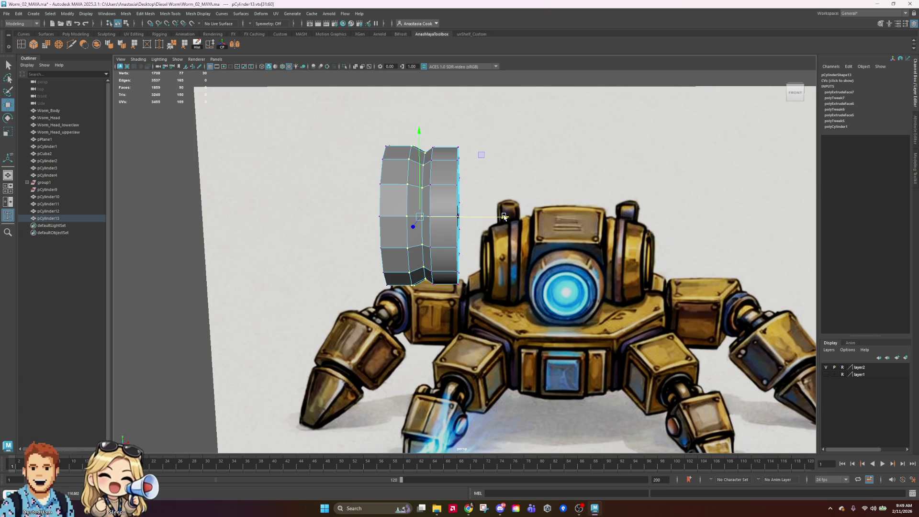
pyautogui.moveTo(453, 264)
pyautogui.keyDown('alt'); pyautogui.mouseDown()
pyautogui.moveTo(421, 260)
pyautogui.moveTo(439, 260)
pyautogui.mouseUp(); pyautogui.keyUp('alt')
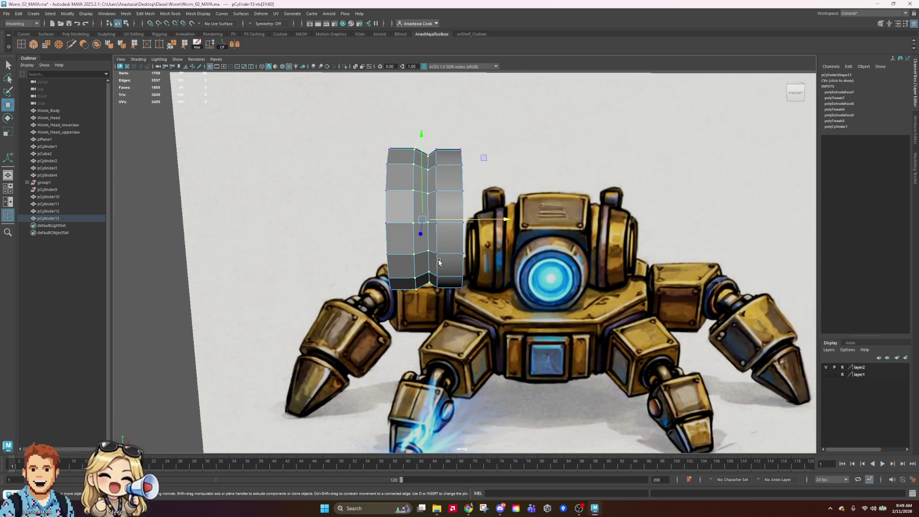
pyautogui.moveTo(507, 222); pyautogui.dragTo(509, 221)
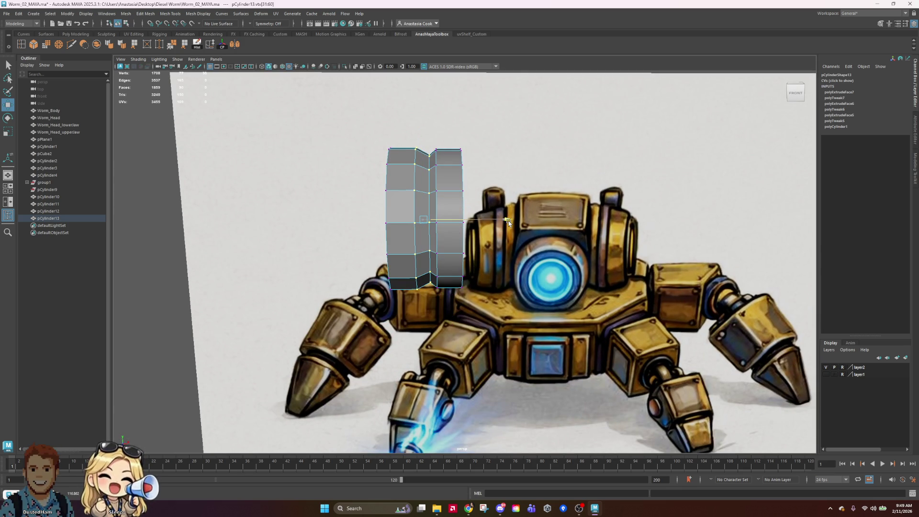
pyautogui.keyDown('ctrl'); pyautogui.moveTo(546, 153); pyautogui.dragTo(425, 335); pyautogui.keyUp('ctrl')
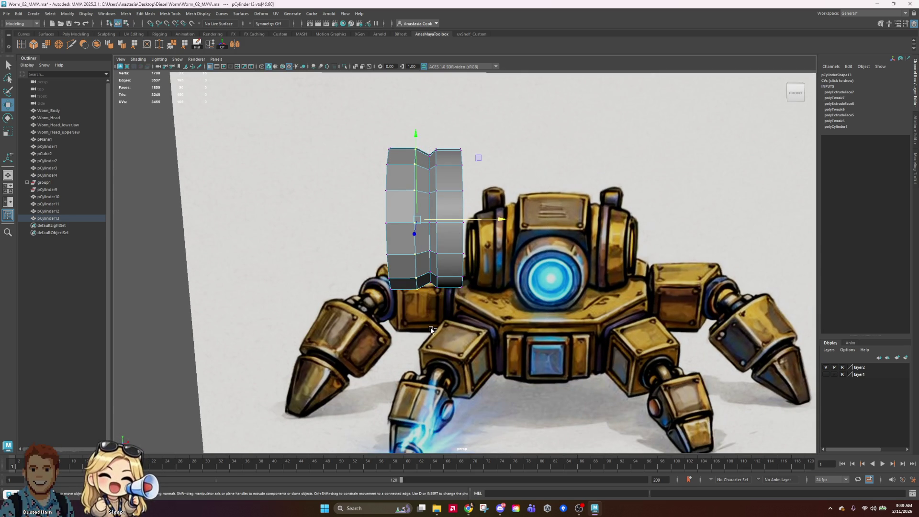
pyautogui.moveTo(500, 220); pyautogui.dragTo(504, 222)
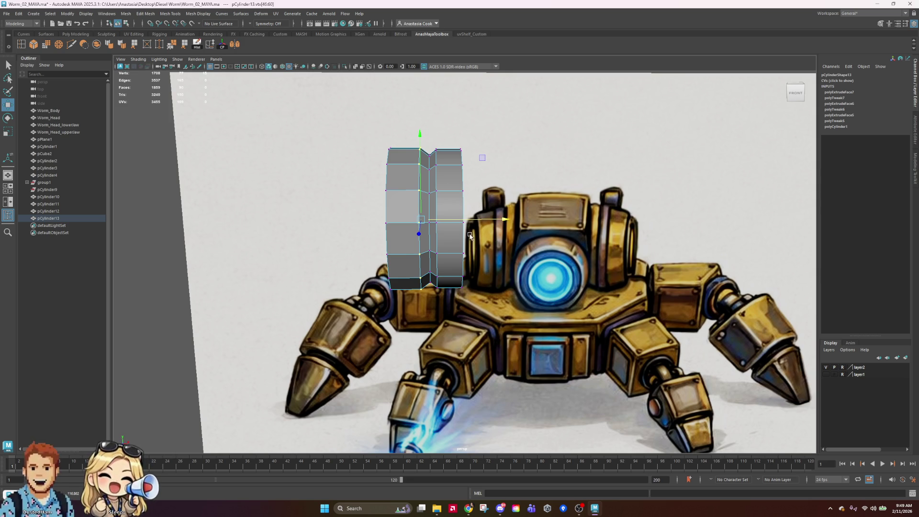
# Select the faces on the cylinder's outer half
pyautogui.click(352, 135)
pyautogui.moveTo(407, 138)
pyautogui.mouseDown()
pyautogui.moveTo(320, 335)
pyautogui.moveTo(519, 335)
pyautogui.moveTo(463, 345)
pyautogui.moveTo(387, 326)
pyautogui.moveTo(449, 234)
pyautogui.moveTo(481, 221)
pyautogui.mouseUp()
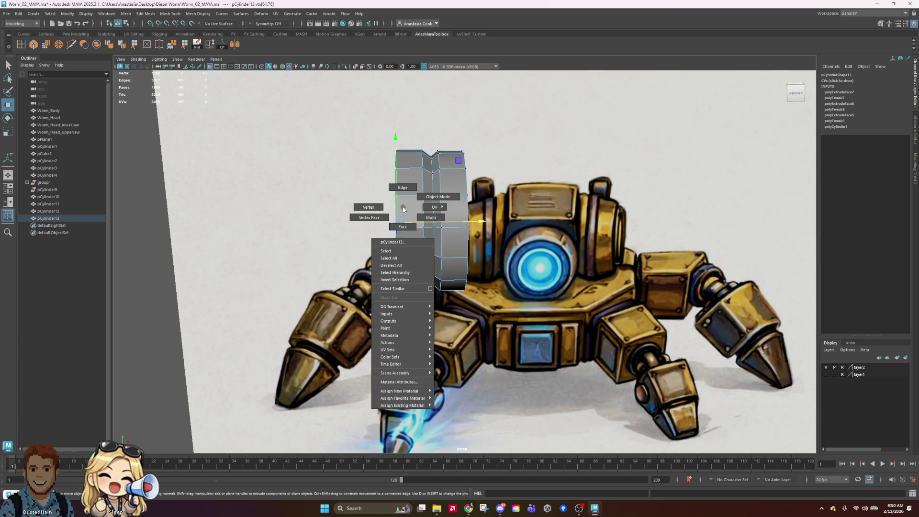
pyautogui.moveTo(402, 210); pyautogui.dragTo(404, 249, button='right')
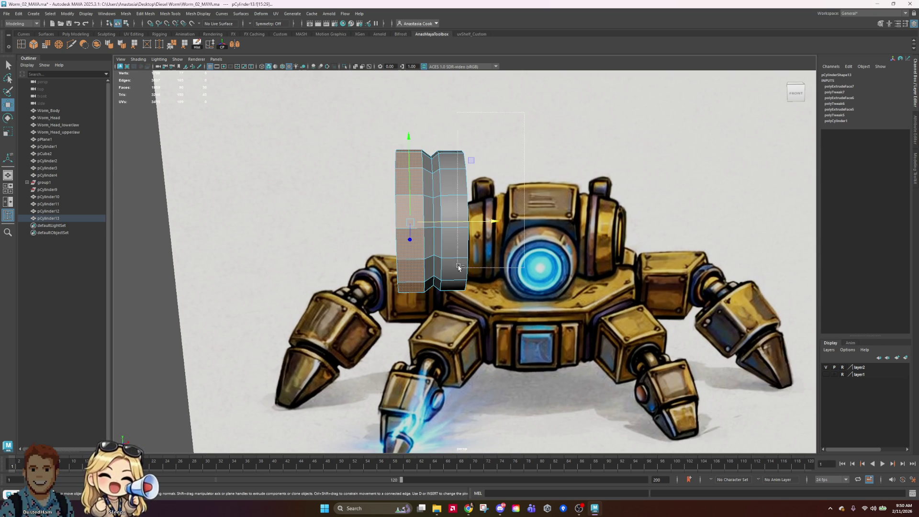
pyautogui.moveTo(498, 372)
pyautogui.keyDown('alt'); pyautogui.mouseDown()
pyautogui.moveTo(543, 371)
pyautogui.moveTo(534, 375)
pyautogui.moveTo(480, 216)
pyautogui.moveTo(468, 209)
pyautogui.mouseUp(); pyautogui.keyUp('alt')
# Extrude the outer faces twice, shrinking and tapering each extrusion
pyautogui.hotkey('ctrl', 'e')
pyautogui.press('r')
pyautogui.moveTo(388, 216)
pyautogui.mouseDown()
pyautogui.moveTo(378, 221)
pyautogui.moveTo(593, 239)
pyautogui.moveTo(539, 249)
pyautogui.moveTo(594, 221)
pyautogui.mouseUp()
pyautogui.press('w')
pyautogui.press('r')
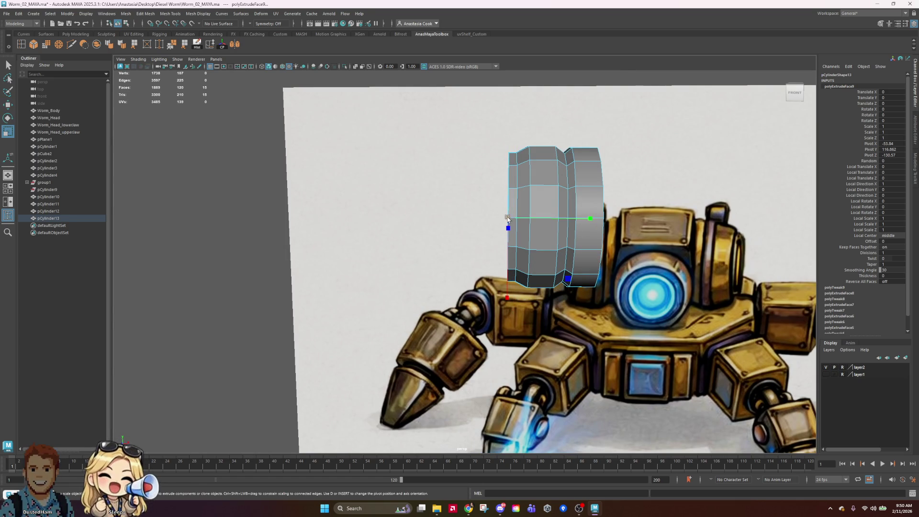
pyautogui.moveTo(510, 217)
pyautogui.mouseDown()
pyautogui.moveTo(496, 219)
pyautogui.moveTo(539, 251)
pyautogui.moveTo(536, 192)
pyautogui.mouseUp()
pyautogui.scroll(-3, 501, 220)
pyautogui.scroll(2, 501, 219)
# Select a full edge loop on the cylinder, then return to face editing
pyautogui.moveTo(545, 189); pyautogui.dragTo(537, 180, button='right')
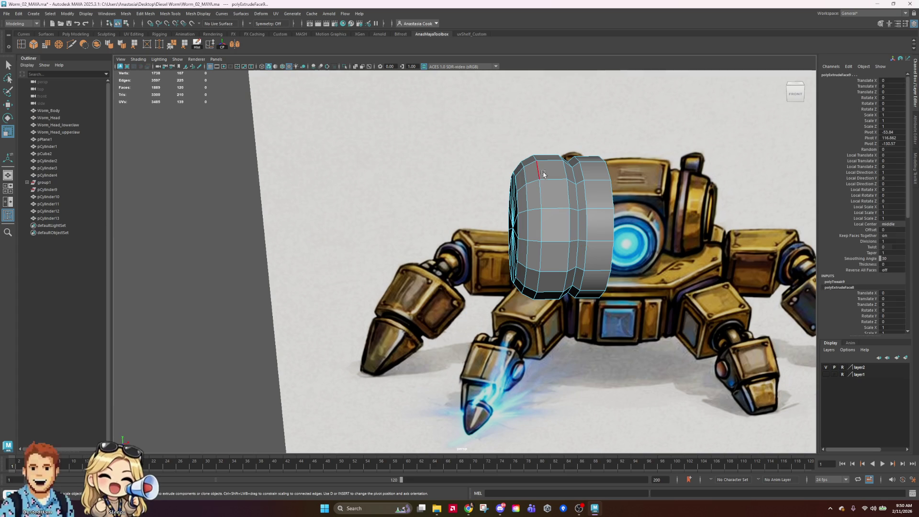
pyautogui.click(538, 181)
pyautogui.doubleClick(549, 203)
pyautogui.keyDown('alt'); pyautogui.moveTo(549, 202); pyautogui.dragTo(605, 219); pyautogui.keyUp('alt')
pyautogui.press('w')
pyautogui.keyDown('ctrl'); pyautogui.moveTo(540, 209); pyautogui.dragTo(550, 225, button='right'); pyautogui.keyUp('ctrl')
pyautogui.scroll(-2, 558, 235)
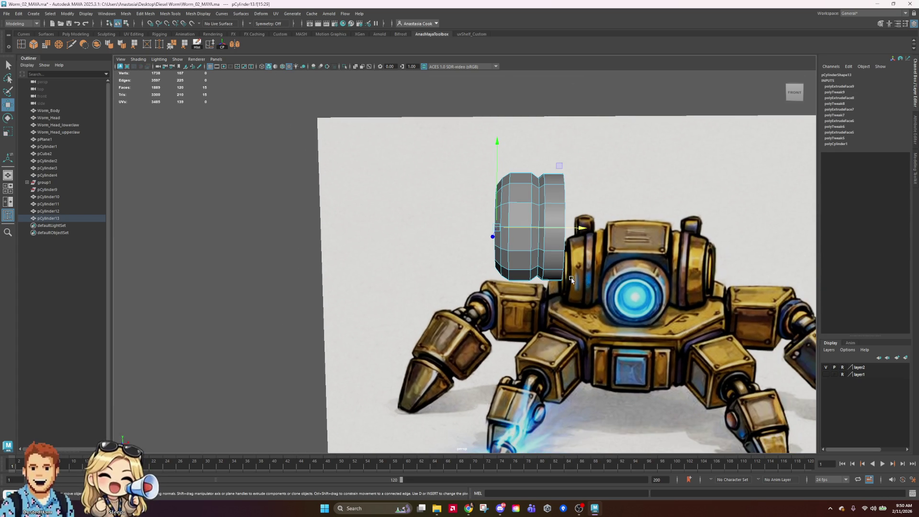
pyautogui.scroll(3, 578, 282)
pyautogui.keyDown('alt'); pyautogui.moveTo(661, 191); pyautogui.dragTo(598, 204, button='middle'); pyautogui.keyUp('alt')
pyautogui.scroll(-3, 598, 202)
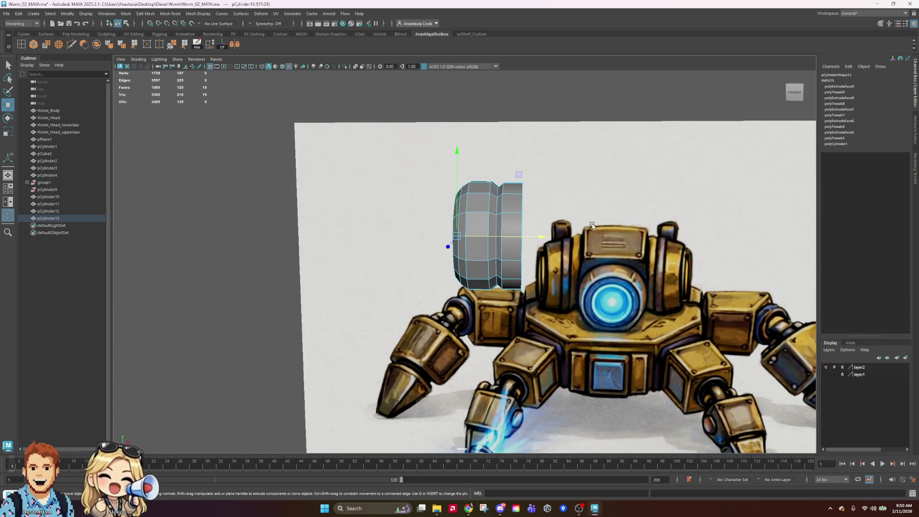
pyautogui.scroll(-2, 573, 226)
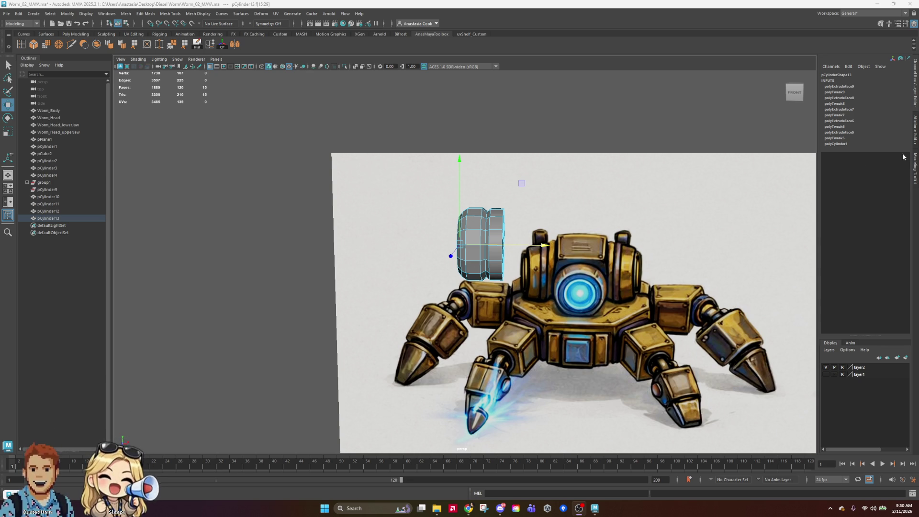
pyautogui.moveTo(538, 214)
pyautogui.keyDown('alt'); pyautogui.mouseDown()
pyautogui.moveTo(527, 201)
pyautogui.moveTo(536, 211)
pyautogui.mouseUp(); pyautogui.keyUp('alt')
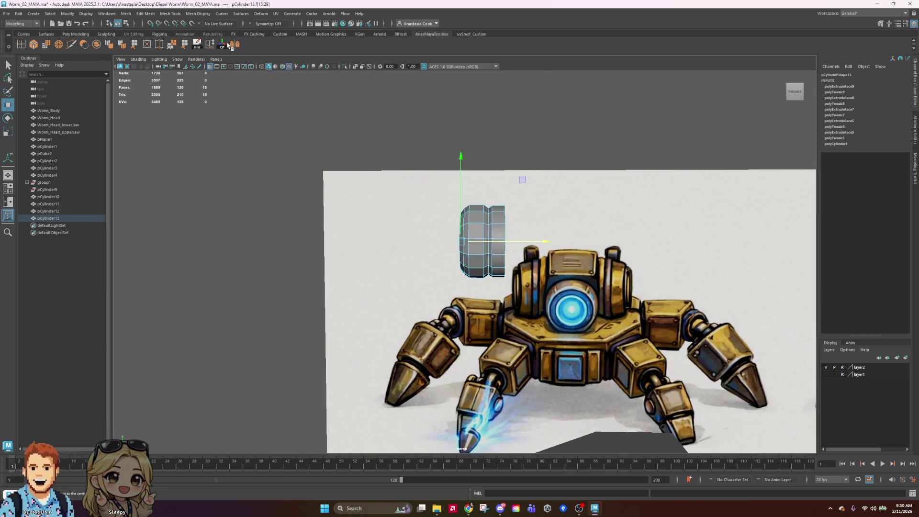
# Save the scene
pyautogui.hotkey('ctrl', 's')
pyautogui.moveTo(697, 259)
pyautogui.keyDown('alt'); pyautogui.mouseDown()
pyautogui.moveTo(635, 185)
pyautogui.moveTo(467, 191)
pyautogui.moveTo(443, 280)
pyautogui.mouseUp(); pyautogui.keyUp('alt')
pyautogui.scroll(3, 443, 280)
pyautogui.scroll(-3, 442, 280)
pyautogui.scroll(4, 426, 274)
pyautogui.scroll(-1, 426, 274)
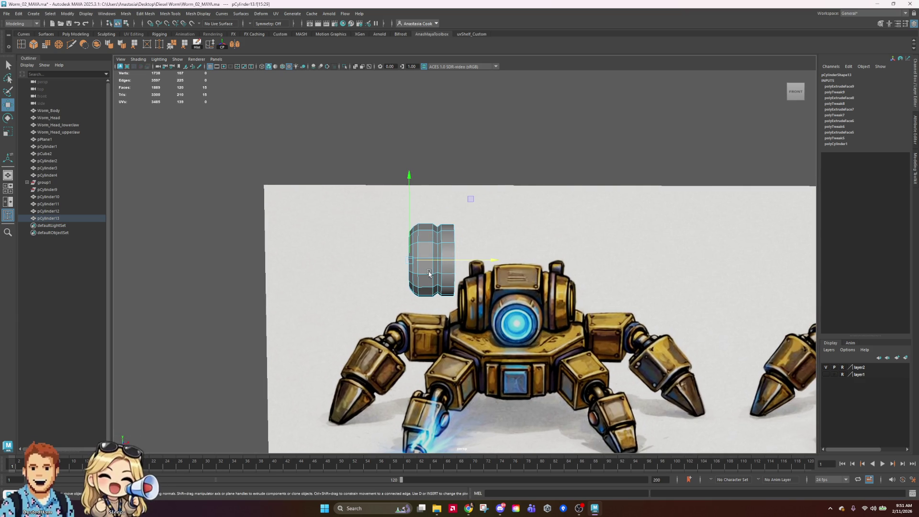
# Select the cylinder's end vertex rings and adjust them with scale and move along X
pyautogui.moveTo(433, 246); pyautogui.dragTo(411, 248, button='right')
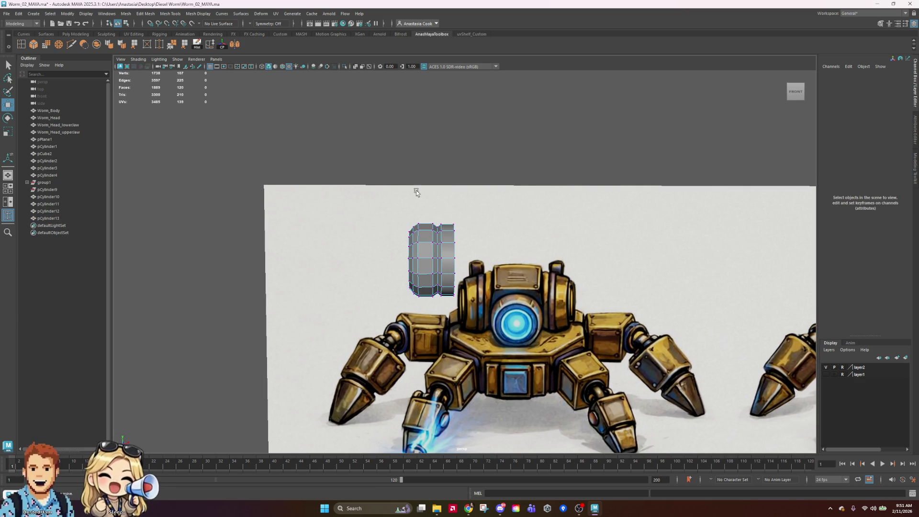
pyautogui.moveTo(420, 203); pyautogui.dragTo(489, 322)
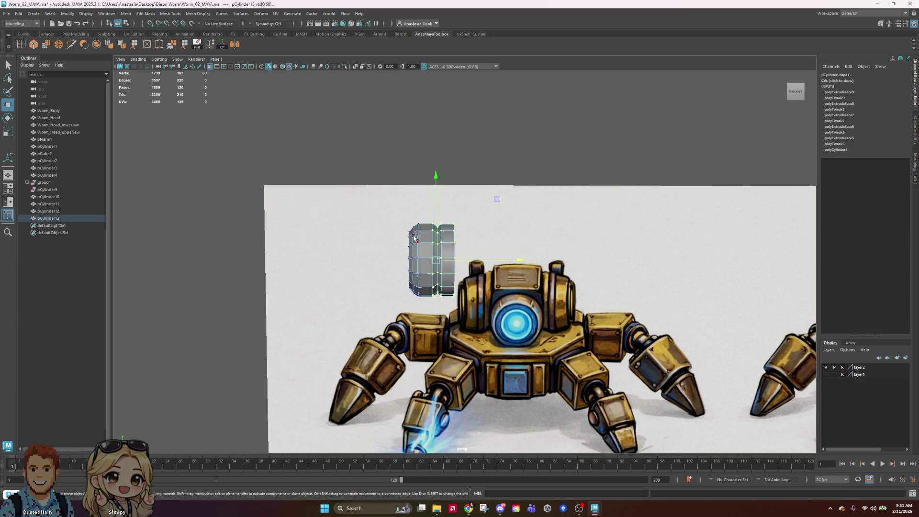
pyautogui.keyDown('alt'); pyautogui.moveTo(449, 226); pyautogui.dragTo(499, 211); pyautogui.keyUp('alt')
pyautogui.moveTo(549, 163); pyautogui.dragTo(427, 308)
pyautogui.moveTo(392, 203)
pyautogui.mouseDown()
pyautogui.moveTo(433, 324)
pyautogui.moveTo(502, 257)
pyautogui.moveTo(412, 265)
pyautogui.moveTo(445, 277)
pyautogui.moveTo(578, 281)
pyautogui.moveTo(536, 301)
pyautogui.moveTo(555, 326)
pyautogui.moveTo(561, 318)
pyautogui.mouseUp()
pyautogui.press('r')
pyautogui.keyDown('ctrl'); pyautogui.doubleClick(406, 285); pyautogui.keyUp('ctrl')
pyautogui.press('w')
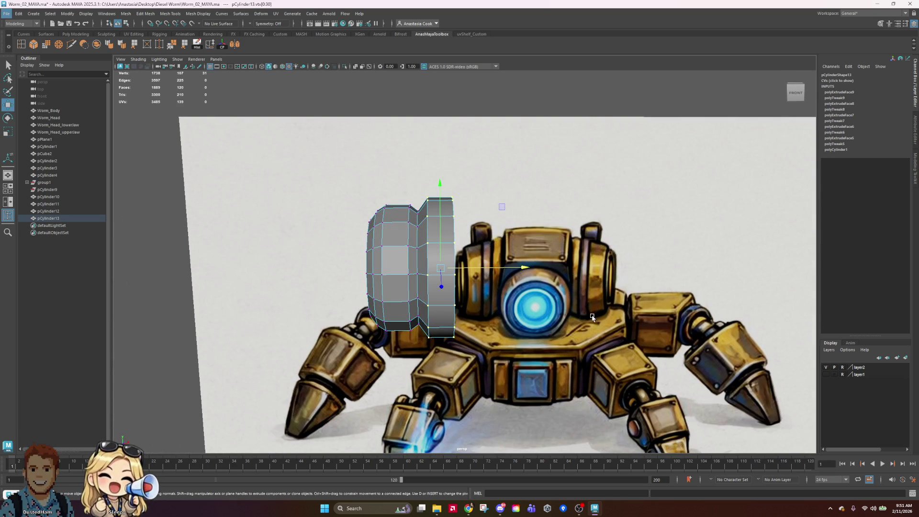
pyautogui.scroll(-5, 550, 207)
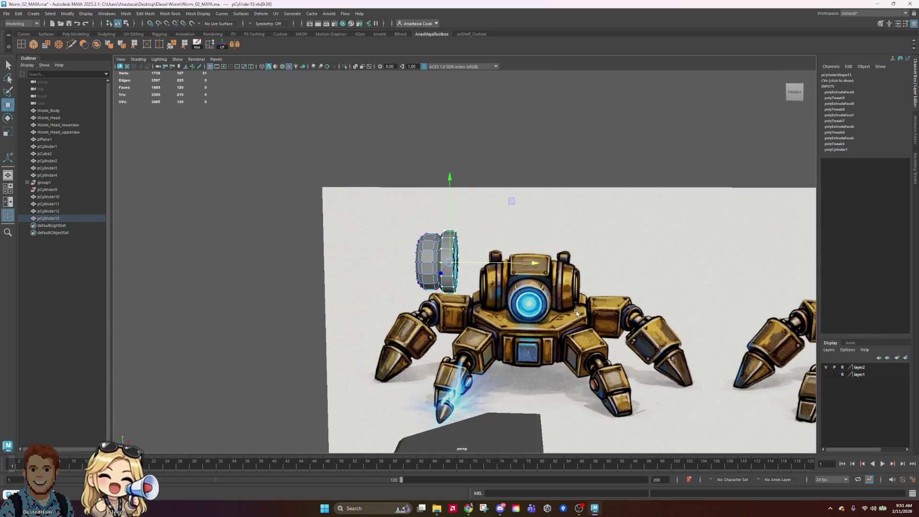
# Extrude the right-end face loop outward and scale it up about 1.12
pyautogui.moveTo(449, 259)
pyautogui.keyDown('shift'); pyautogui.mouseDown(button='right')
pyautogui.moveTo(452, 268)
pyautogui.moveTo(474, 268)
pyautogui.mouseUp(button='right'); pyautogui.keyUp('shift')
pyautogui.scroll(4, 493, 235)
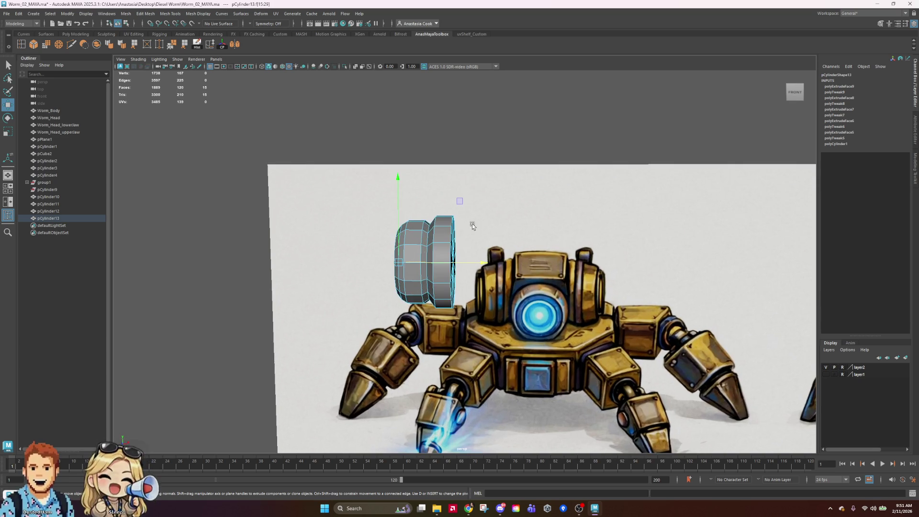
pyautogui.moveTo(532, 182); pyautogui.dragTo(447, 370)
pyautogui.moveTo(590, 359)
pyautogui.keyDown('alt'); pyautogui.mouseDown()
pyautogui.moveTo(463, 376)
pyautogui.moveTo(515, 441)
pyautogui.moveTo(602, 399)
pyautogui.moveTo(590, 322)
pyautogui.moveTo(591, 348)
pyautogui.moveTo(452, 276)
pyautogui.mouseUp(); pyautogui.keyUp('alt')
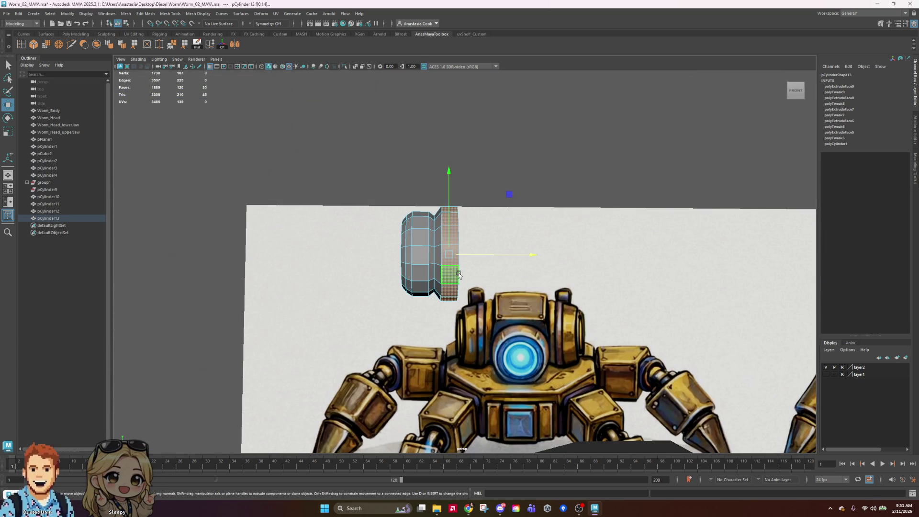
pyautogui.doubleClick(452, 276)
pyautogui.keyDown('alt'); pyautogui.moveTo(534, 338); pyautogui.dragTo(536, 341); pyautogui.keyUp('alt')
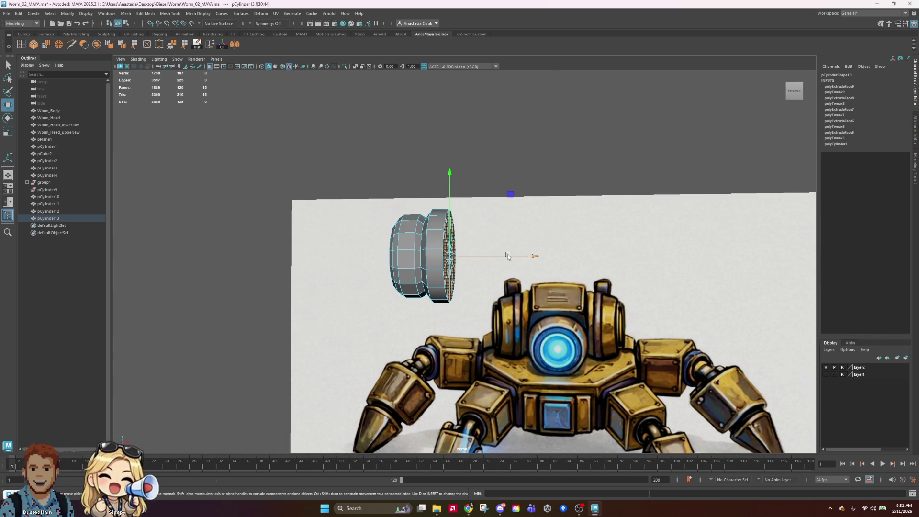
pyautogui.keyDown('shift'); pyautogui.moveTo(505, 259); pyautogui.dragTo(515, 261); pyautogui.keyUp('shift')
pyautogui.press('r')
pyautogui.moveTo(458, 256); pyautogui.dragTo(483, 259)
# Pick a vertical edge, then return the cylinder to object mode with nothing selected
pyautogui.moveTo(468, 243)
pyautogui.mouseDown(button='right')
pyautogui.moveTo(467, 228)
pyautogui.moveTo(476, 248)
pyautogui.moveTo(477, 235)
pyautogui.mouseUp(button='right')
pyautogui.click(456, 228)
pyautogui.moveTo(505, 250)
pyautogui.keyDown('alt'); pyautogui.mouseDown()
pyautogui.moveTo(484, 257)
pyautogui.moveTo(523, 250)
pyautogui.moveTo(481, 248)
pyautogui.mouseUp(); pyautogui.keyUp('alt')
pyautogui.moveTo(481, 248); pyautogui.dragTo(535, 225, button='right')
pyautogui.click(556, 215)
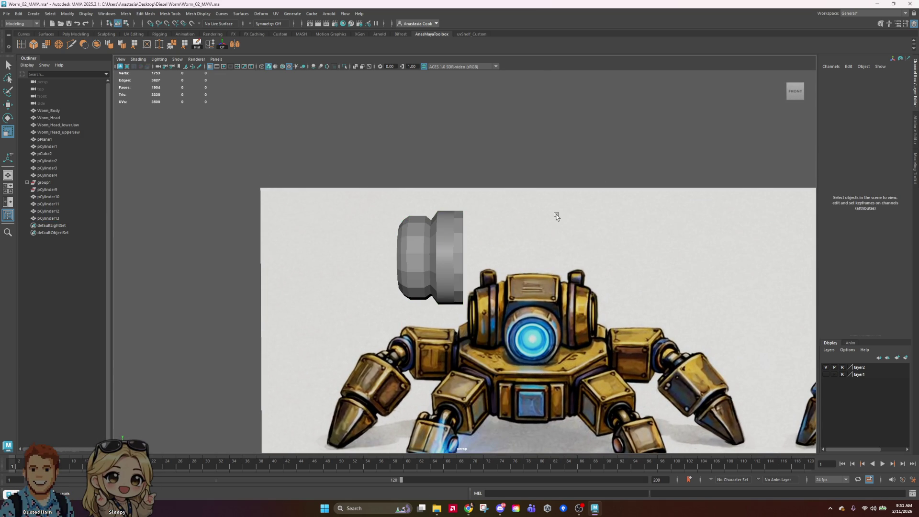
# Apply Soften/Harden Edge to the whole ringed cylinder
pyautogui.click(440, 251)
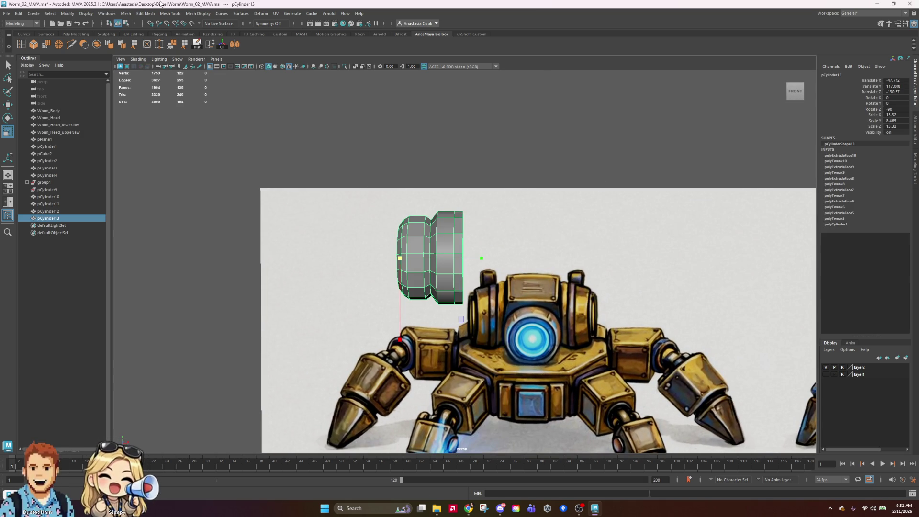
pyautogui.click(121, 44)
pyautogui.click(492, 199)
pyautogui.click(431, 264)
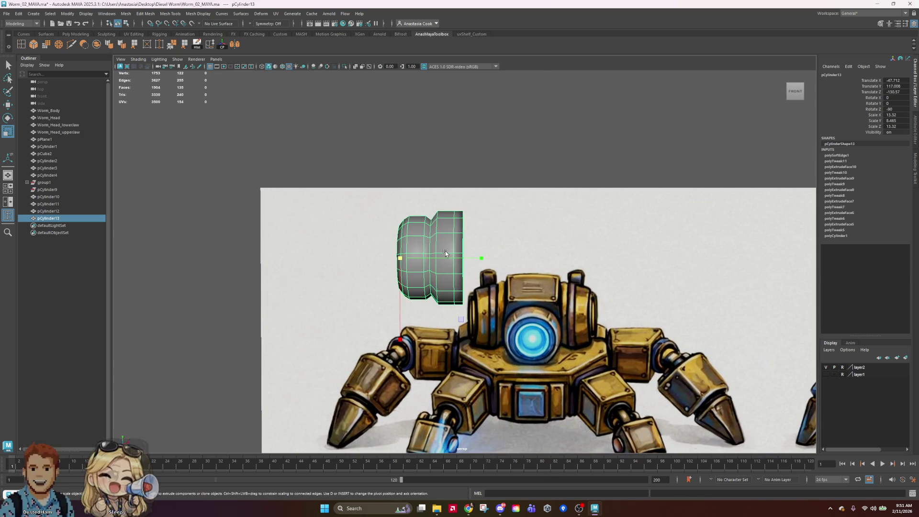
# Soften one edge loop on the cylinder's side
pyautogui.scroll(3, 415, 271)
pyautogui.moveTo(414, 271); pyautogui.dragTo(415, 249, button='right')
pyautogui.click(395, 257)
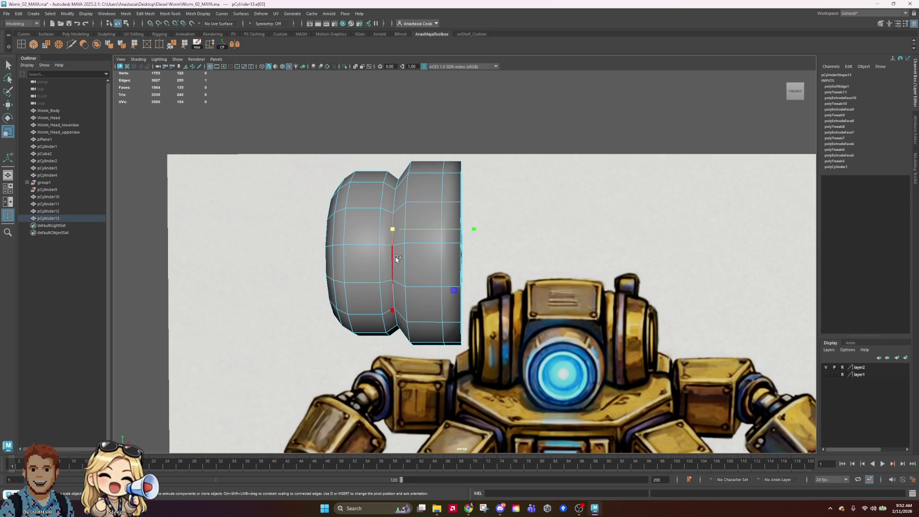
pyautogui.doubleClick(396, 264)
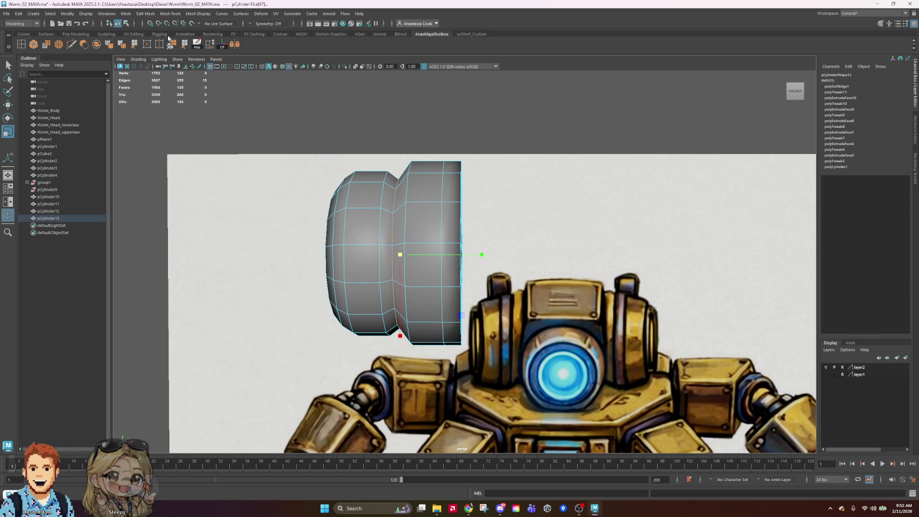
pyautogui.click(122, 45)
pyautogui.moveTo(420, 203); pyautogui.dragTo(607, 96, button='right')
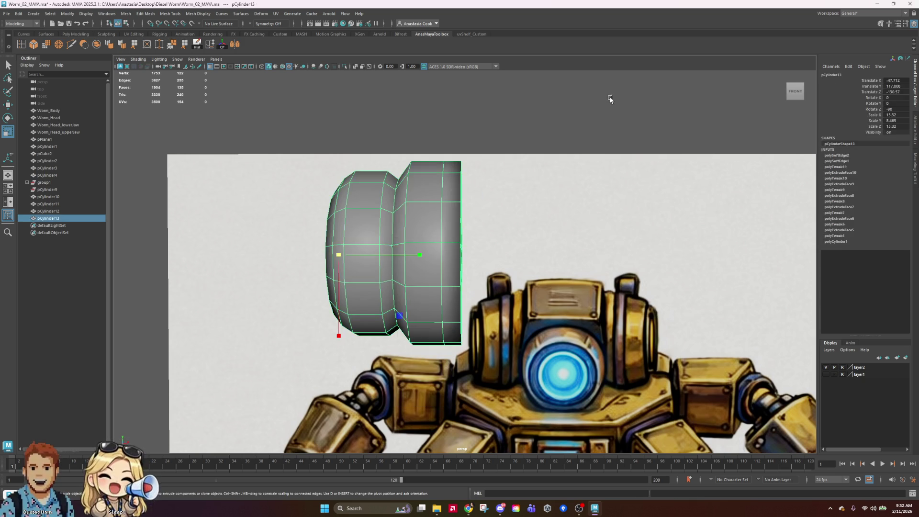
pyautogui.click(587, 148)
pyautogui.scroll(-3, 584, 155)
# Soften an edge loop in another band of the cylinder
pyautogui.moveTo(584, 156)
pyautogui.keyDown('alt'); pyautogui.mouseDown()
pyautogui.moveTo(579, 279)
pyautogui.moveTo(554, 293)
pyautogui.moveTo(485, 271)
pyautogui.mouseUp(); pyautogui.keyUp('alt')
pyautogui.click(474, 263)
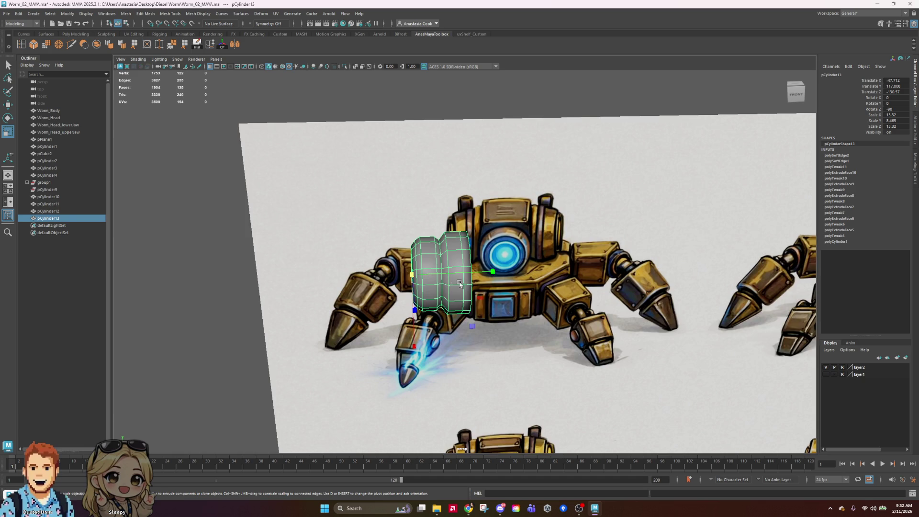
pyautogui.scroll(3, 473, 263)
pyautogui.moveTo(438, 282); pyautogui.dragTo(427, 243, button='right')
pyautogui.click(427, 242)
pyautogui.scroll(2, 427, 243)
pyautogui.click(406, 280)
pyautogui.doubleClick(403, 300)
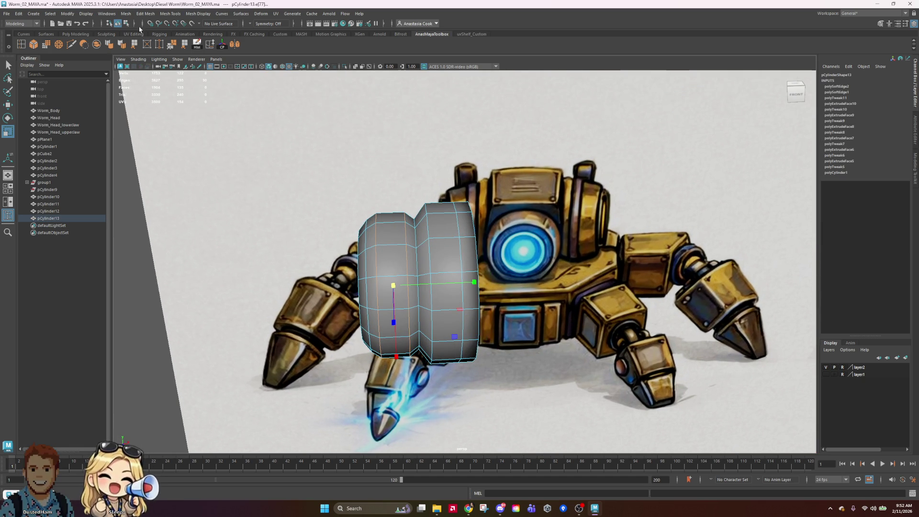
pyautogui.click(121, 44)
pyautogui.moveTo(419, 254); pyautogui.dragTo(416, 210, button='right')
pyautogui.click(416, 211)
# Soften the cylinder's end and outer rim edge loops together and inspect the shading
pyautogui.moveTo(463, 229)
pyautogui.keyDown('alt'); pyautogui.mouseDown()
pyautogui.moveTo(530, 240)
pyautogui.moveTo(529, 216)
pyautogui.moveTo(465, 244)
pyautogui.mouseUp(); pyautogui.keyUp('alt')
pyautogui.hotkey('ctrl', 'z')
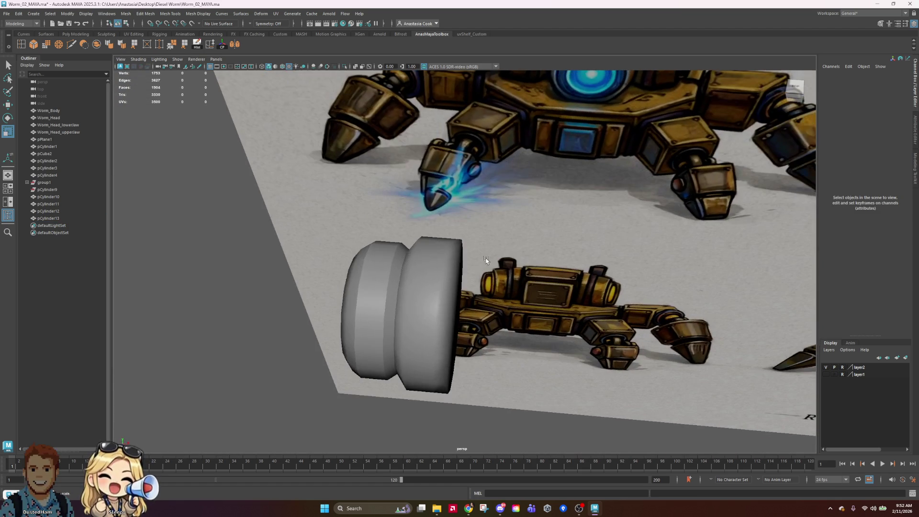
pyautogui.hotkey('ctrl', 'z')
pyautogui.moveTo(410, 298); pyautogui.dragTo(415, 264, button='right')
pyautogui.doubleClick(417, 245)
pyautogui.keyDown('alt'); pyautogui.moveTo(418, 243); pyautogui.dragTo(523, 292); pyautogui.keyUp('alt')
pyautogui.keyDown('shift'); pyautogui.doubleClick(461, 268); pyautogui.keyUp('shift')
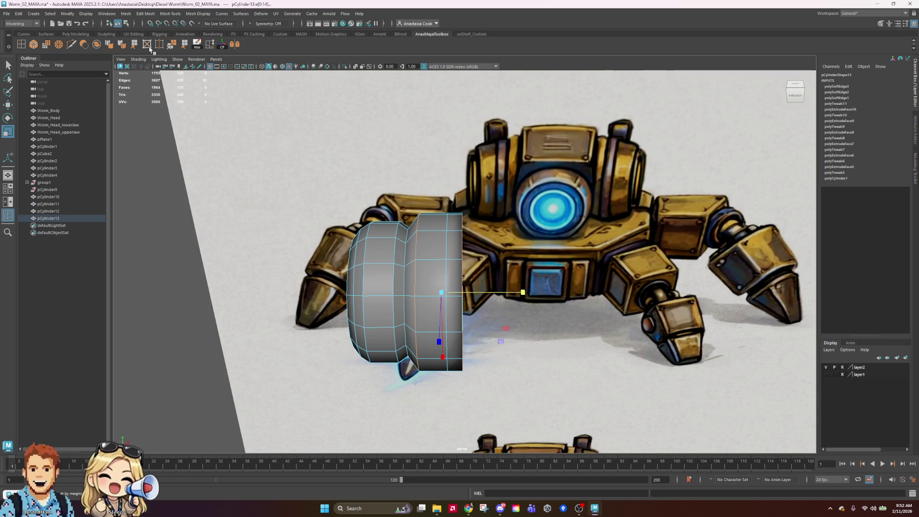
pyautogui.click(121, 44)
pyautogui.moveTo(452, 350); pyautogui.dragTo(450, 249, button='right')
pyautogui.moveTo(450, 268)
pyautogui.keyDown('alt'); pyautogui.mouseDown()
pyautogui.moveTo(566, 322)
pyautogui.moveTo(593, 316)
pyautogui.moveTo(607, 328)
pyautogui.moveTo(524, 326)
pyautogui.moveTo(424, 185)
pyautogui.mouseUp(); pyautogui.keyUp('alt')
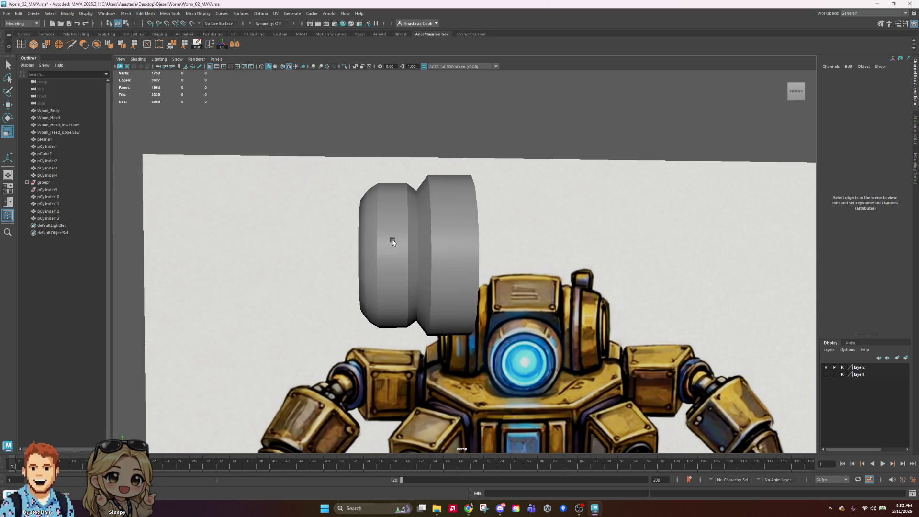
# Select the ringed cylinder and switch it to vertex selection
pyautogui.scroll(-5, 408, 239)
pyautogui.moveTo(408, 239)
pyautogui.keyDown('alt'); pyautogui.mouseDown()
pyautogui.moveTo(482, 270)
pyautogui.moveTo(431, 269)
pyautogui.mouseUp(); pyautogui.keyUp('alt')
pyautogui.click(482, 269)
pyautogui.scroll(5, 431, 268)
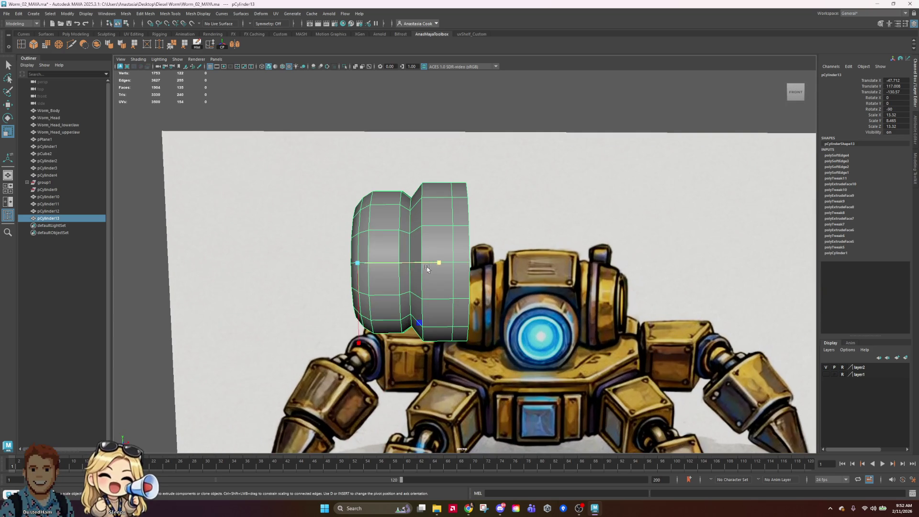
pyautogui.rightClick(362, 241)
pyautogui.click(328, 240)
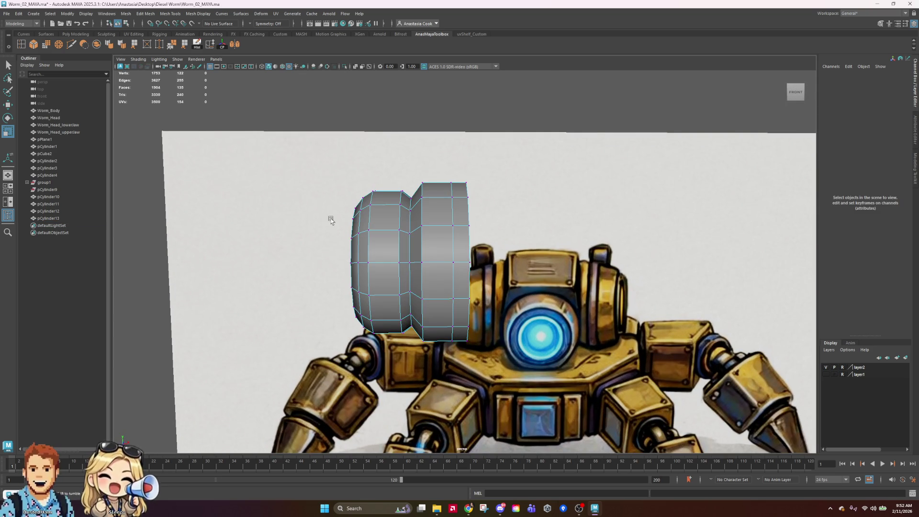
# Select the vertex ring on the cylinder's end cap, then return to object mode
pyautogui.keyDown('alt'); pyautogui.moveTo(328, 215); pyautogui.dragTo(334, 208); pyautogui.keyUp('alt')
pyautogui.click(359, 316)
pyautogui.moveTo(359, 316)
pyautogui.keyDown('alt'); pyautogui.mouseDown()
pyautogui.moveTo(440, 363)
pyautogui.moveTo(580, 314)
pyautogui.mouseUp(); pyautogui.keyUp('alt')
pyautogui.keyDown('shift'); pyautogui.doubleClick(536, 287); pyautogui.keyUp('shift')
pyautogui.moveTo(713, 298)
pyautogui.keyDown('alt'); pyautogui.mouseDown()
pyautogui.moveTo(449, 286)
pyautogui.moveTo(455, 317)
pyautogui.mouseUp(); pyautogui.keyUp('alt')
pyautogui.press('w')
pyautogui.press('[')
pyautogui.moveTo(523, 252); pyautogui.dragTo(705, 203, button='right')
# Delete the cylinder's construction history and soften its cap rim edge loop
pyautogui.click(545, 240)
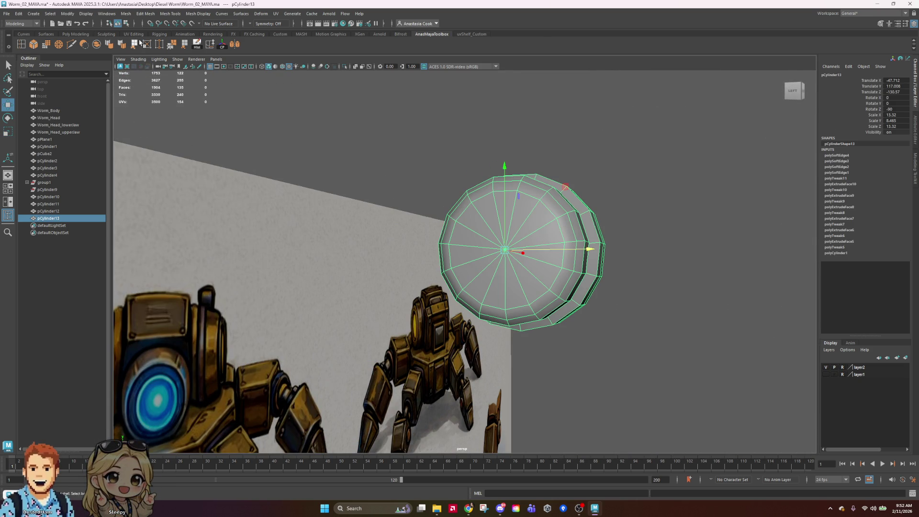
pyautogui.click(197, 44)
pyautogui.moveTo(599, 245); pyautogui.dragTo(601, 230, button='right')
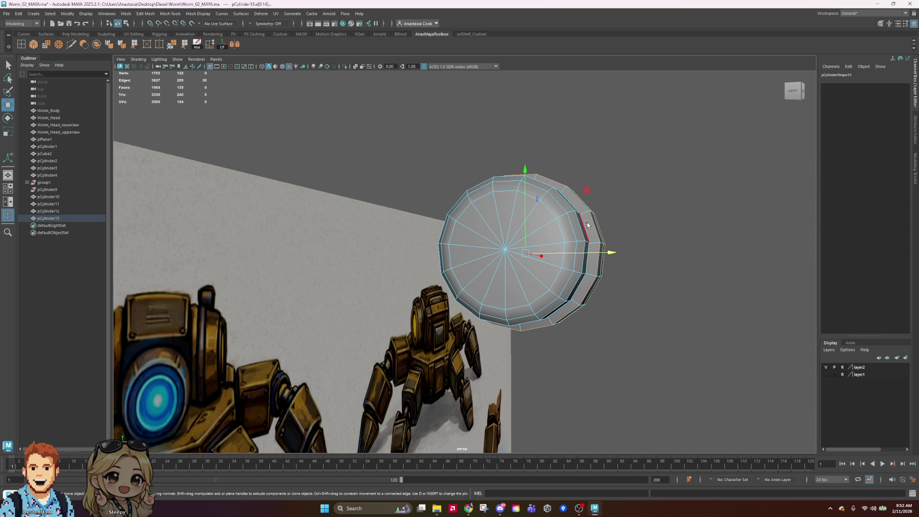
pyautogui.doubleClick(549, 214)
pyautogui.moveTo(549, 214)
pyautogui.keyDown('alt'); pyautogui.mouseDown()
pyautogui.moveTo(654, 277)
pyautogui.moveTo(611, 284)
pyautogui.mouseUp(); pyautogui.keyUp('alt')
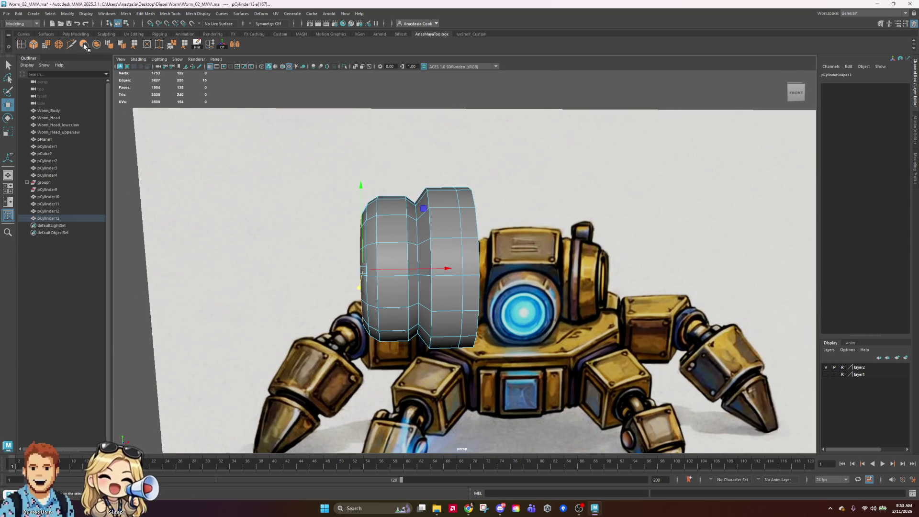
pyautogui.click(121, 44)
pyautogui.moveTo(454, 226); pyautogui.dragTo(486, 210, button='right')
# Move the cylinder further left along X beside the robot reference
pyautogui.click(628, 149)
pyautogui.moveTo(628, 150)
pyautogui.keyDown('alt'); pyautogui.mouseDown(button='right')
pyautogui.moveTo(590, 213)
pyautogui.moveTo(735, 209)
pyautogui.moveTo(637, 228)
pyautogui.mouseUp(button='right'); pyautogui.keyUp('alt')
pyautogui.moveTo(638, 228)
pyautogui.keyDown('alt'); pyautogui.mouseDown()
pyautogui.moveTo(598, 225)
pyautogui.moveTo(636, 230)
pyautogui.mouseUp(); pyautogui.keyUp('alt')
pyautogui.keyDown('alt'); pyautogui.moveTo(637, 230); pyautogui.dragTo(659, 237, button='right'); pyautogui.keyUp('alt')
pyautogui.keyDown('alt'); pyautogui.moveTo(659, 236); pyautogui.dragTo(471, 183); pyautogui.keyUp('alt')
pyautogui.moveTo(620, 211)
pyautogui.keyDown('alt'); pyautogui.mouseDown()
pyautogui.moveTo(624, 325)
pyautogui.moveTo(450, 254)
pyautogui.moveTo(320, 244)
pyautogui.mouseUp(); pyautogui.keyUp('alt')
pyautogui.click(441, 243)
pyautogui.scroll(3, 640, 199)
pyautogui.scroll(3, 640, 199)
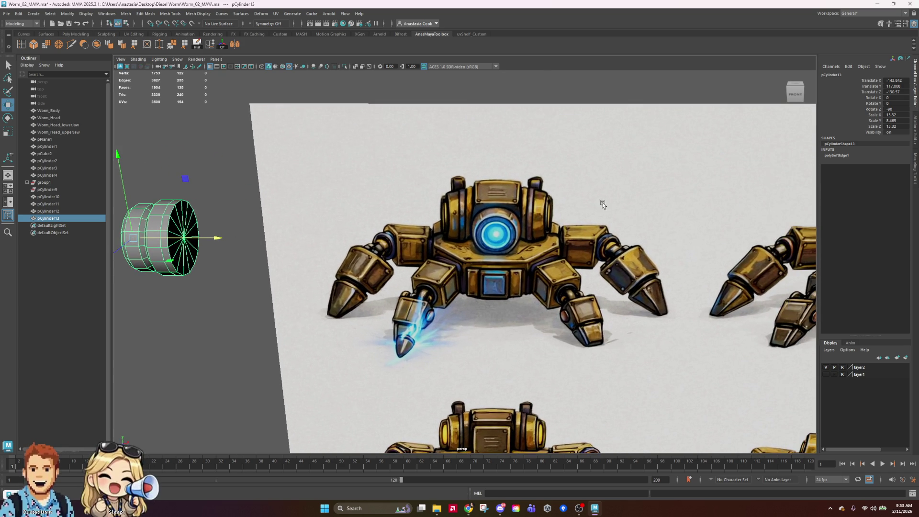
# Snip the robot reference image with Snipping Tool and enlarge the snip window
pyautogui.click(482, 511)
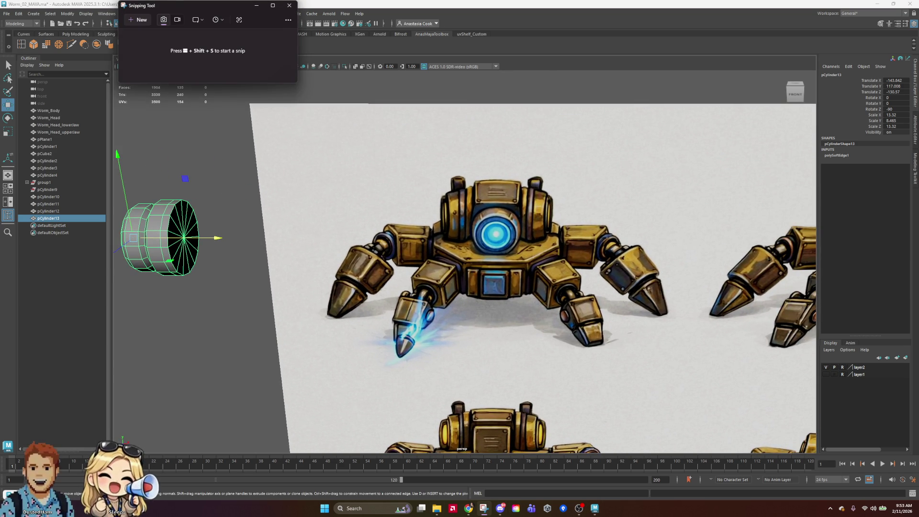
pyautogui.click(163, 23)
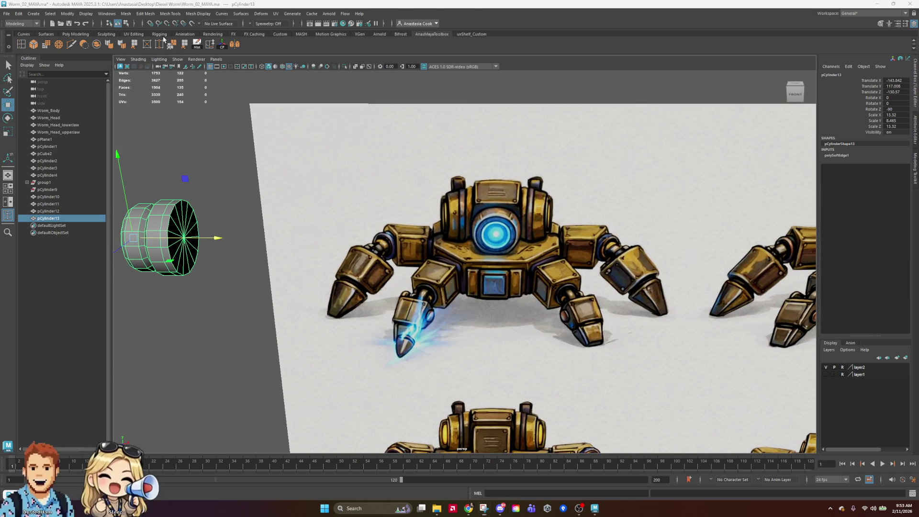
pyautogui.moveTo(290, 119)
pyautogui.mouseDown()
pyautogui.moveTo(547, 321)
pyautogui.moveTo(718, 398)
pyautogui.moveTo(700, 385)
pyautogui.mouseUp()
pyautogui.moveTo(350, 8)
pyautogui.mouseDown()
pyautogui.moveTo(464, 69)
pyautogui.moveTo(637, 139)
pyautogui.moveTo(580, 144)
pyautogui.mouseUp()
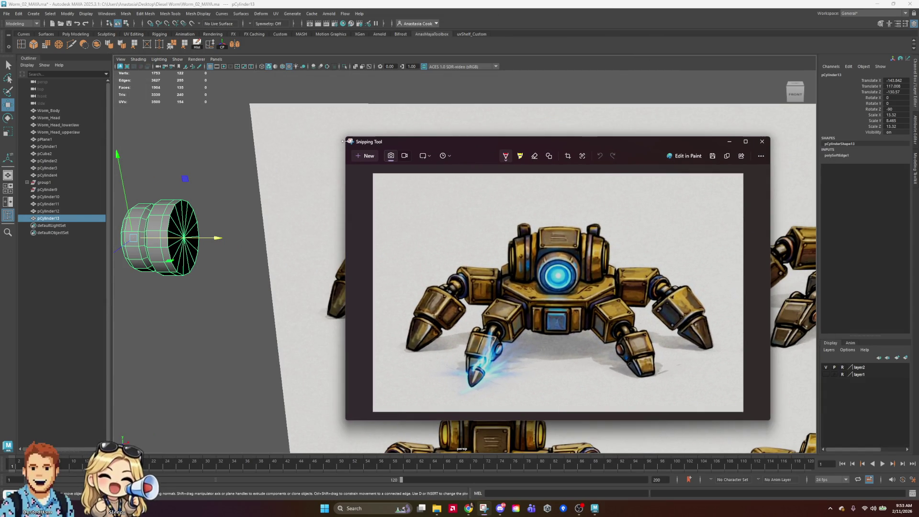
pyautogui.moveTo(347, 138)
pyautogui.mouseDown()
pyautogui.moveTo(180, 57)
pyautogui.moveTo(95, 33)
pyautogui.mouseUp()
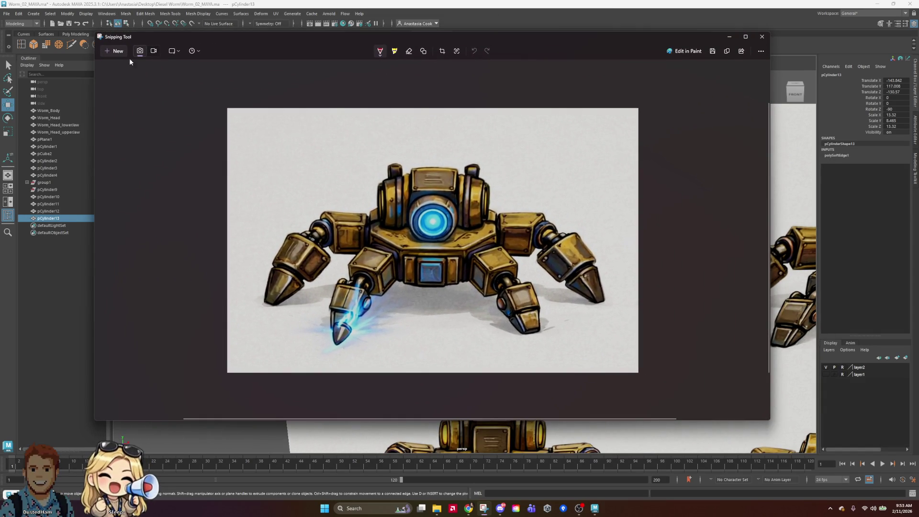
pyautogui.click(379, 50)
# With a red pen, circle the eye and draw lines across the body and front leg
pyautogui.click(352, 104)
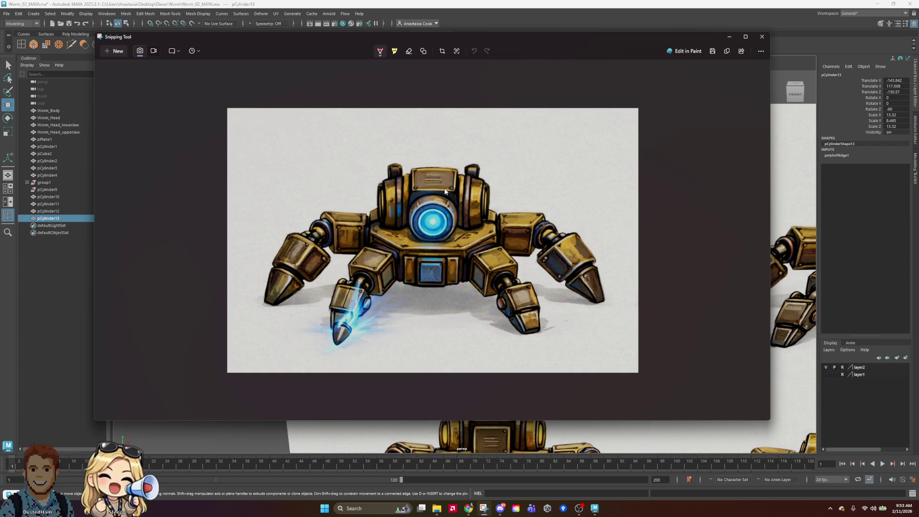
pyautogui.moveTo(414, 175)
pyautogui.mouseDown()
pyautogui.moveTo(400, 219)
pyautogui.moveTo(459, 209)
pyautogui.moveTo(448, 182)
pyautogui.mouseUp()
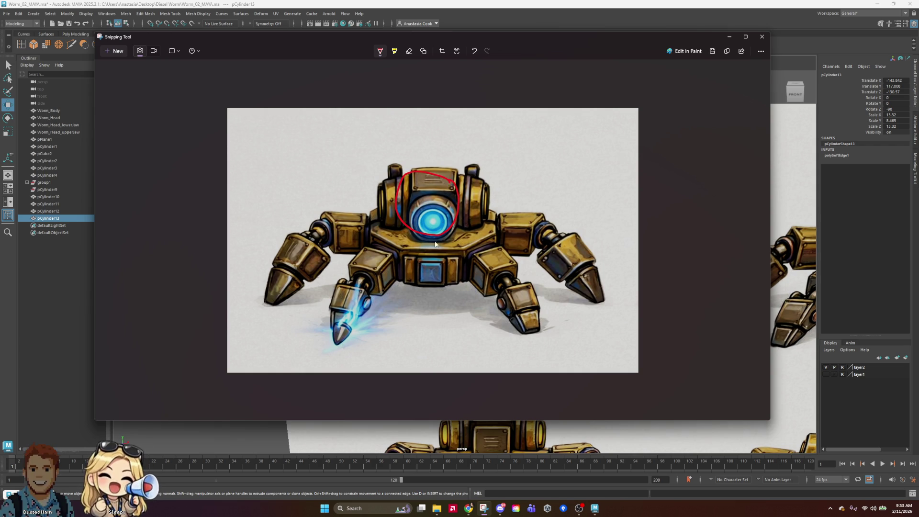
pyautogui.moveTo(434, 236); pyautogui.dragTo(434, 247)
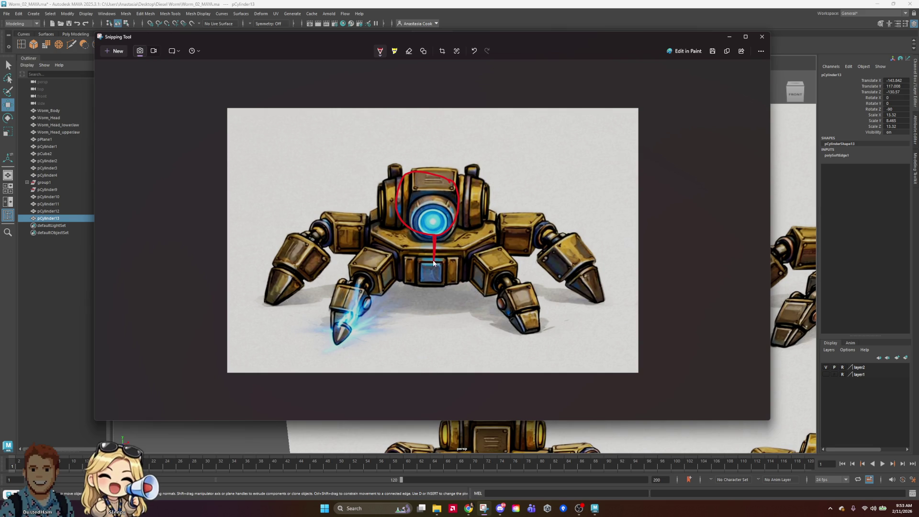
pyautogui.moveTo(398, 255); pyautogui.dragTo(462, 257)
pyautogui.moveTo(405, 259)
pyautogui.mouseDown()
pyautogui.moveTo(480, 267)
pyautogui.moveTo(529, 327)
pyautogui.mouseUp()
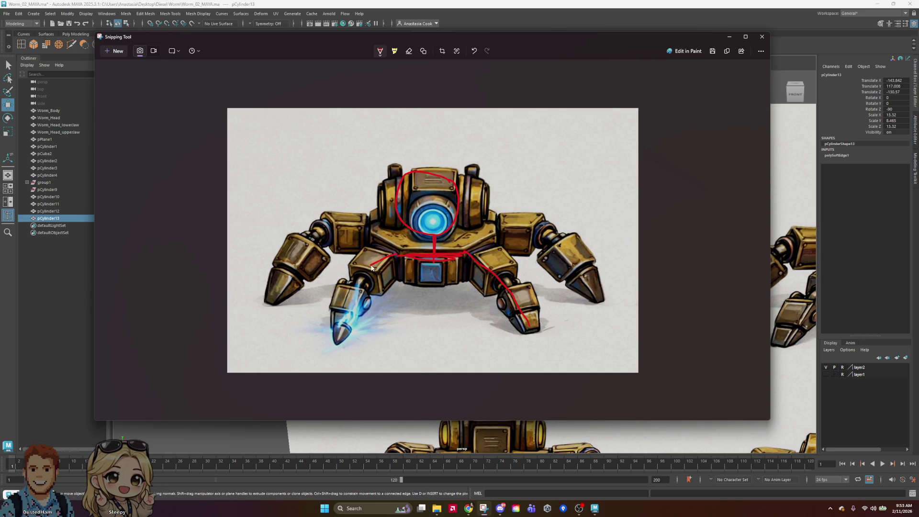
pyautogui.moveTo(360, 286); pyautogui.dragTo(340, 336)
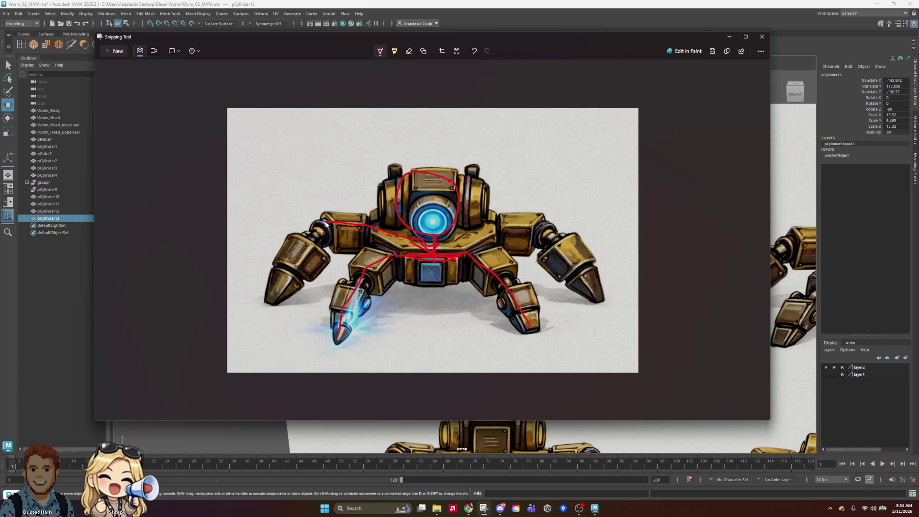
pyautogui.moveTo(454, 239)
pyautogui.mouseDown()
pyautogui.moveTo(508, 239)
pyautogui.moveTo(489, 230)
pyautogui.moveTo(557, 243)
pyautogui.moveTo(592, 277)
pyautogui.moveTo(602, 305)
pyautogui.mouseUp()
pyautogui.hotkey('ctrl', 'z')
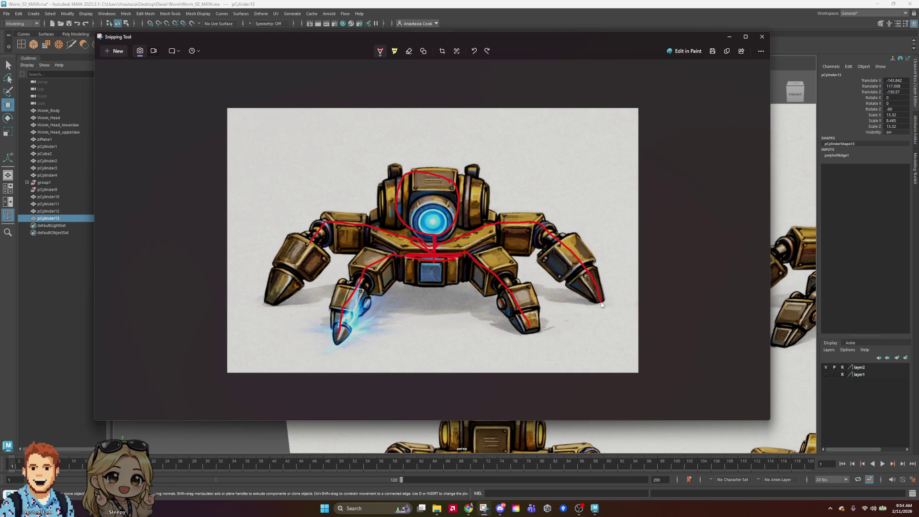
# Trace the left leg, mark red joint dots on leg and shoulders, and outline the eye
pyautogui.moveTo(313, 242); pyautogui.dragTo(281, 297)
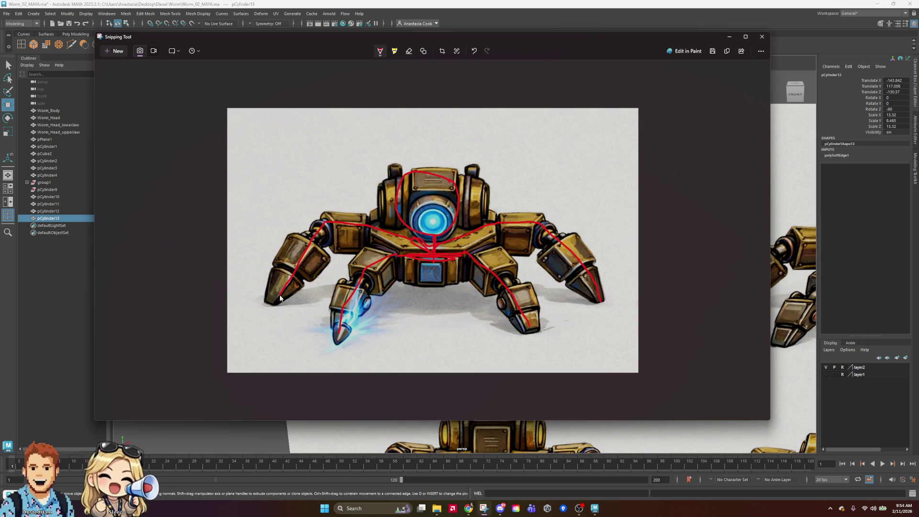
pyautogui.click(308, 242)
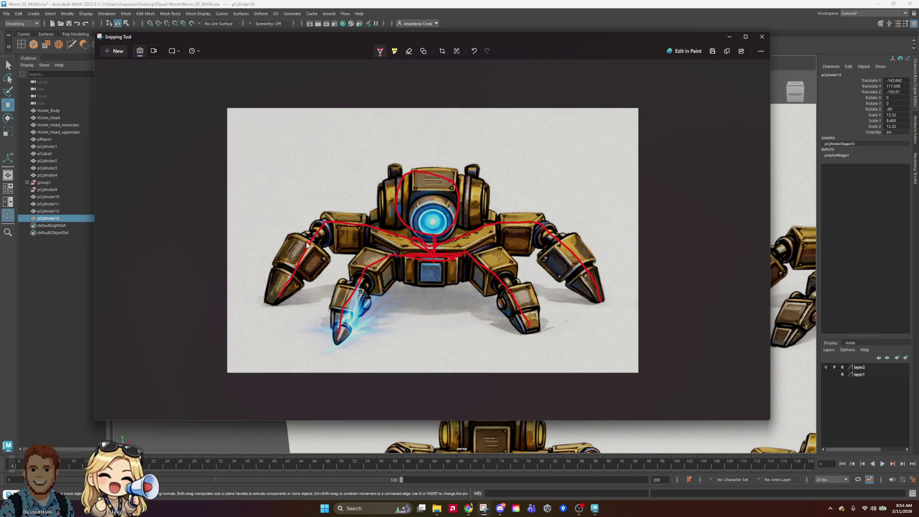
pyautogui.click(556, 241)
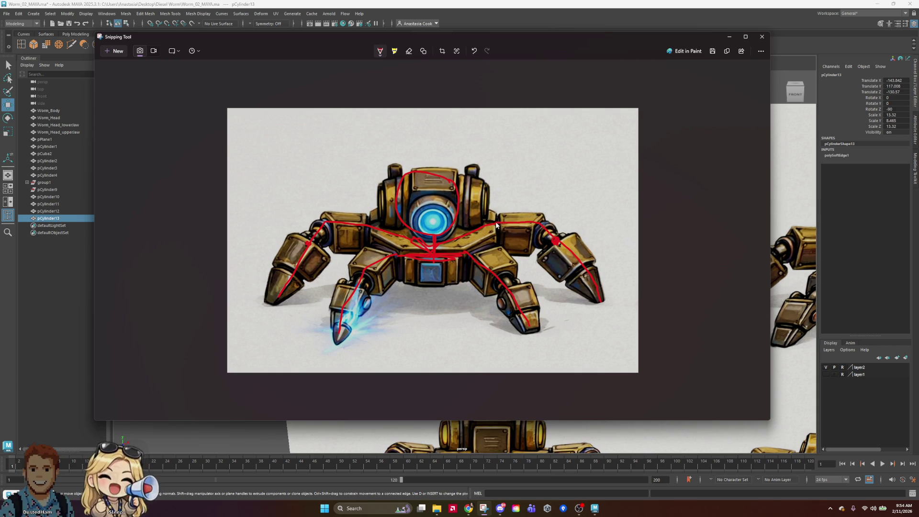
pyautogui.click(368, 224)
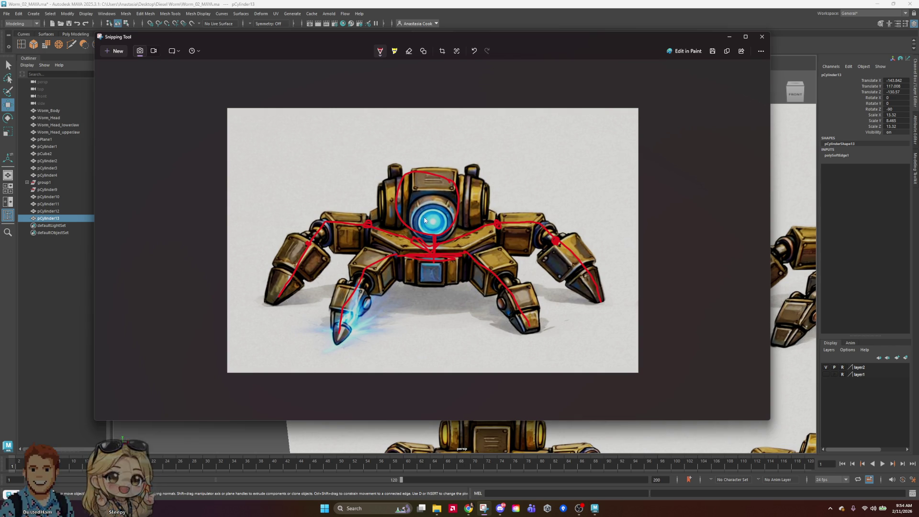
pyautogui.moveTo(420, 214); pyautogui.dragTo(447, 226)
pyautogui.moveTo(433, 192); pyautogui.dragTo(438, 193)
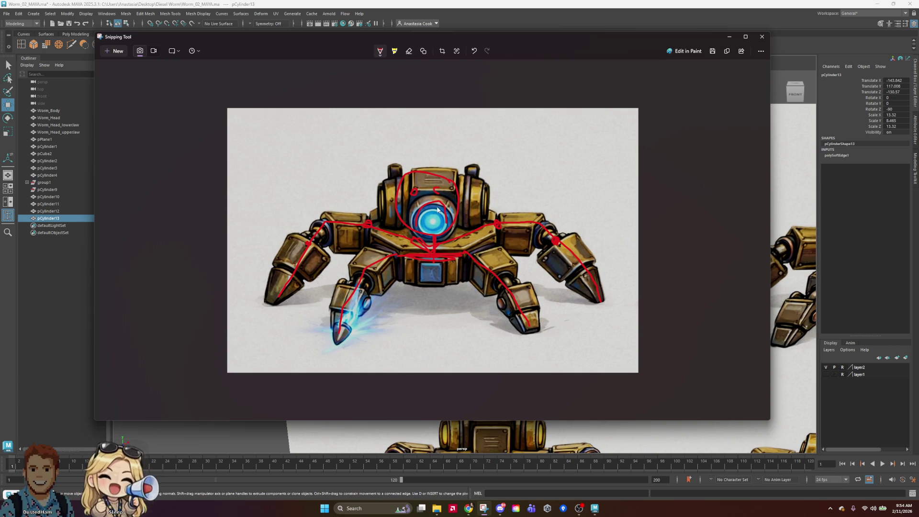
pyautogui.moveTo(441, 221); pyautogui.dragTo(481, 225)
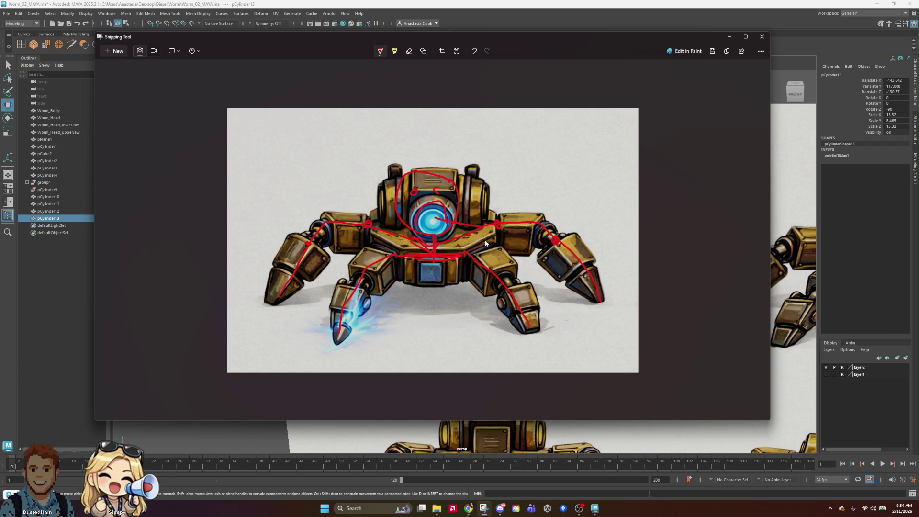
pyautogui.hotkey('ctrl', 'z')
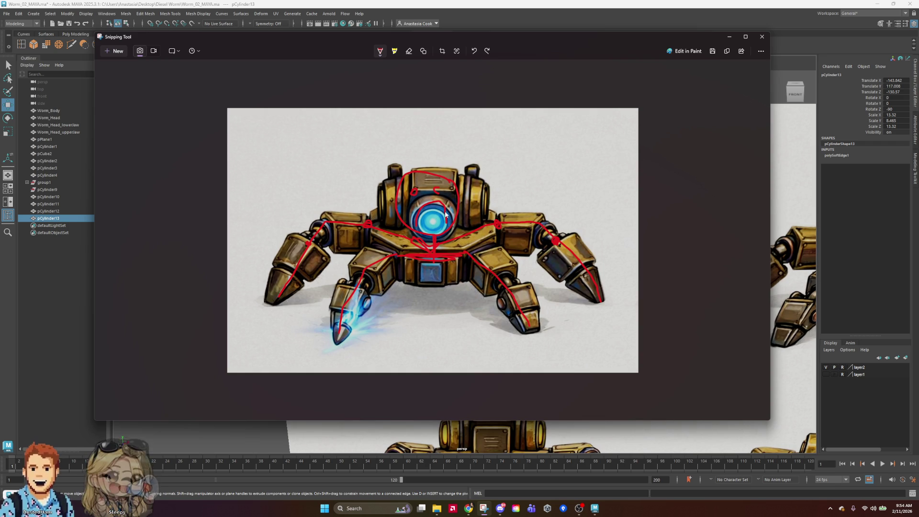
# Remove stray strokes and sketch a small box and arc above the robot's head
pyautogui.moveTo(528, 170); pyautogui.dragTo(462, 192)
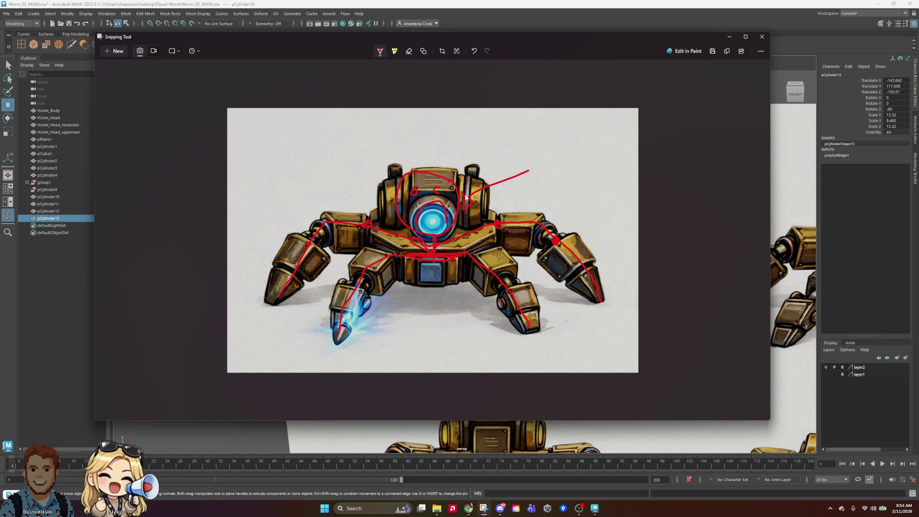
pyautogui.hotkey('ctrl', 'z')
pyautogui.hotkey('ctrl', 'z')
pyautogui.click(408, 51)
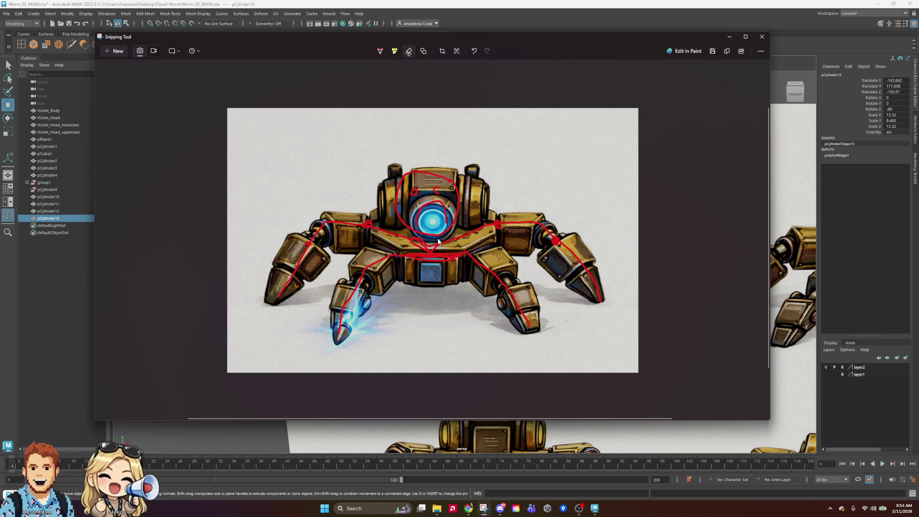
pyautogui.click(382, 54)
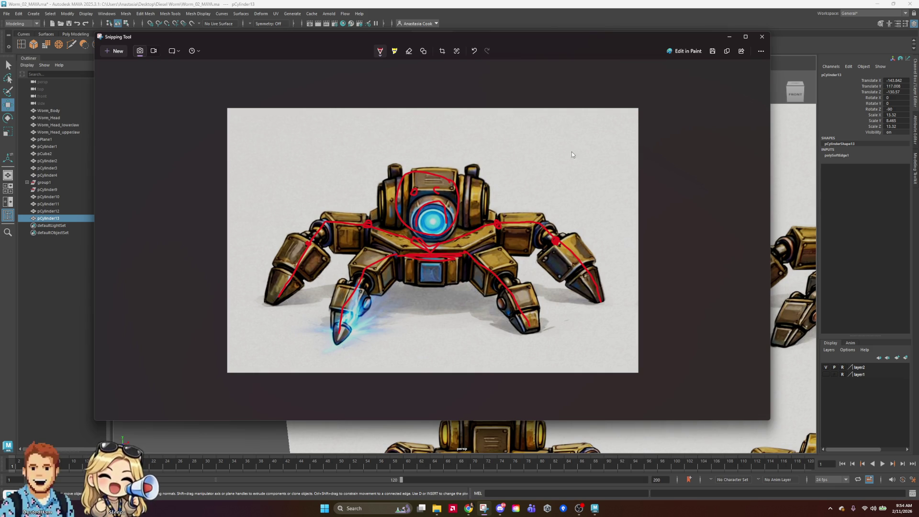
pyautogui.moveTo(417, 163); pyautogui.dragTo(440, 169)
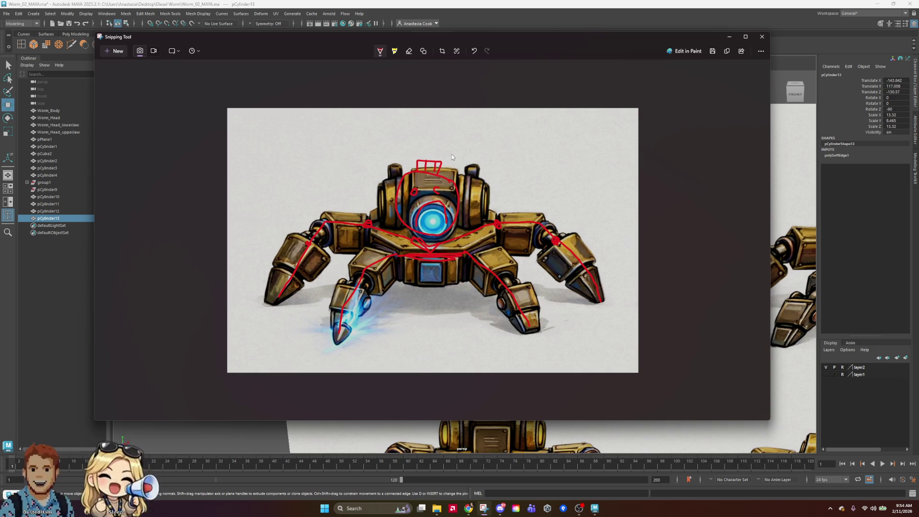
pyautogui.moveTo(448, 152); pyautogui.dragTo(456, 156)
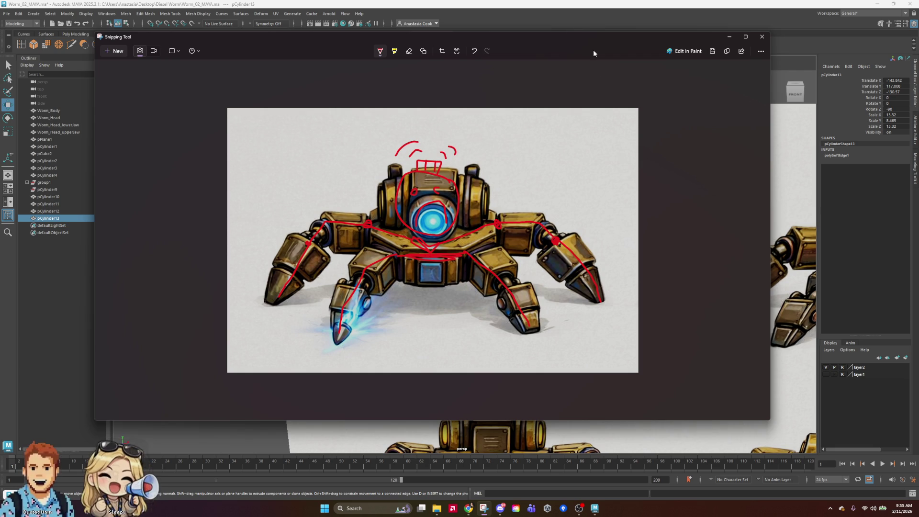
# Shrink the annotated snip window and bring Maya back to the front
pyautogui.moveTo(599, 39)
pyautogui.mouseDown()
pyautogui.moveTo(635, 41)
pyautogui.moveTo(657, 22)
pyautogui.moveTo(722, 50)
pyautogui.moveTo(699, 67)
pyautogui.mouseUp()
pyautogui.moveTo(195, 58)
pyautogui.mouseDown()
pyautogui.moveTo(380, 127)
pyautogui.moveTo(527, 242)
pyautogui.moveTo(720, 272)
pyautogui.moveTo(721, 327)
pyautogui.moveTo(809, 381)
pyautogui.mouseUp()
pyautogui.click(494, 205)
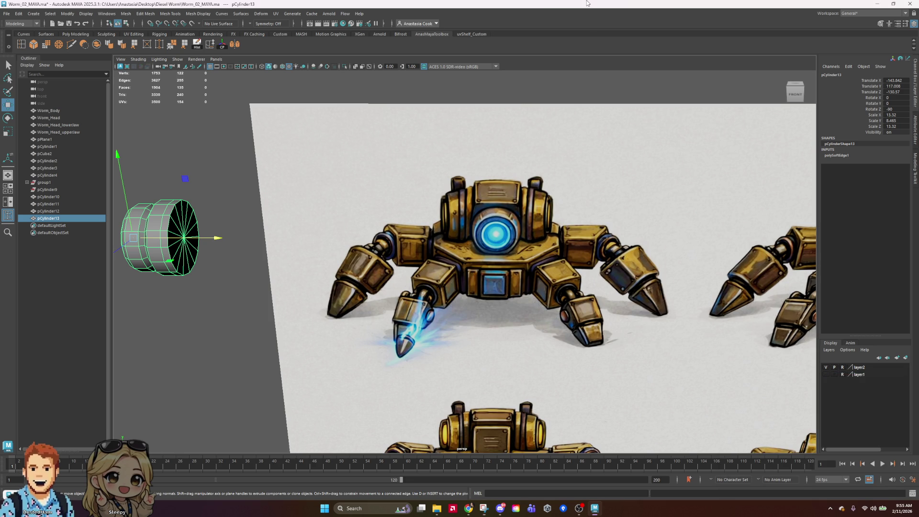
# Reselect pCylinder13 as an object and delete its construction history
pyautogui.keyDown('alt'); pyautogui.moveTo(191, 194); pyautogui.dragTo(513, 237, button='middle'); pyautogui.keyUp('alt')
pyautogui.moveTo(455, 234); pyautogui.dragTo(480, 217, button='right')
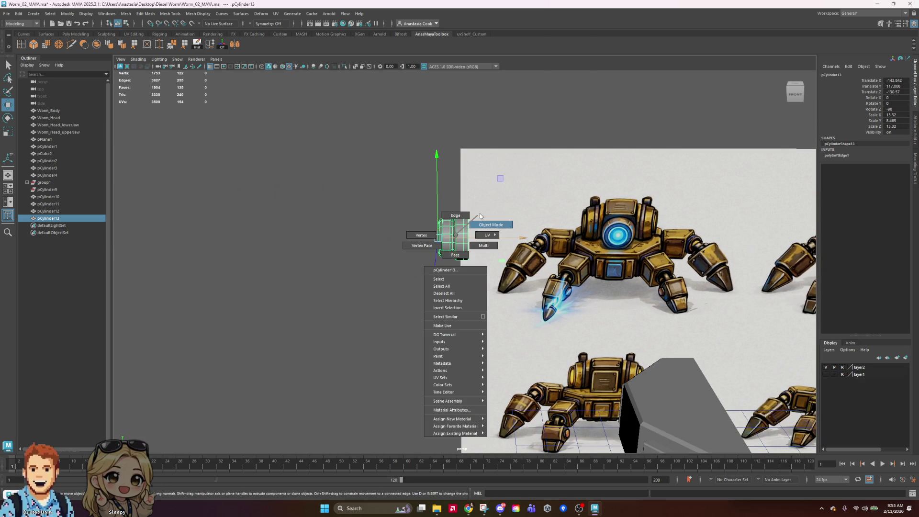
pyautogui.click(463, 114)
pyautogui.click(451, 248)
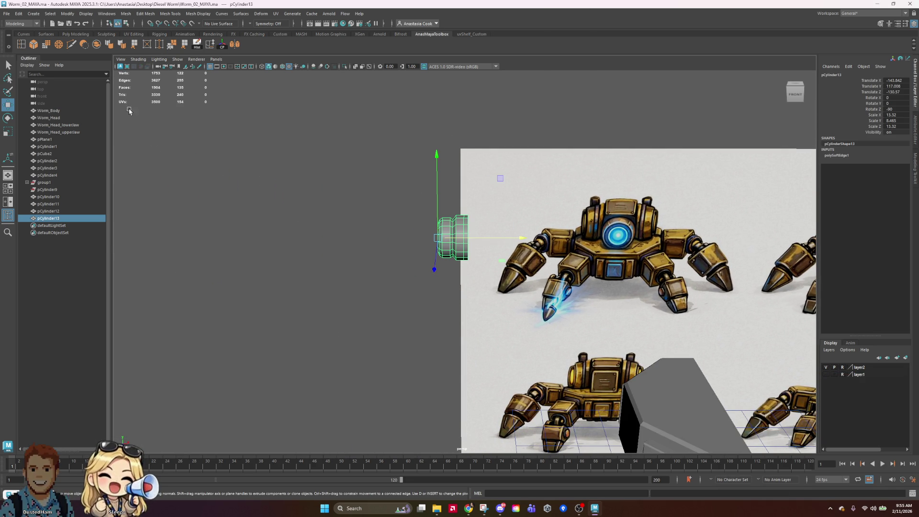
pyautogui.click(197, 44)
pyautogui.click(223, 46)
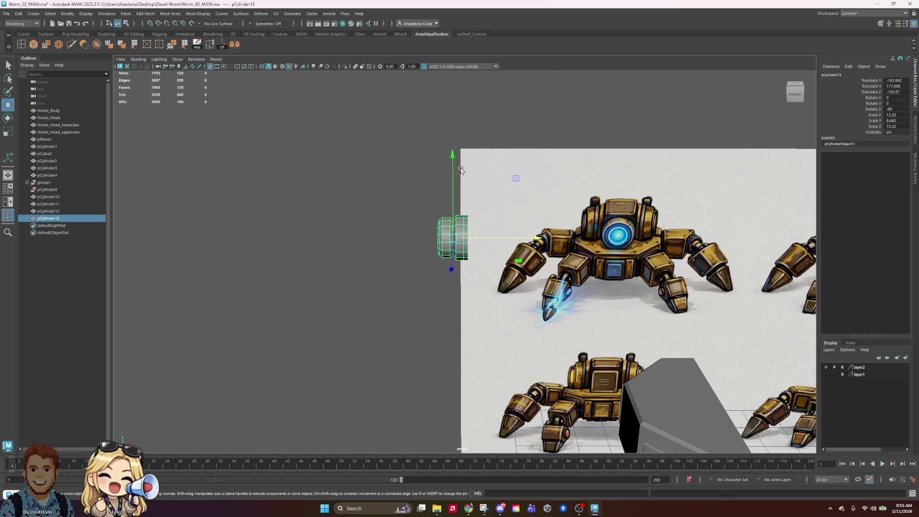
pyautogui.click(639, 122)
# Select a block of the cylinder's faces with the scale tool, then return to object mode
pyautogui.scroll(3, 467, 244)
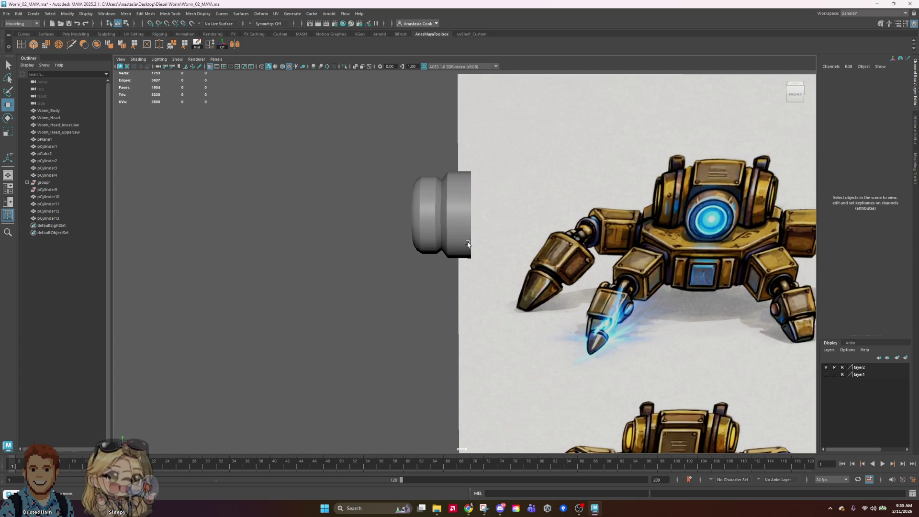
pyautogui.click(472, 215)
pyautogui.moveTo(453, 193)
pyautogui.mouseDown(button='right')
pyautogui.moveTo(438, 193)
pyautogui.moveTo(454, 177)
pyautogui.moveTo(452, 199)
pyautogui.moveTo(453, 176)
pyautogui.moveTo(438, 186)
pyautogui.mouseUp(button='right')
pyautogui.moveTo(463, 211); pyautogui.dragTo(462, 212, button='right')
pyautogui.click(433, 219)
pyautogui.press('r')
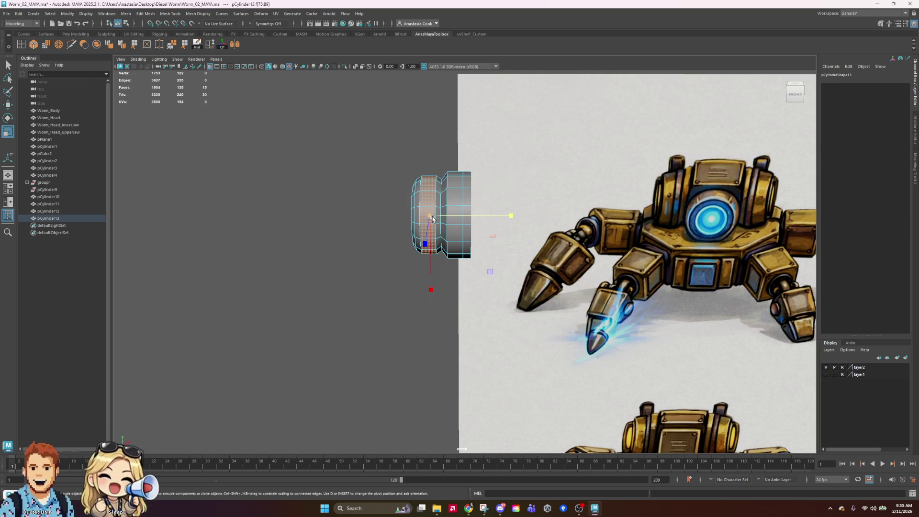
pyautogui.moveTo(443, 205); pyautogui.dragTo(492, 177, button='right')
pyautogui.scroll(-2, 522, 183)
pyautogui.moveTo(513, 236)
pyautogui.keyDown('alt'); pyautogui.mouseDown()
pyautogui.moveTo(478, 200)
pyautogui.moveTo(462, 158)
pyautogui.mouseUp(); pyautogui.keyUp('alt')
pyautogui.click(368, 199)
pyautogui.keyDown('alt'); pyautogui.moveTo(369, 200); pyautogui.dragTo(316, 192); pyautogui.keyUp('alt')
# Create a new polygon cube and raise it upward
pyautogui.click(38, 14)
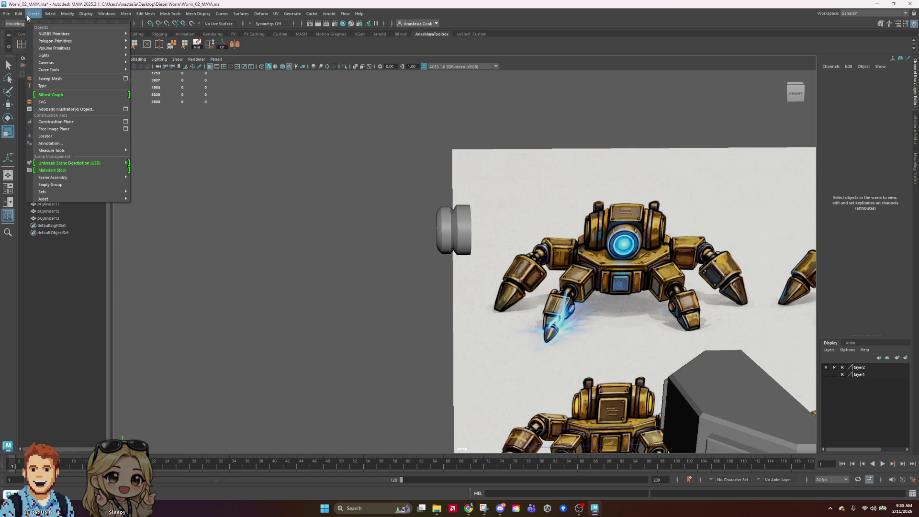
pyautogui.moveTo(96, 40)
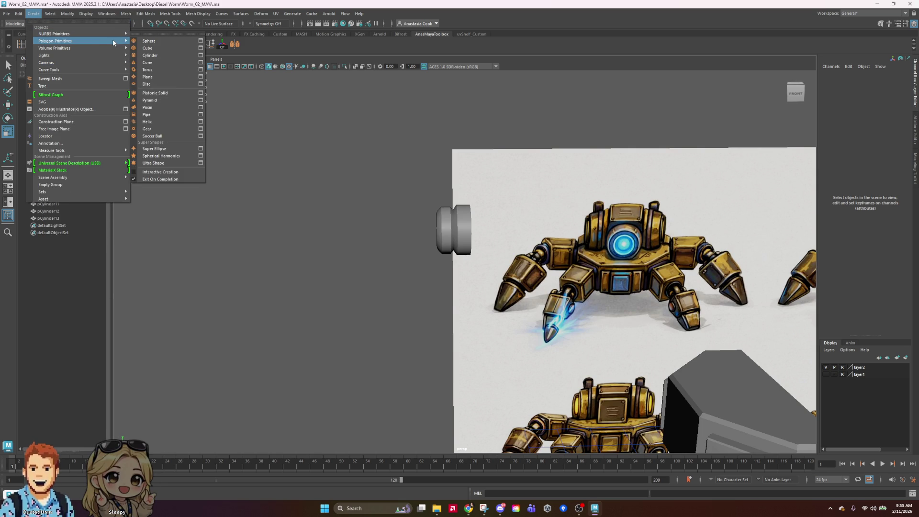
pyautogui.click(158, 50)
pyautogui.scroll(-5, 668, 329)
pyautogui.scroll(-1, 667, 330)
pyautogui.press('w')
pyautogui.moveTo(549, 311)
pyautogui.mouseDown()
pyautogui.moveTo(544, 231)
pyautogui.moveTo(604, 267)
pyautogui.moveTo(580, 268)
pyautogui.mouseUp()
# Scale the cube to about 60 and place it at X -107.658, Y 145.893
pyautogui.press('r')
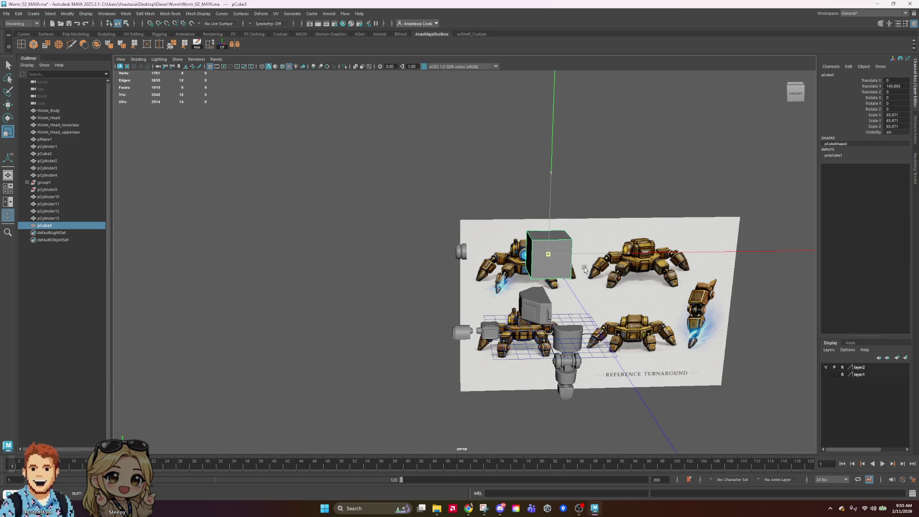
pyautogui.scroll(5, 526, 299)
pyautogui.press('w')
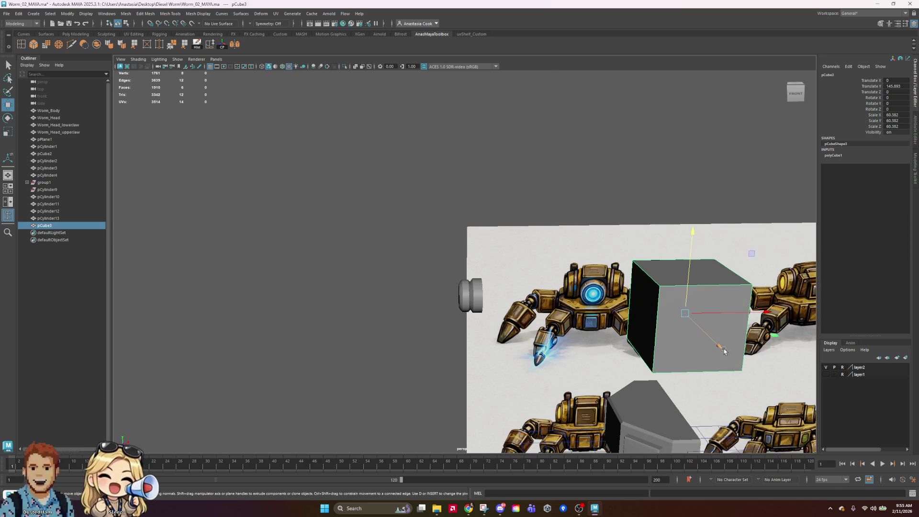
pyautogui.moveTo(718, 345); pyautogui.dragTo(697, 322)
pyautogui.moveTo(731, 281)
pyautogui.mouseDown()
pyautogui.moveTo(593, 282)
pyautogui.moveTo(661, 264)
pyautogui.moveTo(604, 268)
pyautogui.moveTo(290, 352)
pyautogui.mouseUp()
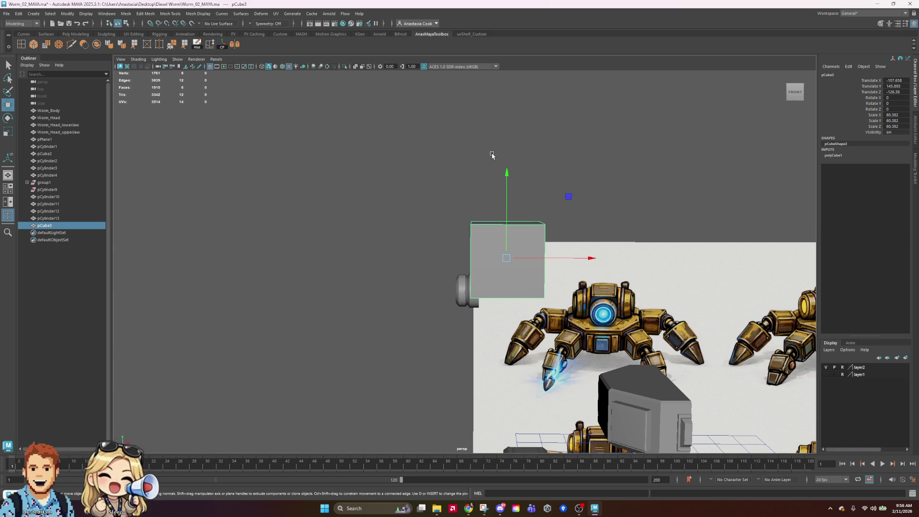
# Shrink pCube3 to a uniform scale of 41.786
pyautogui.press('t')
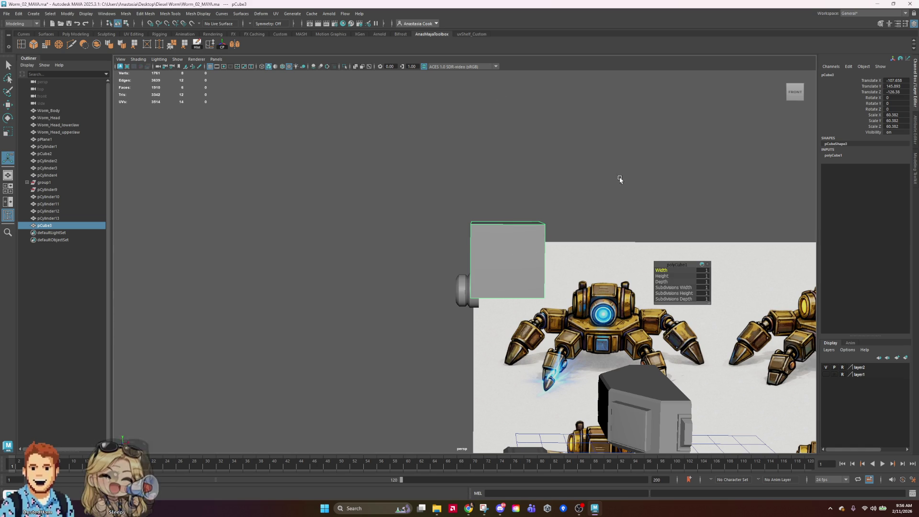
pyautogui.scroll(5, 526, 254)
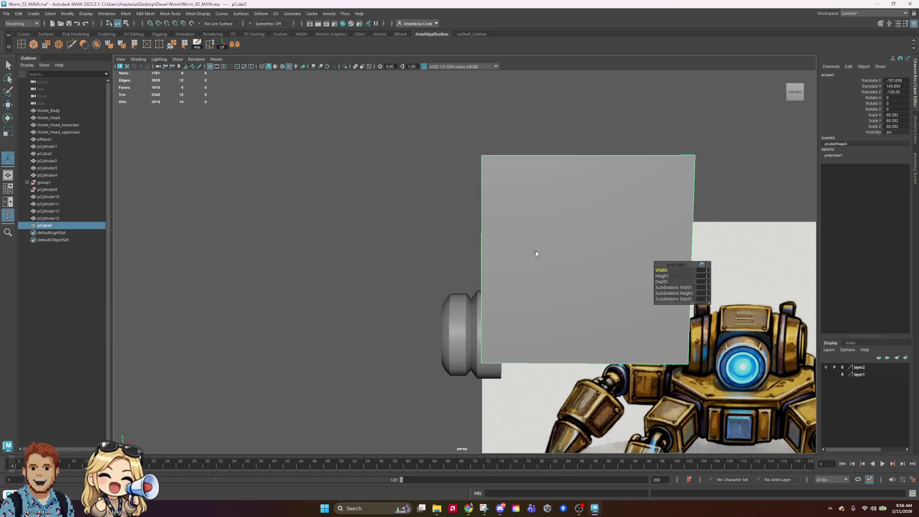
pyautogui.press('e')
pyautogui.press('r')
pyautogui.moveTo(571, 253); pyautogui.dragTo(527, 277)
# Move pCube3 to -115.711, 117.469, -128.907 behind the cylinder's cap
pyautogui.press('w')
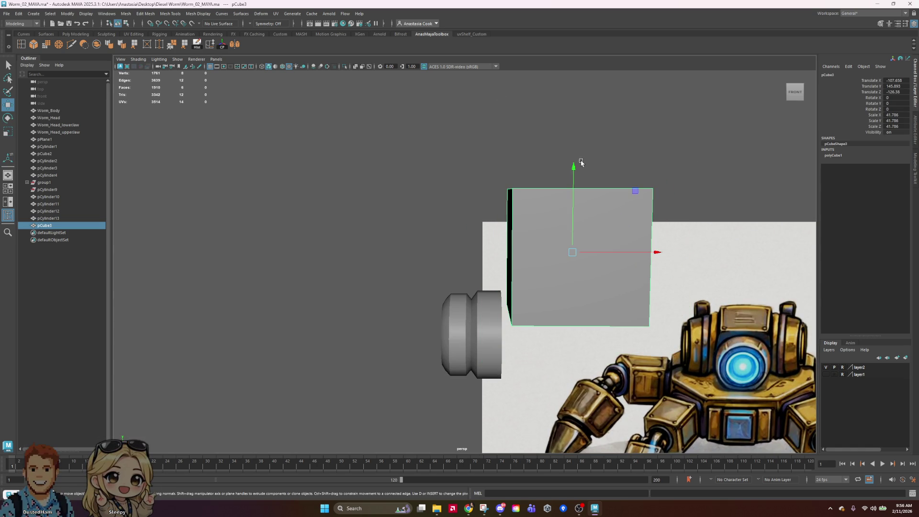
pyautogui.moveTo(575, 166); pyautogui.dragTo(574, 225)
pyautogui.moveTo(657, 312)
pyautogui.mouseDown()
pyautogui.moveTo(632, 318)
pyautogui.moveTo(641, 230)
pyautogui.moveTo(616, 205)
pyautogui.mouseUp()
pyautogui.moveTo(567, 191); pyautogui.dragTo(567, 229)
pyautogui.moveTo(566, 230)
pyautogui.keyDown('alt'); pyautogui.mouseDown()
pyautogui.moveTo(691, 260)
pyautogui.moveTo(681, 254)
pyautogui.mouseUp(); pyautogui.keyUp('alt')
pyautogui.keyDown('alt'); pyautogui.moveTo(722, 299); pyautogui.dragTo(628, 261); pyautogui.keyUp('alt')
pyautogui.moveTo(519, 232); pyautogui.dragTo(519, 211)
pyautogui.moveTo(683, 280)
pyautogui.keyDown('alt'); pyautogui.mouseDown()
pyautogui.moveTo(585, 313)
pyautogui.moveTo(588, 280)
pyautogui.mouseUp(); pyautogui.keyUp('alt')
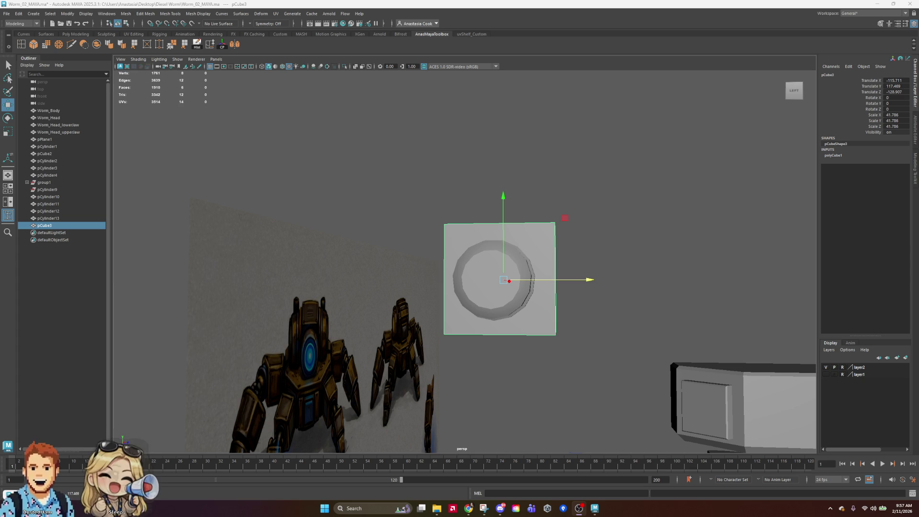
pyautogui.moveTo(616, 312)
pyautogui.keyDown('alt'); pyautogui.mouseDown()
pyautogui.moveTo(582, 323)
pyautogui.moveTo(539, 317)
pyautogui.moveTo(571, 291)
pyautogui.moveTo(594, 291)
pyautogui.mouseUp(); pyautogui.keyUp('alt')
# Select pCube3's two top edges and bevel them with Ctrl+B
pyautogui.moveTo(541, 270); pyautogui.dragTo(585, 286, button='right')
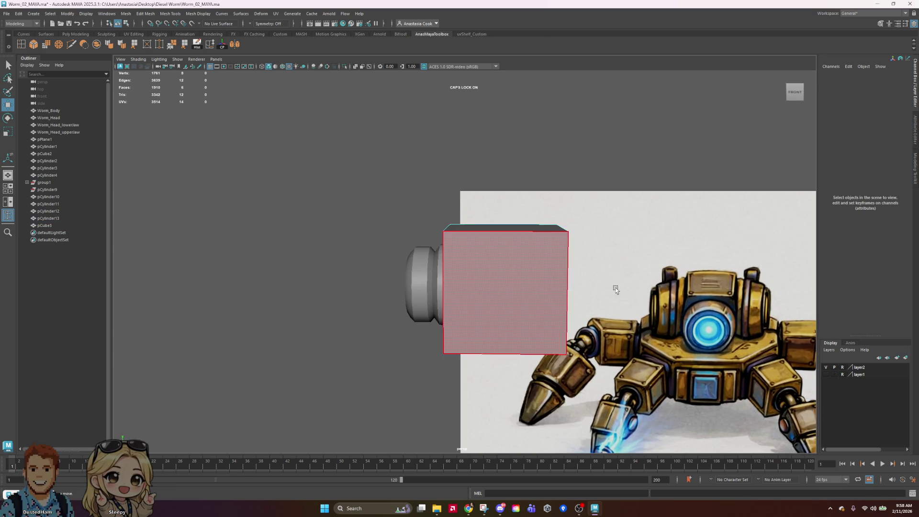
pyautogui.keyDown('alt'); pyautogui.moveTo(584, 285); pyautogui.dragTo(537, 267); pyautogui.keyUp('alt')
pyautogui.click(537, 266)
pyautogui.moveTo(590, 285)
pyautogui.keyDown('alt'); pyautogui.mouseDown()
pyautogui.moveTo(522, 349)
pyautogui.moveTo(506, 336)
pyautogui.moveTo(562, 324)
pyautogui.mouseUp(); pyautogui.keyUp('alt')
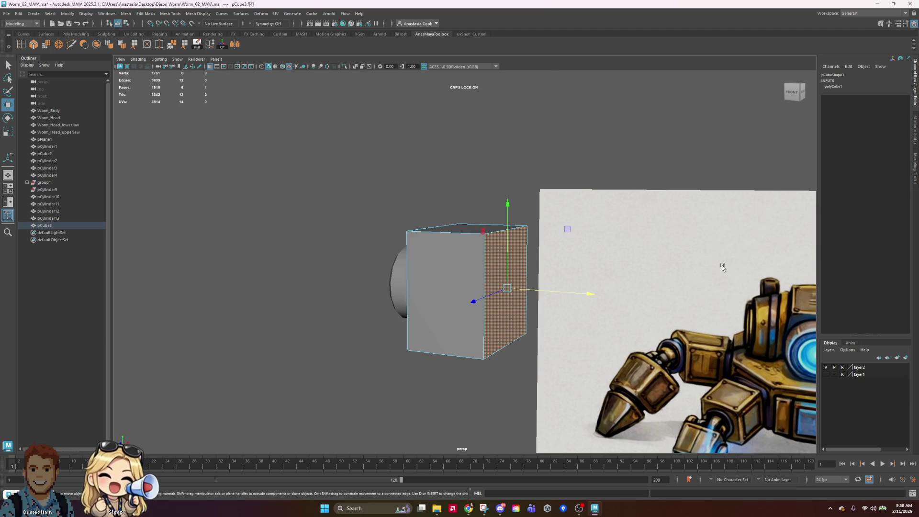
pyautogui.keyDown('alt'); pyautogui.moveTo(600, 232); pyautogui.dragTo(472, 291); pyautogui.keyUp('alt')
pyautogui.press('F10')
pyautogui.moveTo(460, 206)
pyautogui.mouseDown()
pyautogui.moveTo(484, 273)
pyautogui.moveTo(438, 255)
pyautogui.moveTo(469, 240)
pyautogui.moveTo(450, 245)
pyautogui.mouseUp()
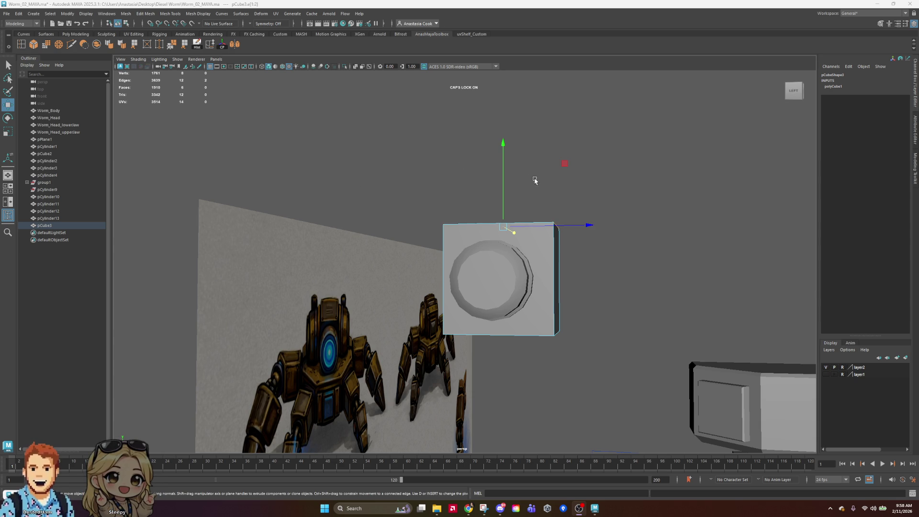
pyautogui.moveTo(611, 221)
pyautogui.keyDown('alt'); pyautogui.mouseDown()
pyautogui.moveTo(538, 244)
pyautogui.moveTo(565, 251)
pyautogui.mouseUp(); pyautogui.keyUp('alt')
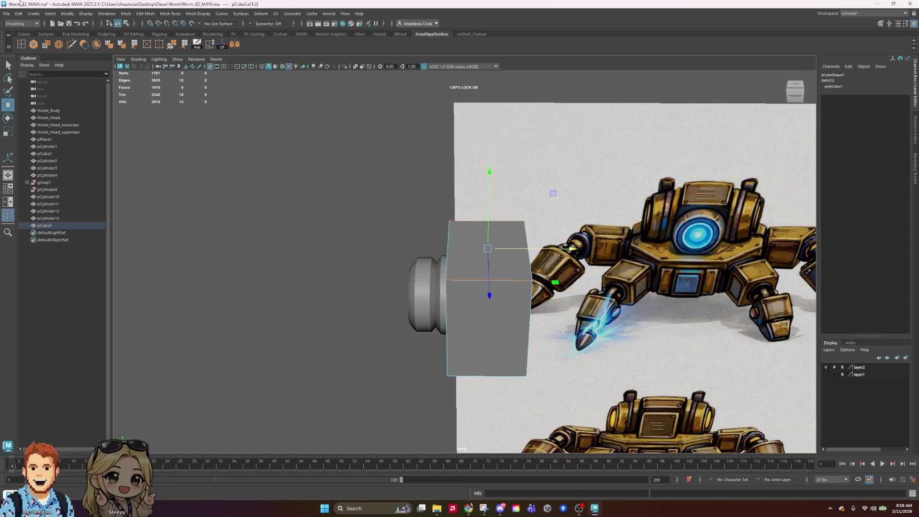
pyautogui.hotkey('ctrl', 'b')
pyautogui.keyDown('alt'); pyautogui.moveTo(621, 259); pyautogui.dragTo(566, 256); pyautogui.keyUp('alt')
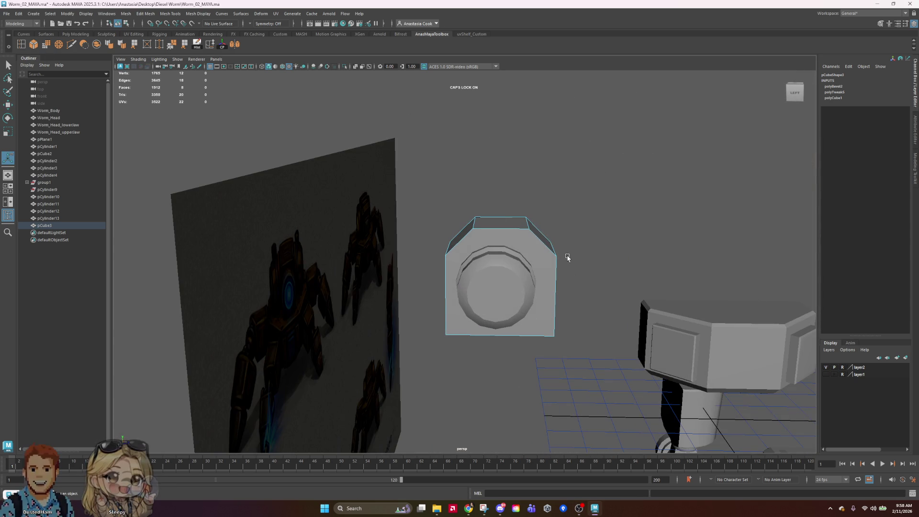
# Set the polyBevel2 fraction to 0.3, then return the housing to object mode
pyautogui.click(835, 87)
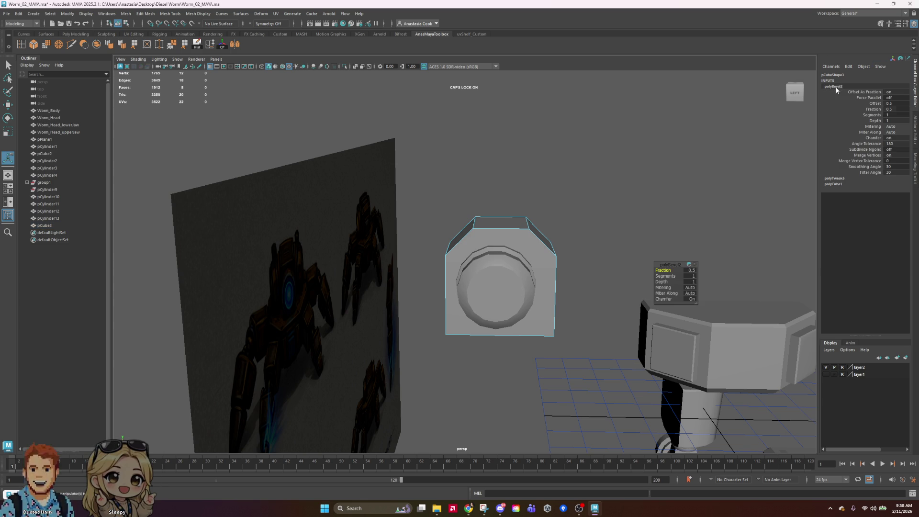
pyautogui.click(689, 270)
pyautogui.write('1')
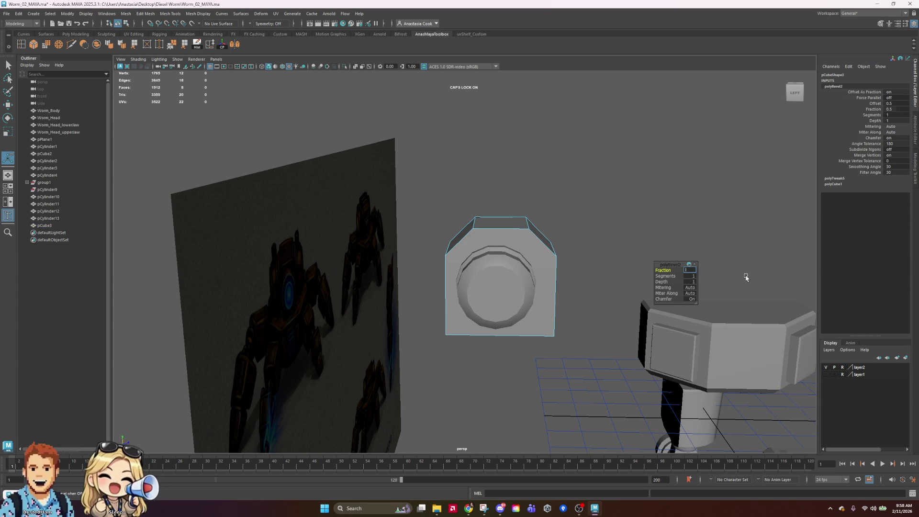
pyautogui.hotkey('alt', 'Tab')
pyautogui.hotkey('alt', 'Tab')
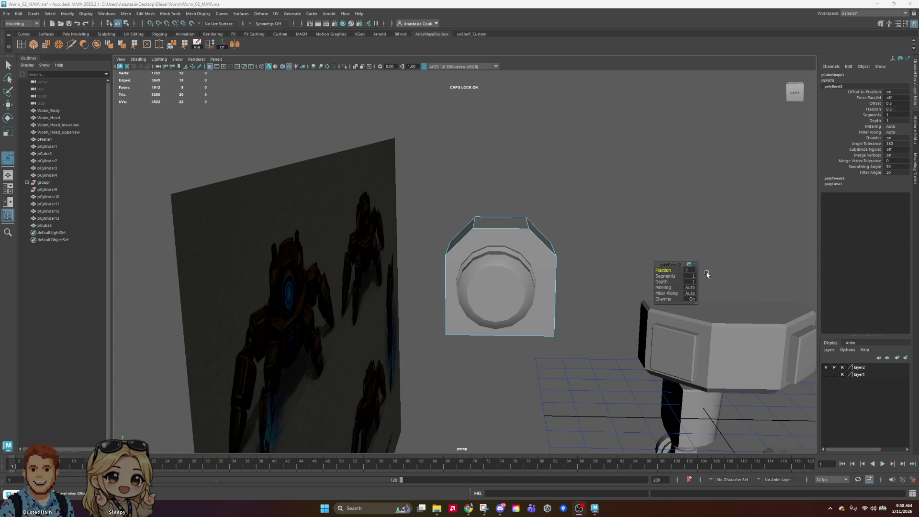
pyautogui.write('3')
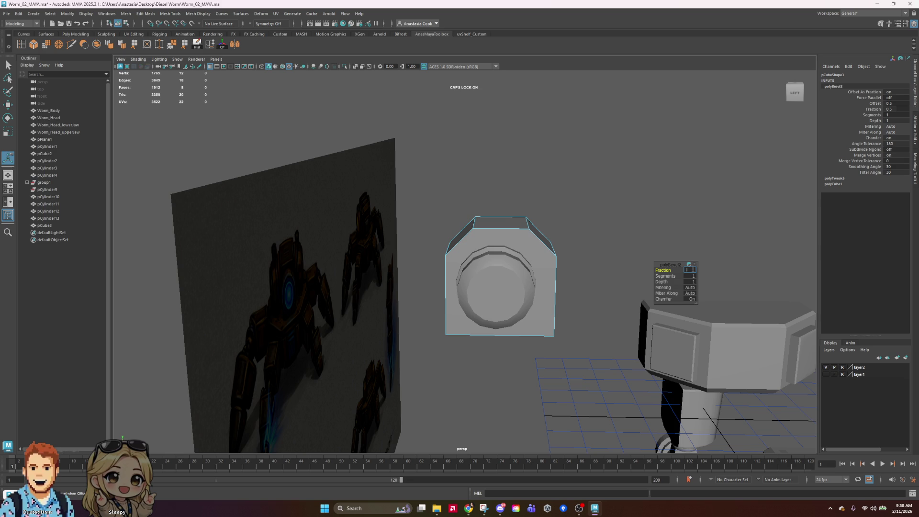
pyautogui.write('0.2')
pyautogui.press('Return')
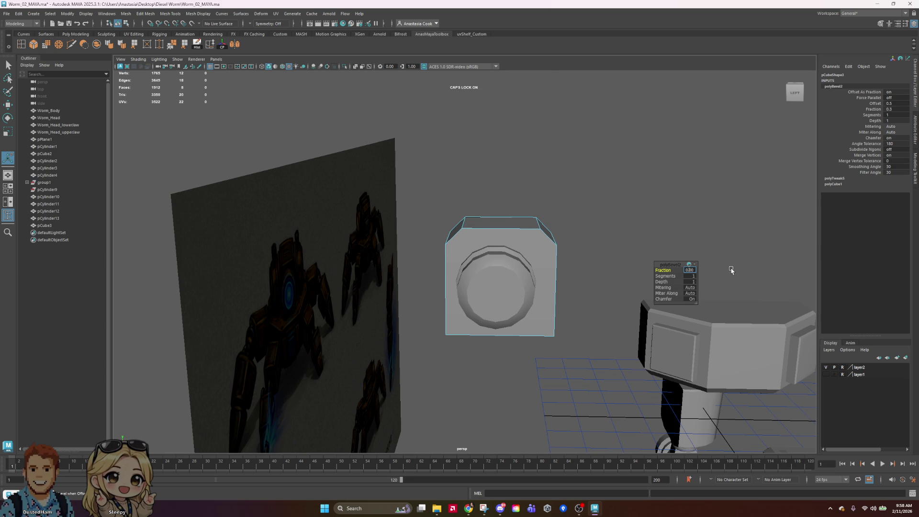
pyautogui.moveTo(643, 172)
pyautogui.keyDown('alt'); pyautogui.mouseDown()
pyautogui.moveTo(709, 221)
pyautogui.moveTo(605, 231)
pyautogui.moveTo(670, 225)
pyautogui.moveTo(645, 224)
pyautogui.mouseUp(); pyautogui.keyUp('alt')
pyautogui.moveTo(540, 302); pyautogui.dragTo(569, 274, button='right')
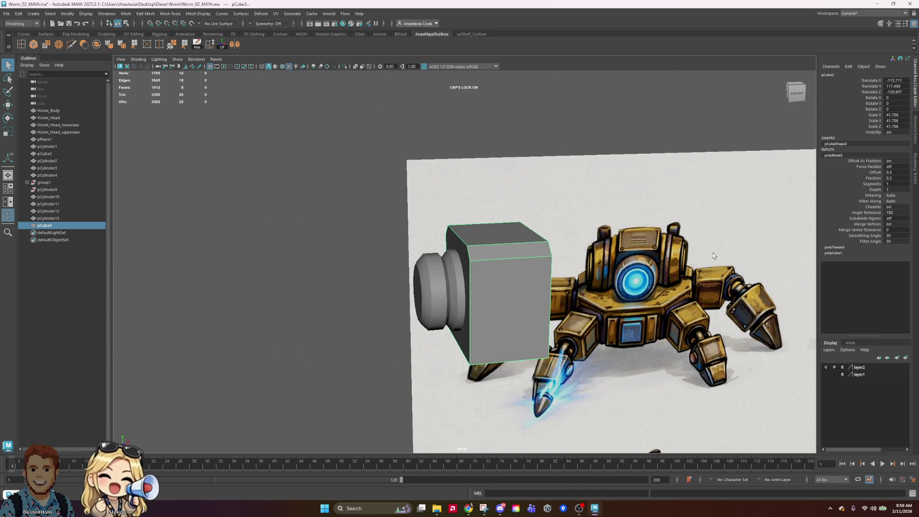
# Inspect the cube housing's faces from several angles in edge and face selection modes
pyautogui.moveTo(530, 257); pyautogui.dragTo(530, 239, button='right')
pyautogui.keyDown('alt'); pyautogui.moveTo(530, 239); pyautogui.dragTo(661, 255); pyautogui.keyUp('alt')
pyautogui.moveTo(538, 229); pyautogui.dragTo(603, 199, button='right')
pyautogui.moveTo(639, 201)
pyautogui.keyDown('alt'); pyautogui.mouseDown()
pyautogui.moveTo(652, 234)
pyautogui.moveTo(605, 246)
pyautogui.mouseUp(); pyautogui.keyUp('alt')
pyautogui.keyDown('alt'); pyautogui.moveTo(475, 281); pyautogui.dragTo(508, 282); pyautogui.keyUp('alt')
pyautogui.moveTo(529, 295); pyautogui.dragTo(529, 316, button='right')
pyautogui.click(527, 318)
pyautogui.moveTo(639, 286)
pyautogui.keyDown('alt'); pyautogui.mouseDown()
pyautogui.moveTo(503, 252)
pyautogui.moveTo(687, 254)
pyautogui.moveTo(622, 248)
pyautogui.moveTo(565, 276)
pyautogui.mouseUp(); pyautogui.keyUp('alt')
pyautogui.press('w')
pyautogui.click(498, 267)
pyautogui.moveTo(498, 266)
pyautogui.keyDown('alt'); pyautogui.mouseDown()
pyautogui.moveTo(632, 309)
pyautogui.moveTo(588, 296)
pyautogui.mouseUp(); pyautogui.keyUp('alt')
pyautogui.moveTo(609, 328)
pyautogui.keyDown('alt'); pyautogui.mouseDown()
pyautogui.moveTo(589, 325)
pyautogui.moveTo(652, 378)
pyautogui.moveTo(503, 298)
pyautogui.mouseUp(); pyautogui.keyUp('alt')
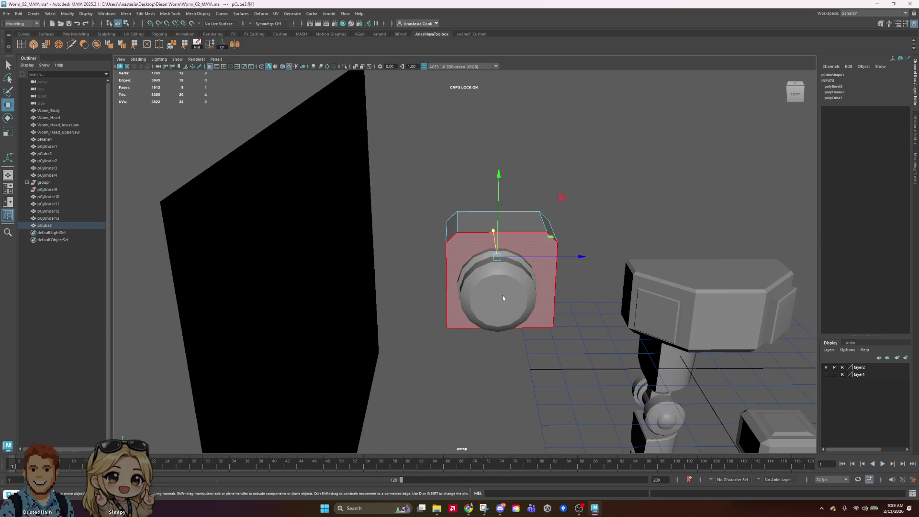
# Nudge the eye cylinder pCylinder13 slightly along Z
pyautogui.press('F8')
pyautogui.click(498, 299)
pyautogui.moveTo(571, 287); pyautogui.dragTo(577, 288)
pyautogui.moveTo(642, 342)
pyautogui.keyDown('alt'); pyautogui.mouseDown()
pyautogui.moveTo(537, 250)
pyautogui.moveTo(593, 268)
pyautogui.moveTo(501, 213)
pyautogui.mouseUp(); pyautogui.keyUp('alt')
pyautogui.moveTo(700, 252)
pyautogui.keyDown('alt'); pyautogui.mouseDown()
pyautogui.moveTo(763, 263)
pyautogui.moveTo(720, 230)
pyautogui.moveTo(691, 274)
pyautogui.mouseUp(); pyautogui.keyUp('alt')
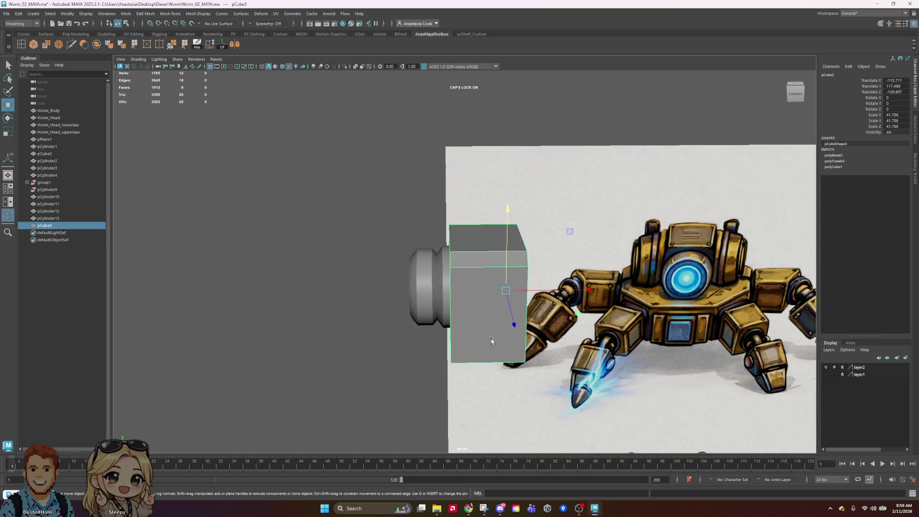
# Delete one side face of the cube housing pCube3
pyautogui.click(492, 340)
pyautogui.press('f')
pyautogui.keyDown('alt'); pyautogui.moveTo(498, 330); pyautogui.dragTo(523, 294); pyautogui.keyUp('alt')
pyautogui.moveTo(522, 295); pyautogui.dragTo(523, 328, button='right')
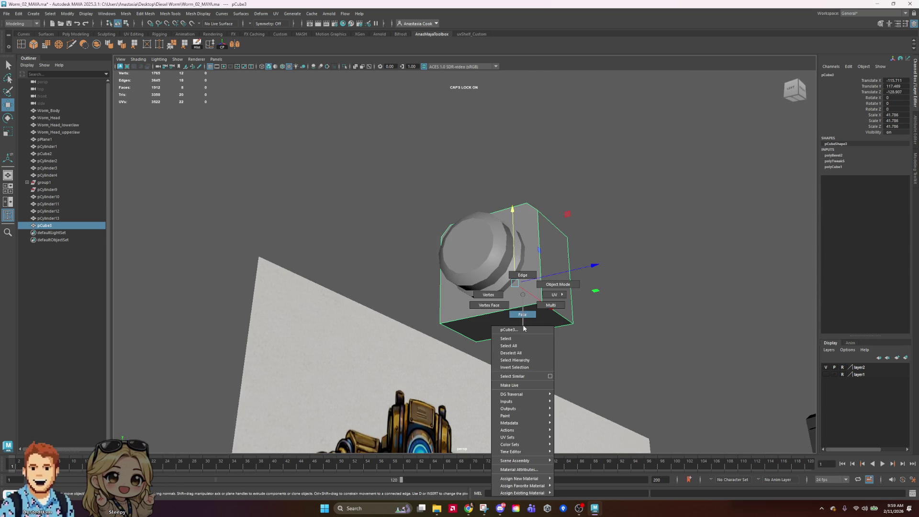
pyautogui.click(510, 312)
pyautogui.moveTo(506, 272)
pyautogui.keyDown('alt'); pyautogui.mouseDown()
pyautogui.moveTo(652, 303)
pyautogui.moveTo(595, 312)
pyautogui.mouseUp(); pyautogui.keyUp('alt')
pyautogui.moveTo(487, 265); pyautogui.dragTo(484, 278, button='right')
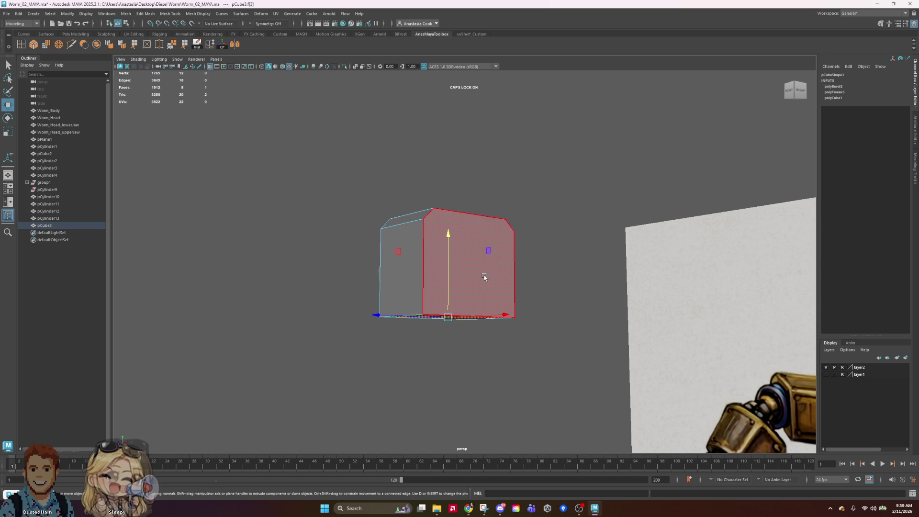
pyautogui.press('Delete')
# Save the scene and delete pCube3's construction history
pyautogui.moveTo(484, 291)
pyautogui.keyDown('alt'); pyautogui.mouseDown()
pyautogui.moveTo(582, 337)
pyautogui.moveTo(539, 361)
pyautogui.moveTo(461, 298)
pyautogui.mouseUp(); pyautogui.keyUp('alt')
pyautogui.moveTo(461, 297); pyautogui.dragTo(478, 194, button='right')
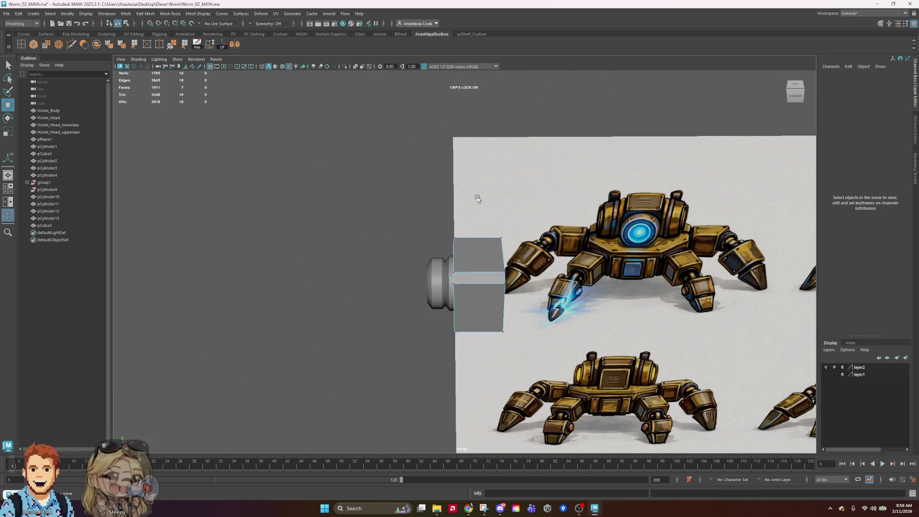
pyautogui.keyDown('alt'); pyautogui.moveTo(510, 240); pyautogui.dragTo(637, 237); pyautogui.keyUp('alt')
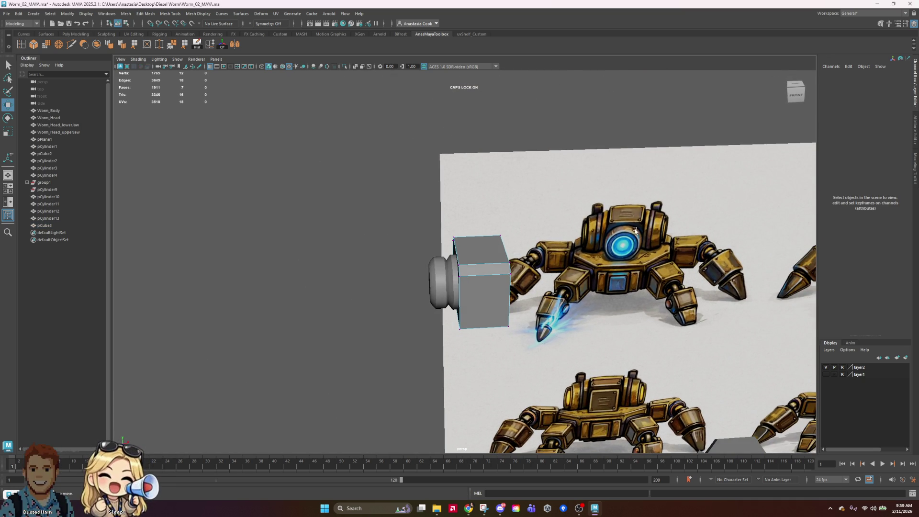
pyautogui.moveTo(532, 270)
pyautogui.mouseDown()
pyautogui.moveTo(549, 340)
pyautogui.moveTo(619, 327)
pyautogui.moveTo(818, 369)
pyautogui.moveTo(584, 267)
pyautogui.moveTo(574, 276)
pyautogui.mouseUp()
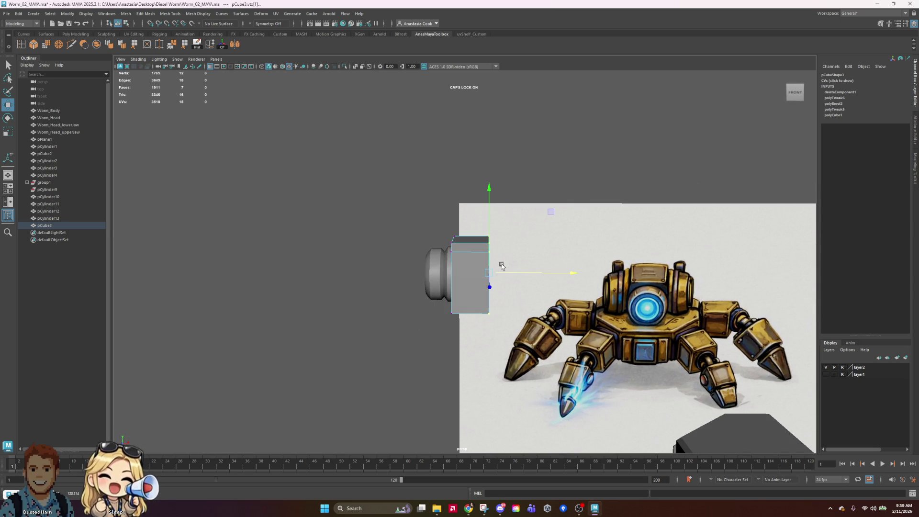
pyautogui.hotkey('ctrl', 's')
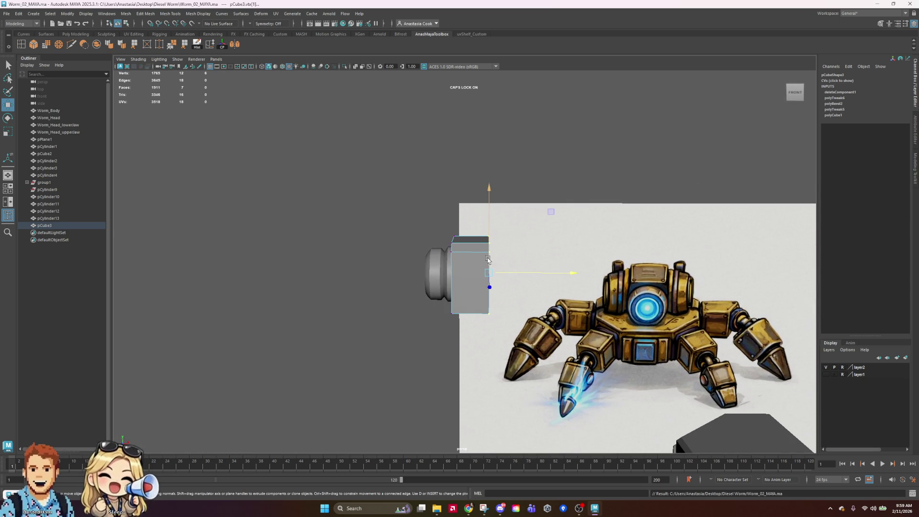
pyautogui.moveTo(468, 257)
pyautogui.keyDown('alt'); pyautogui.mouseDown()
pyautogui.moveTo(550, 268)
pyautogui.moveTo(407, 264)
pyautogui.moveTo(500, 259)
pyautogui.moveTo(473, 282)
pyautogui.mouseUp(); pyautogui.keyUp('alt')
pyautogui.moveTo(474, 282); pyautogui.dragTo(459, 280, button='right')
pyautogui.hotkey('ctrl', 's')
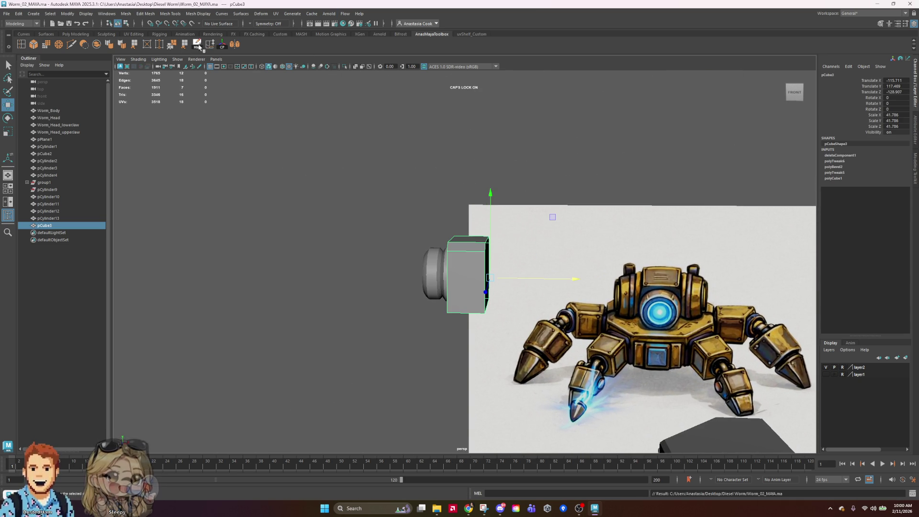
pyautogui.click(199, 46)
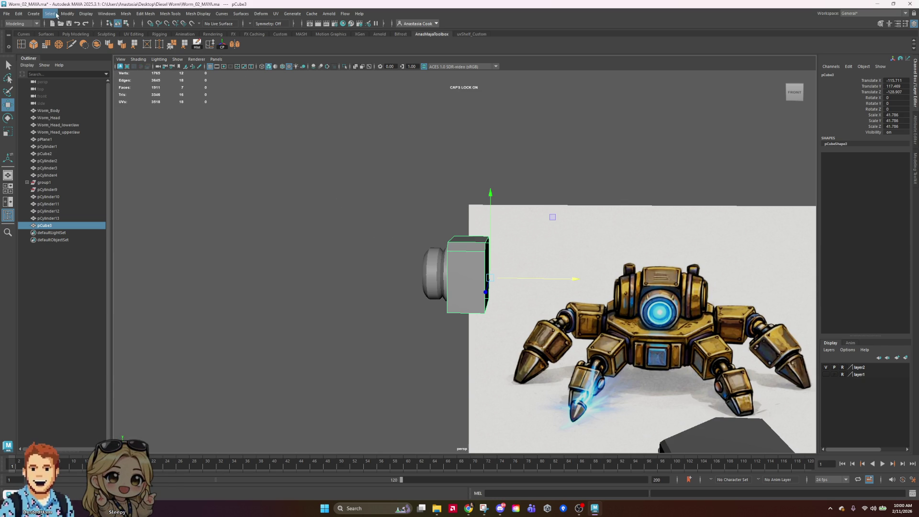
pyautogui.click(31, 16)
# Create a new polygon cylinder, scale it up, move it toward the housing, and rotate it 90° on X
pyautogui.moveTo(75, 43)
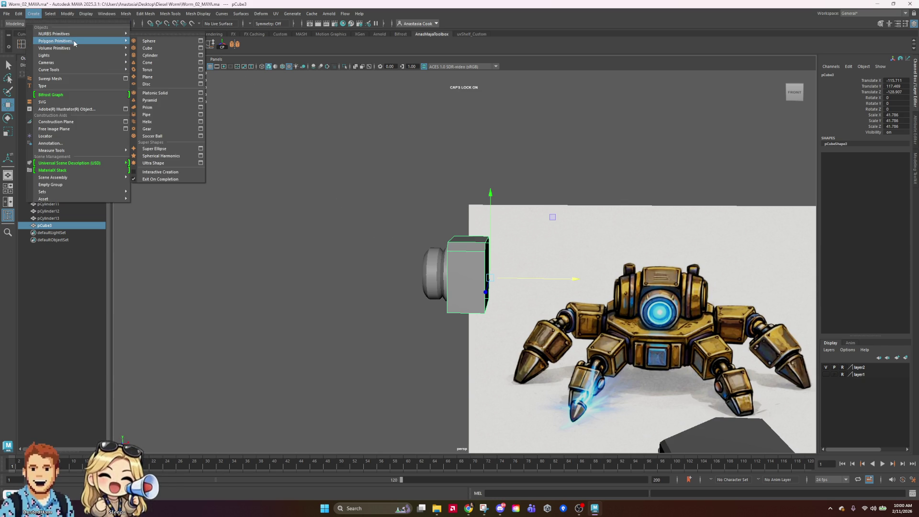
pyautogui.click(172, 55)
pyautogui.keyDown('alt'); pyautogui.moveTo(570, 245); pyautogui.dragTo(608, 354, button='right'); pyautogui.keyUp('alt')
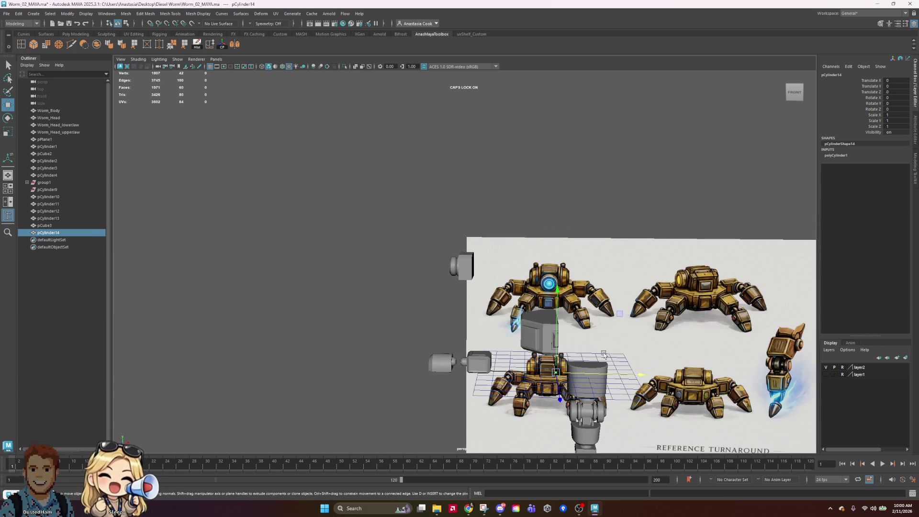
pyautogui.moveTo(555, 360); pyautogui.dragTo(543, 248)
pyautogui.scroll(3, 492, 252)
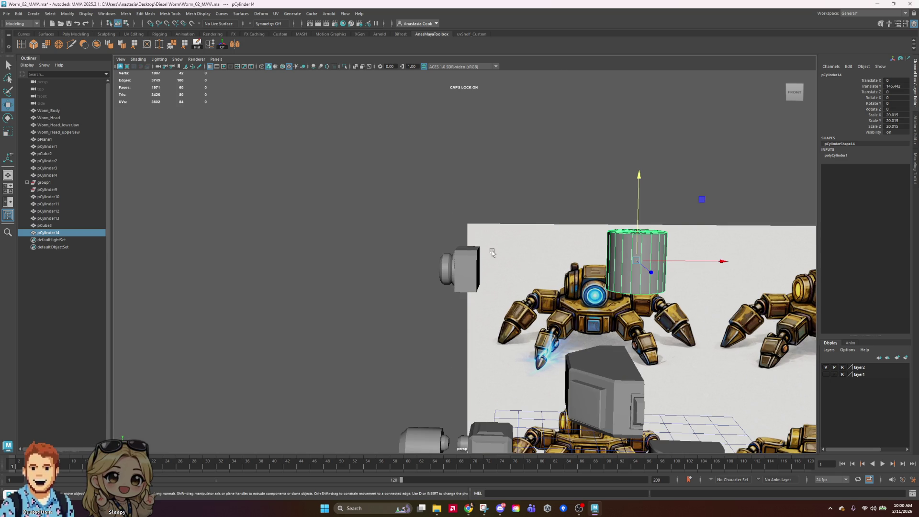
pyautogui.moveTo(734, 252); pyautogui.dragTo(609, 254)
pyautogui.scroll(3, 566, 193)
pyautogui.press('e')
pyautogui.moveTo(567, 194); pyautogui.dragTo(574, 289)
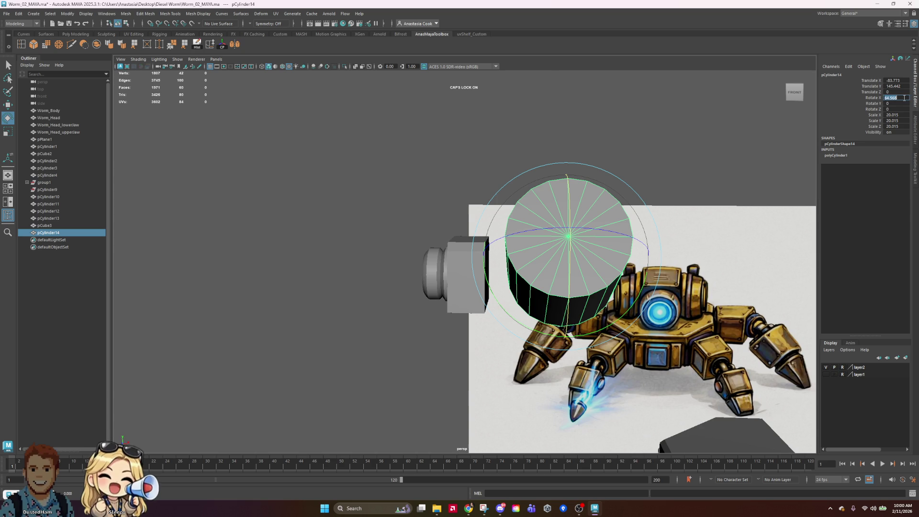
pyautogui.write('90')
pyautogui.press('Return')
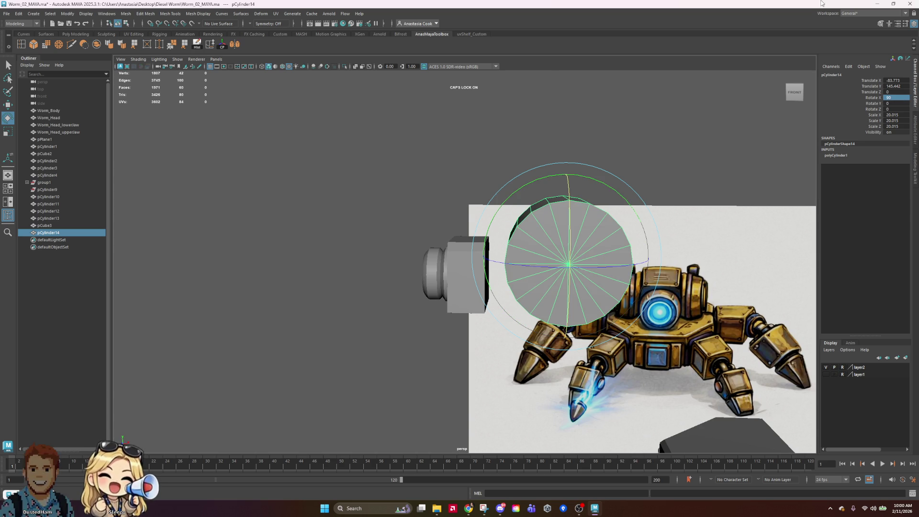
# Scale the cylinder down to about 12.4 and slide it against the housing's side
pyautogui.press('r')
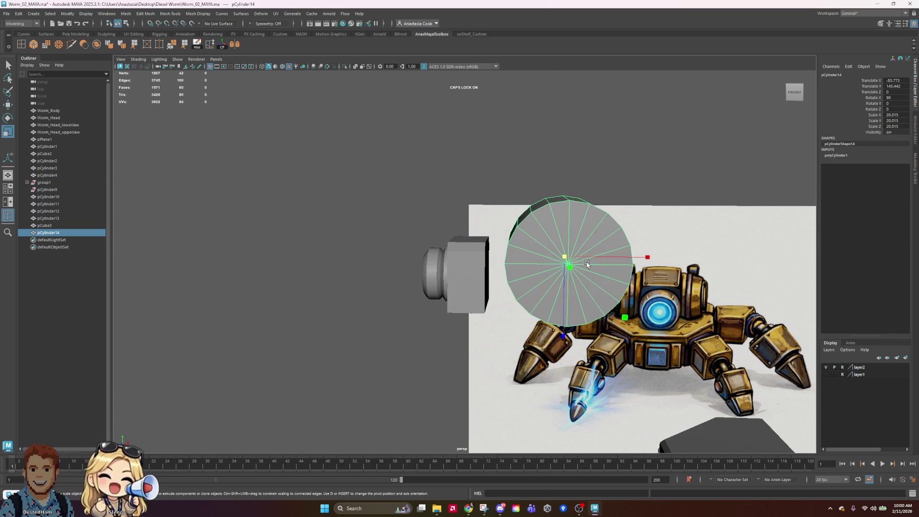
pyautogui.hotkey('ctrl', 'z')
pyautogui.hotkey('ctrl', 'z')
pyautogui.hotkey('ctrl', 'z')
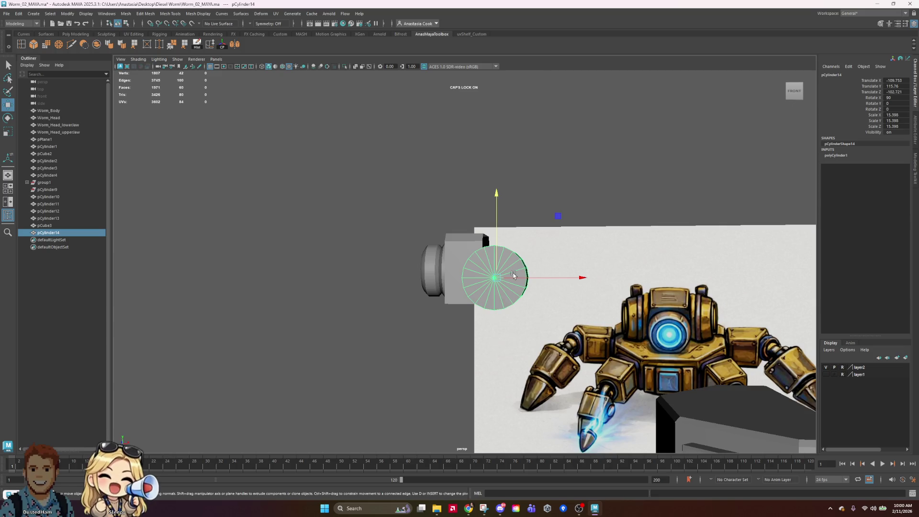
pyautogui.moveTo(497, 279)
pyautogui.mouseDown()
pyautogui.moveTo(489, 282)
pyautogui.moveTo(587, 351)
pyautogui.moveTo(560, 371)
pyautogui.mouseUp()
pyautogui.press('w')
pyautogui.moveTo(561, 372); pyautogui.dragTo(554, 326, button='middle')
pyautogui.moveTo(588, 290)
pyautogui.mouseDown()
pyautogui.moveTo(560, 304)
pyautogui.moveTo(548, 288)
pyautogui.mouseUp()
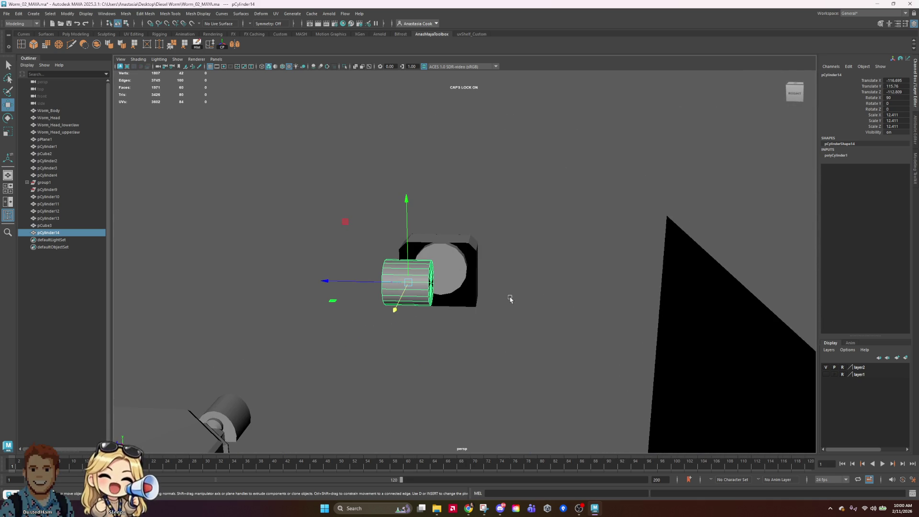
# Delete the faces of one of the cylinder's end caps
pyautogui.moveTo(423, 286); pyautogui.dragTo(422, 309, button='right')
pyautogui.moveTo(511, 218); pyautogui.dragTo(414, 333)
pyautogui.moveTo(312, 224); pyautogui.dragTo(397, 380)
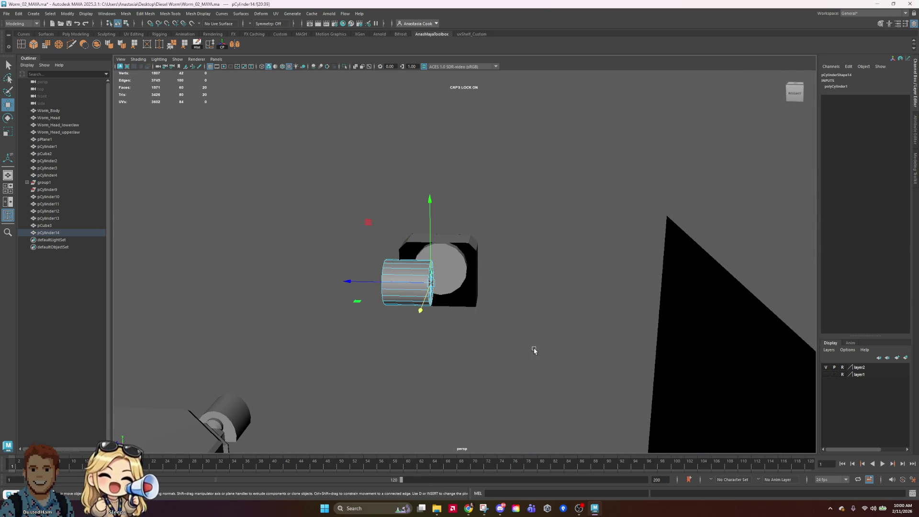
pyautogui.keyDown('alt'); pyautogui.moveTo(533, 348); pyautogui.dragTo(529, 349); pyautogui.keyUp('alt')
pyautogui.press('Delete')
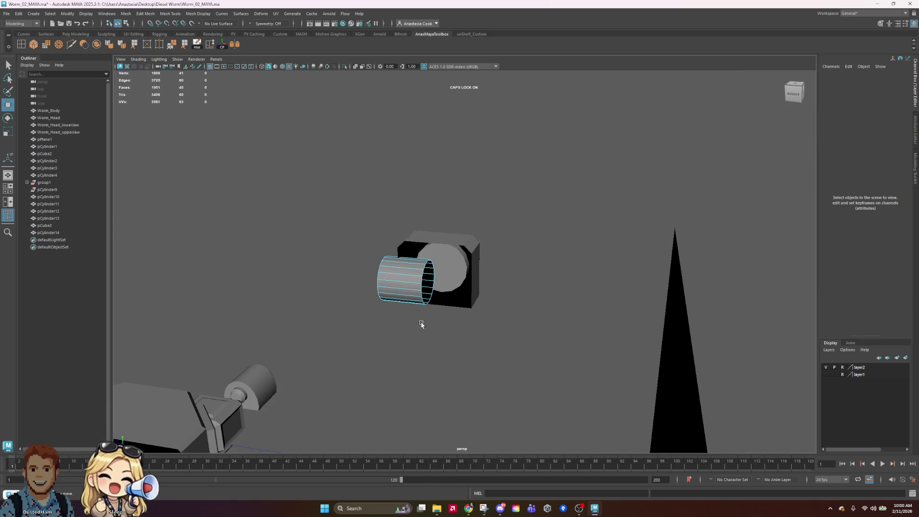
# Shift the cylinder's open-end vertex ring along X, shortening it into a squat disk
pyautogui.keyDown('alt'); pyautogui.moveTo(472, 303); pyautogui.dragTo(500, 304); pyautogui.keyUp('alt')
pyautogui.moveTo(428, 289)
pyautogui.mouseDown(button='right')
pyautogui.moveTo(464, 286)
pyautogui.moveTo(441, 276)
pyautogui.mouseUp(button='right')
pyautogui.keyDown('alt'); pyautogui.moveTo(568, 297); pyautogui.dragTo(533, 295); pyautogui.keyUp('alt')
pyautogui.moveTo(400, 286); pyautogui.dragTo(362, 287, button='right')
pyautogui.moveTo(409, 236); pyautogui.dragTo(506, 330)
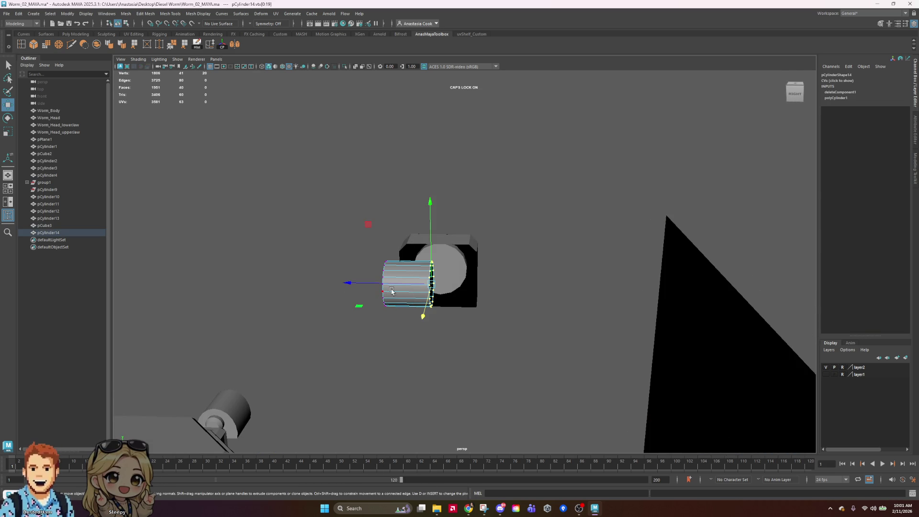
pyautogui.moveTo(380, 284); pyautogui.dragTo(354, 287)
pyautogui.moveTo(336, 341)
pyautogui.keyDown('alt'); pyautogui.mouseDown()
pyautogui.moveTo(580, 314)
pyautogui.moveTo(564, 317)
pyautogui.mouseUp(); pyautogui.keyUp('alt')
# Reselect the side cylinder pCylinder14 in object mode, viewed from the side
pyautogui.moveTo(486, 296); pyautogui.dragTo(508, 287, button='right')
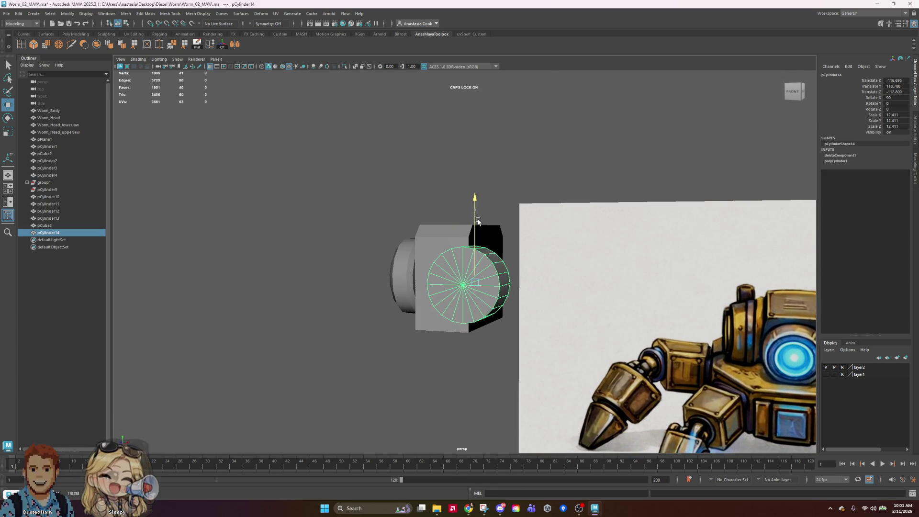
pyautogui.click(590, 123)
pyautogui.moveTo(590, 123)
pyautogui.keyDown('alt'); pyautogui.mouseDown()
pyautogui.moveTo(565, 219)
pyautogui.moveTo(551, 227)
pyautogui.moveTo(576, 248)
pyautogui.mouseUp(); pyautogui.keyUp('alt')
pyautogui.click(555, 328)
pyautogui.keyDown('alt'); pyautogui.moveTo(554, 328); pyautogui.dragTo(335, 306); pyautogui.keyUp('alt')
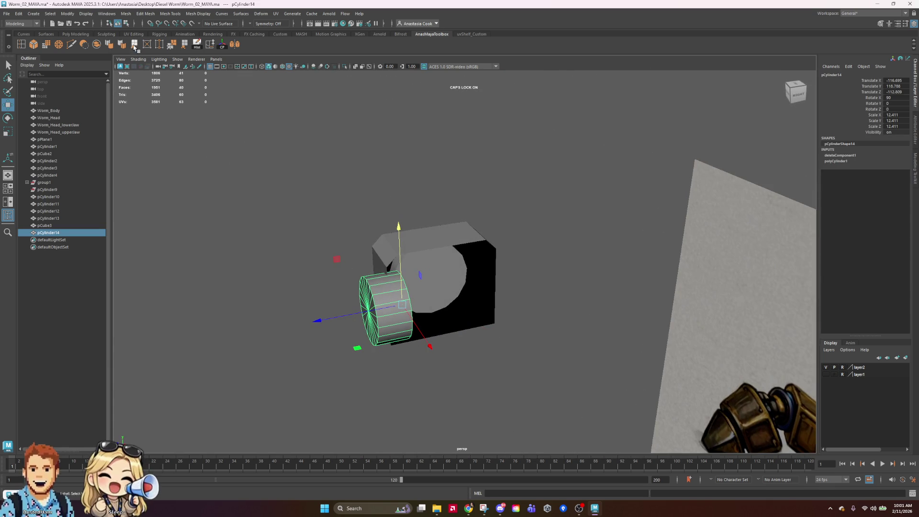
pyautogui.click(22, 44)
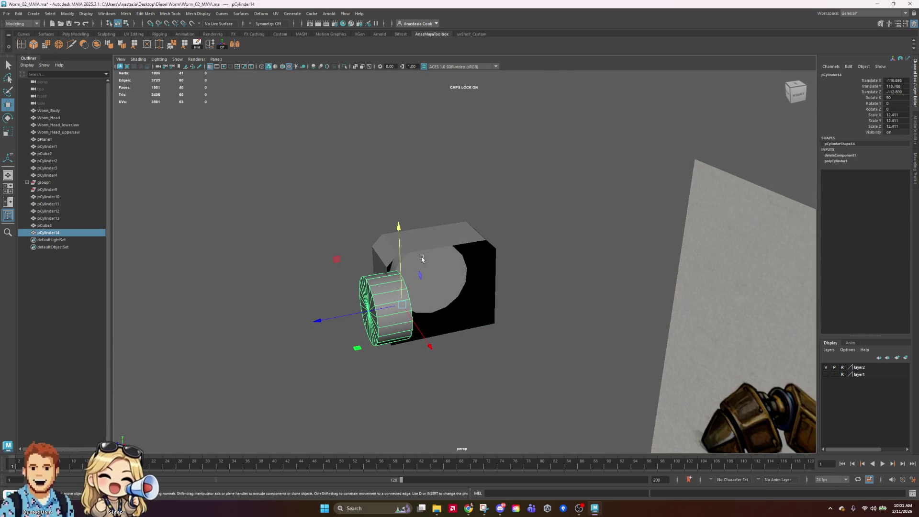
# Try an edge loop on the cylinder, undo it, and turn the view toward the front
pyautogui.click(393, 316)
pyautogui.hotkey('ctrl', 'z')
pyautogui.moveTo(395, 304); pyautogui.dragTo(395, 305)
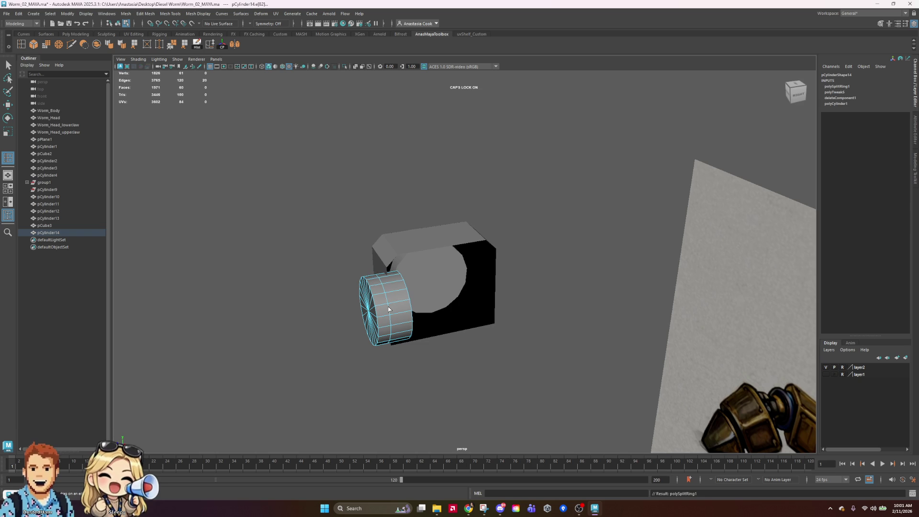
pyautogui.click(8, 66)
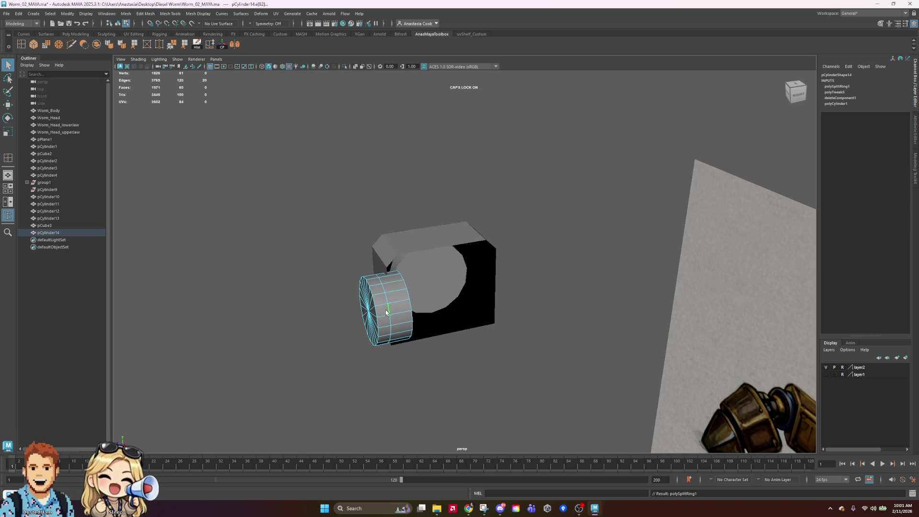
pyautogui.press('r')
pyautogui.moveTo(422, 349)
pyautogui.keyDown('alt'); pyautogui.mouseDown()
pyautogui.moveTo(486, 321)
pyautogui.moveTo(590, 298)
pyautogui.mouseUp(); pyautogui.keyUp('alt')
pyautogui.moveTo(653, 320)
pyautogui.keyDown('alt'); pyautogui.mouseDown()
pyautogui.moveTo(574, 343)
pyautogui.moveTo(564, 309)
pyautogui.moveTo(667, 303)
pyautogui.moveTo(531, 291)
pyautogui.mouseUp(); pyautogui.keyUp('alt')
pyautogui.scroll(5, 527, 307)
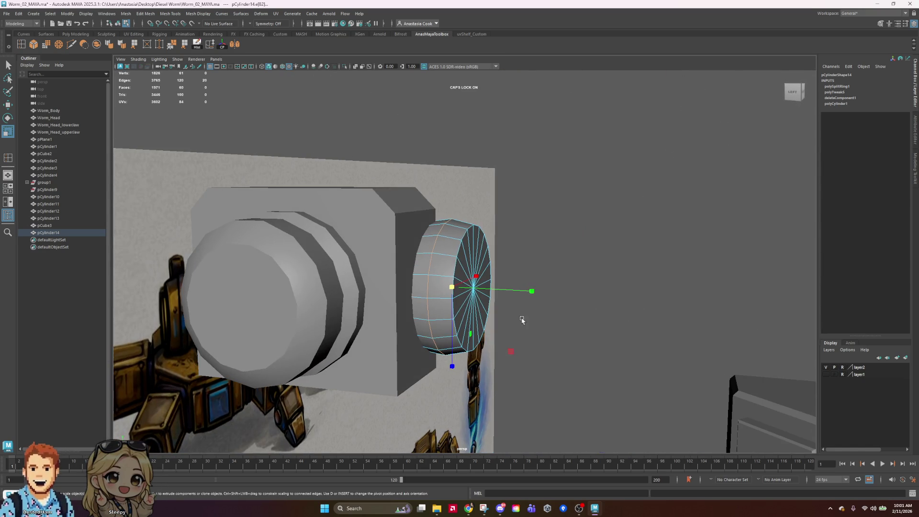
# Add an edge loop around the cylinder close to its cap
pyautogui.click(21, 46)
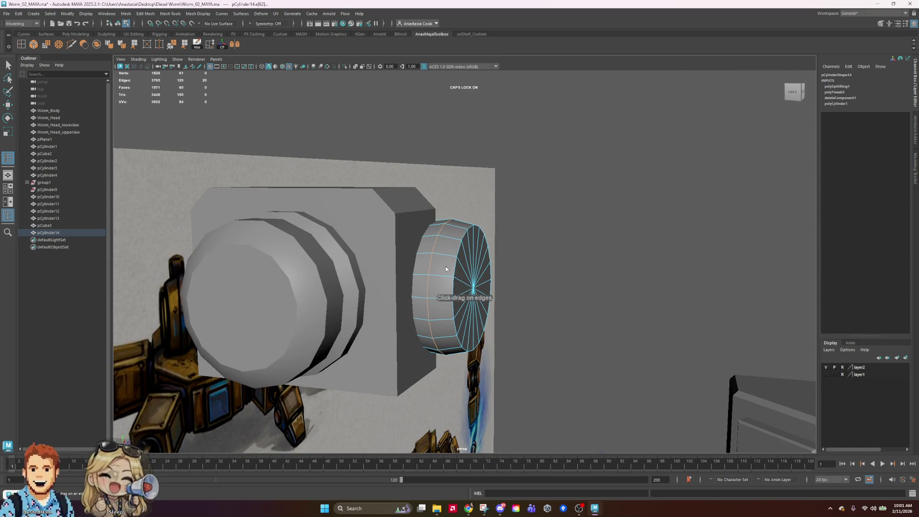
pyautogui.moveTo(444, 274)
pyautogui.mouseDown()
pyautogui.moveTo(464, 286)
pyautogui.moveTo(424, 288)
pyautogui.moveTo(471, 255)
pyautogui.moveTo(512, 288)
pyautogui.moveTo(406, 288)
pyautogui.mouseUp()
pyautogui.press('e')
pyautogui.press('r')
# Select the new cap edge loop and scale it uniformly to round the cap's edge
pyautogui.doubleClick(462, 254)
pyautogui.moveTo(407, 288); pyautogui.dragTo(411, 287, button='middle')
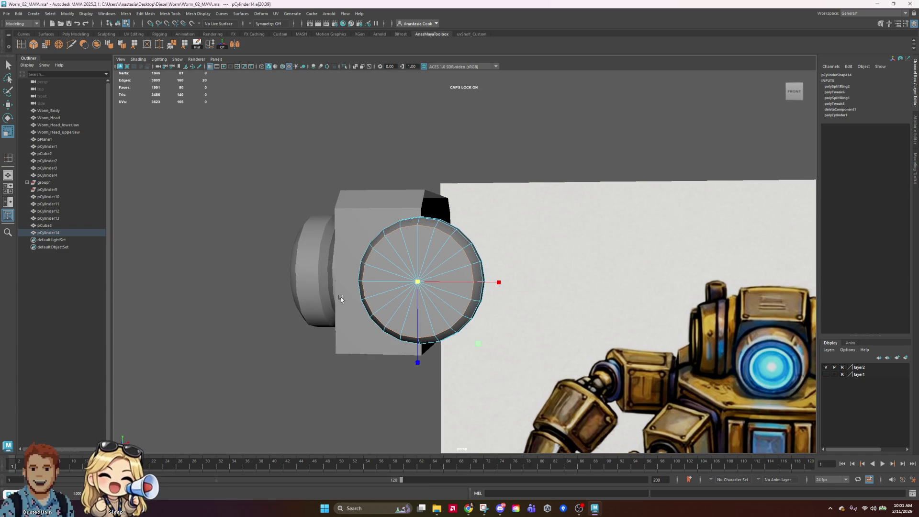
pyautogui.moveTo(337, 302)
pyautogui.keyDown('alt'); pyautogui.mouseDown()
pyautogui.moveTo(373, 292)
pyautogui.moveTo(430, 297)
pyautogui.moveTo(296, 327)
pyautogui.moveTo(273, 303)
pyautogui.mouseUp(); pyautogui.keyUp('alt')
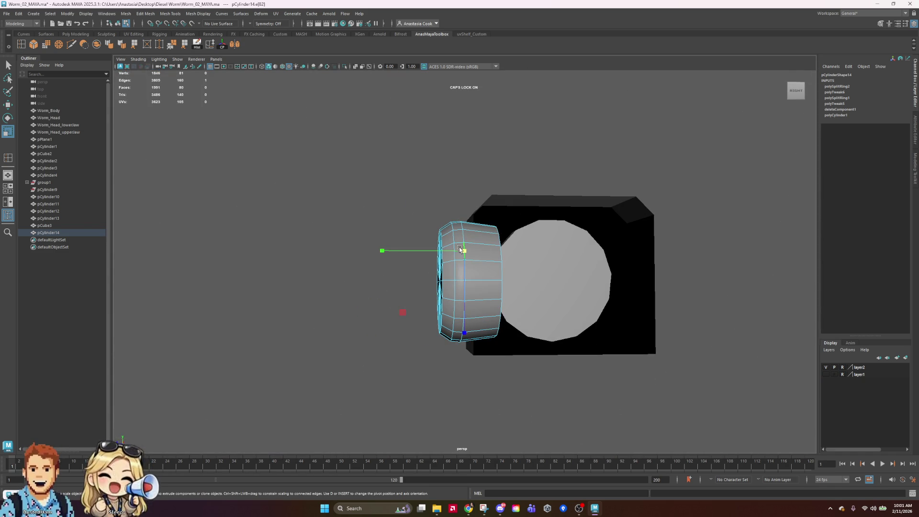
pyautogui.press('w')
pyautogui.press('r')
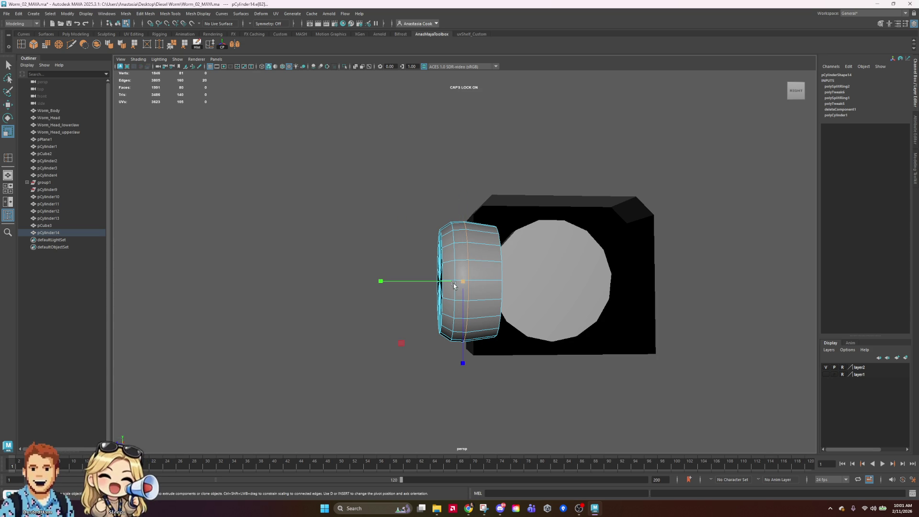
pyautogui.moveTo(461, 283); pyautogui.dragTo(467, 281)
pyautogui.moveTo(494, 280); pyautogui.dragTo(578, 143, button='right')
pyautogui.click(579, 143)
pyautogui.moveTo(579, 144)
pyautogui.keyDown('alt'); pyautogui.mouseDown()
pyautogui.moveTo(565, 218)
pyautogui.moveTo(538, 215)
pyautogui.moveTo(570, 211)
pyautogui.moveTo(417, 263)
pyautogui.mouseUp(); pyautogui.keyUp('alt')
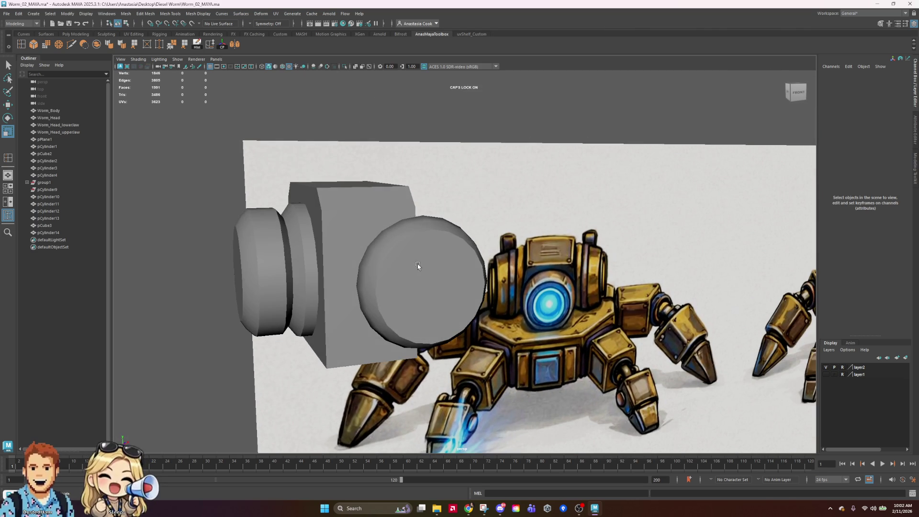
# Select the cylinder's inner cap faces and extrude them, scaling inward into an inset ring
pyautogui.click(417, 264)
pyautogui.moveTo(416, 263)
pyautogui.mouseDown(button='right')
pyautogui.moveTo(439, 280)
pyautogui.moveTo(451, 269)
pyautogui.mouseUp(button='right')
pyautogui.moveTo(450, 269)
pyautogui.keyDown('alt'); pyautogui.mouseDown()
pyautogui.moveTo(531, 288)
pyautogui.moveTo(483, 381)
pyautogui.mouseUp(); pyautogui.keyUp('alt')
pyautogui.moveTo(484, 381)
pyautogui.keyDown('alt'); pyautogui.mouseDown()
pyautogui.moveTo(572, 361)
pyautogui.moveTo(495, 370)
pyautogui.mouseUp(); pyautogui.keyUp('alt')
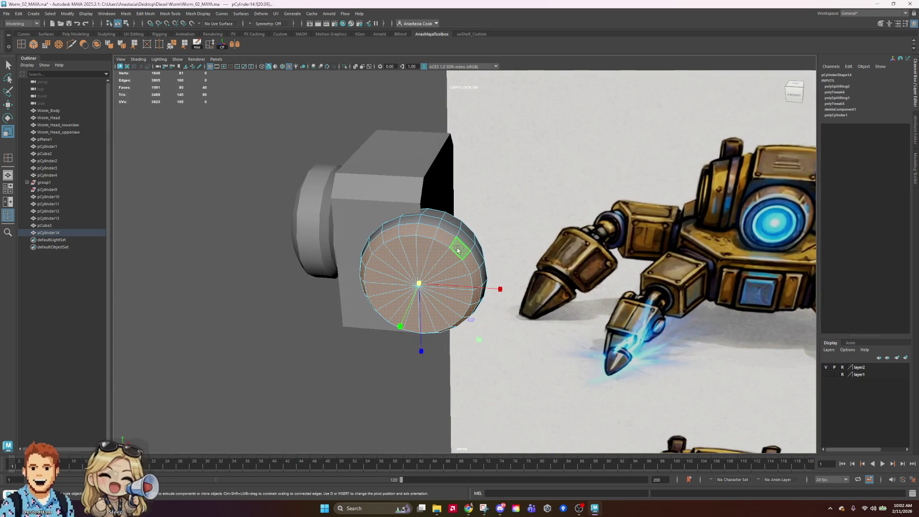
pyautogui.hotkey('shift', ',')
pyautogui.moveTo(604, 288)
pyautogui.keyDown('alt'); pyautogui.mouseDown()
pyautogui.moveTo(529, 287)
pyautogui.moveTo(589, 283)
pyautogui.mouseUp(); pyautogui.keyUp('alt')
pyautogui.keyDown('shift'); pyautogui.moveTo(416, 284); pyautogui.dragTo(417, 287); pyautogui.keyUp('shift')
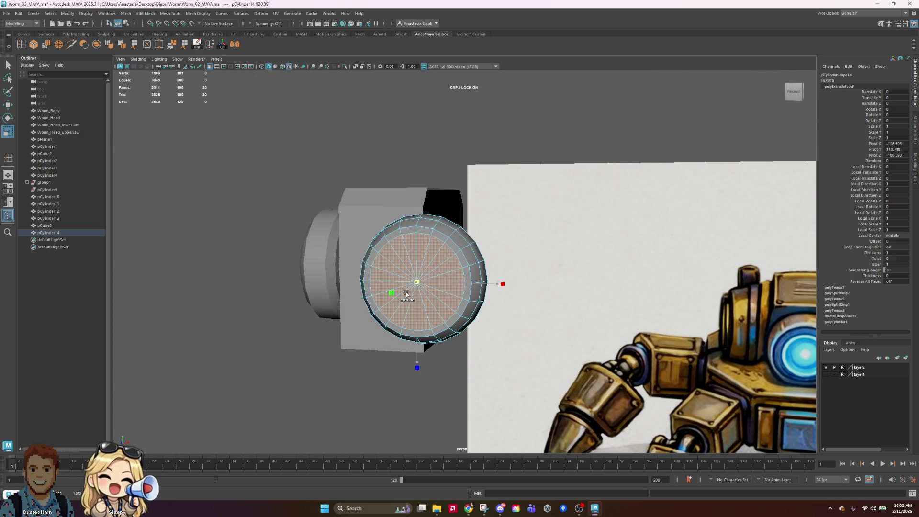
pyautogui.moveTo(524, 352)
pyautogui.keyDown('alt'); pyautogui.mouseDown()
pyautogui.moveTo(559, 354)
pyautogui.moveTo(510, 306)
pyautogui.mouseUp(); pyautogui.keyUp('alt')
pyautogui.keyDown('shift'); pyautogui.moveTo(438, 287); pyautogui.dragTo(430, 288); pyautogui.keyUp('shift')
pyautogui.moveTo(488, 299); pyautogui.dragTo(483, 298)
# Extrude the cap faces further with Ctrl+E to form concentric recessed rings, then return to object mode
pyautogui.keyDown('alt'); pyautogui.moveTo(594, 328); pyautogui.dragTo(407, 287); pyautogui.keyUp('alt')
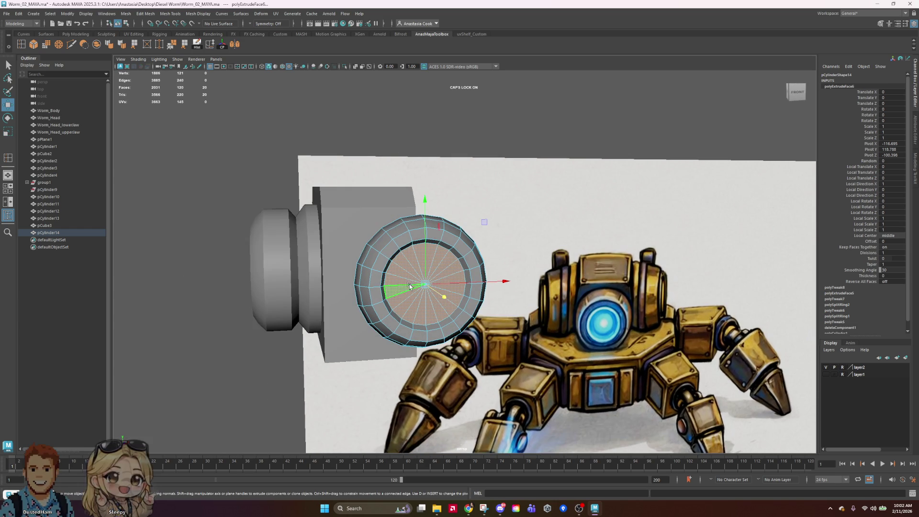
pyautogui.press('r')
pyautogui.hotkey('ctrl', 'e')
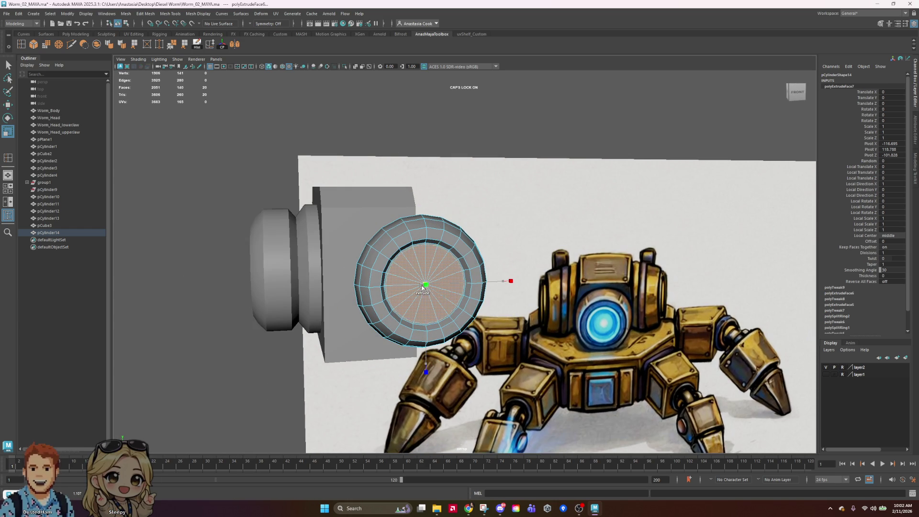
pyautogui.keyDown('alt'); pyautogui.moveTo(546, 320); pyautogui.dragTo(514, 331); pyautogui.keyUp('alt')
pyautogui.press('w')
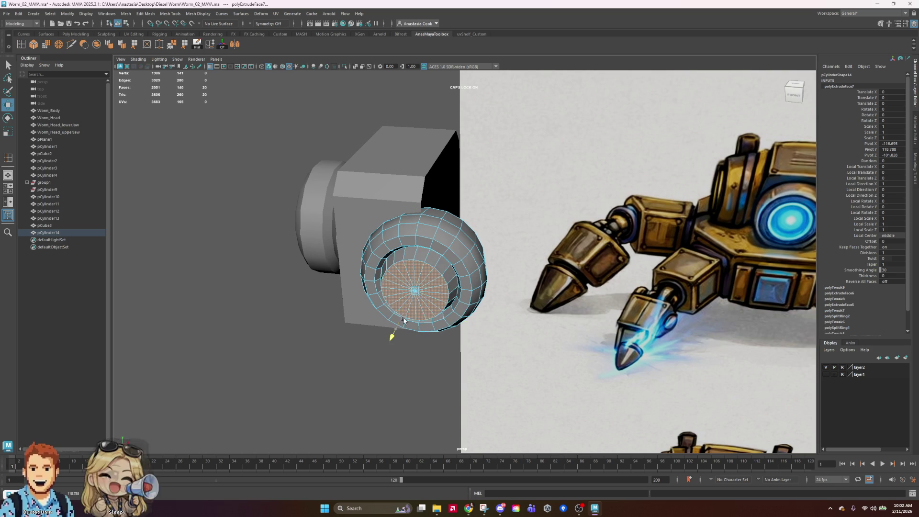
pyautogui.moveTo(403, 312)
pyautogui.keyDown('alt'); pyautogui.mouseDown()
pyautogui.moveTo(541, 320)
pyautogui.moveTo(549, 283)
pyautogui.mouseUp(); pyautogui.keyUp('alt')
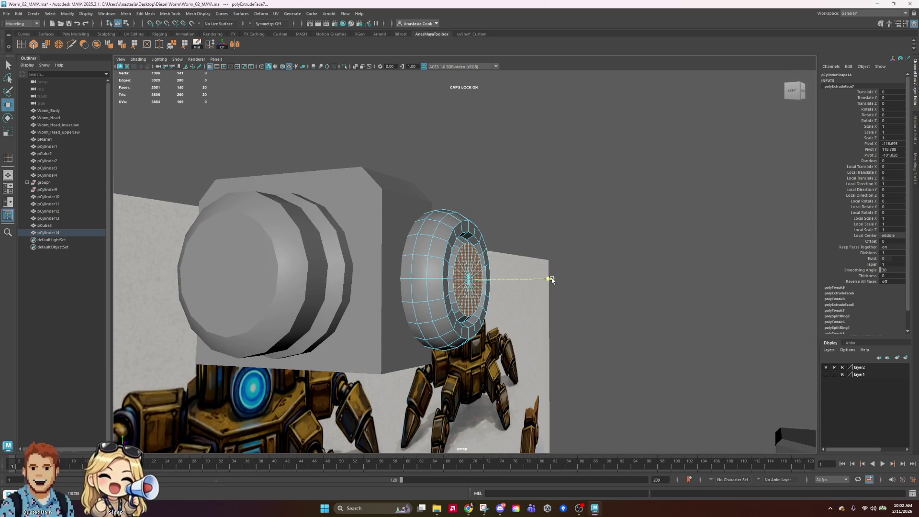
pyautogui.press('w')
pyautogui.keyDown('alt'); pyautogui.moveTo(601, 303); pyautogui.dragTo(525, 316); pyautogui.keyUp('alt')
pyautogui.hotkey('ctrl', 'e')
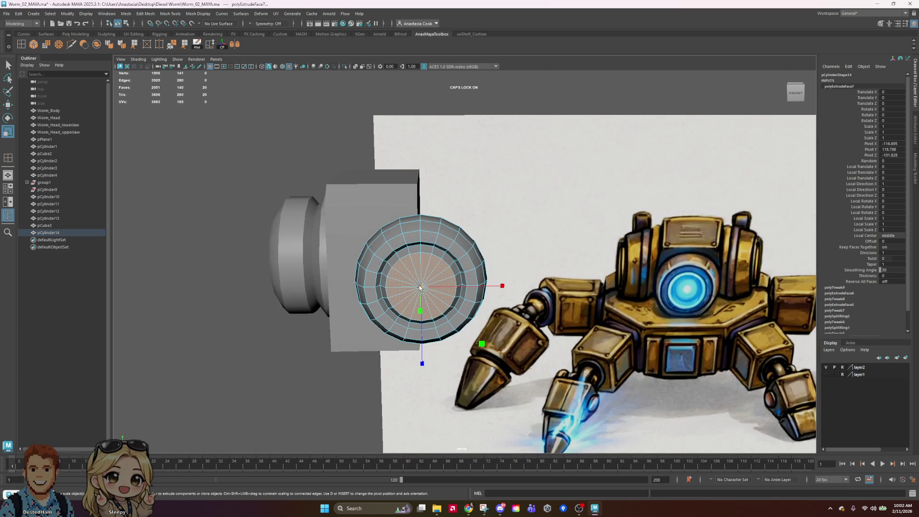
pyautogui.moveTo(408, 292)
pyautogui.keyDown('alt'); pyautogui.mouseDown()
pyautogui.moveTo(373, 286)
pyautogui.moveTo(431, 268)
pyautogui.mouseUp(); pyautogui.keyUp('alt')
pyautogui.moveTo(431, 268); pyautogui.dragTo(570, 205, button='right')
pyautogui.keyDown('alt'); pyautogui.moveTo(570, 205); pyautogui.dragTo(441, 257); pyautogui.keyUp('alt')
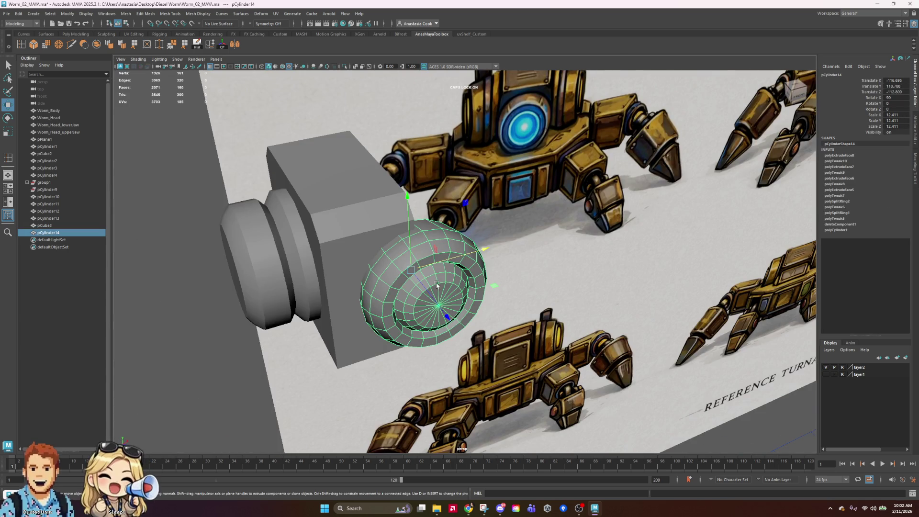
# Apply Soften/Harden Edge to the inner ring edge loop and a second ring's edges
pyautogui.scroll(3, 421, 281)
pyautogui.moveTo(428, 273); pyautogui.dragTo(437, 262, button='right')
pyautogui.click(441, 276)
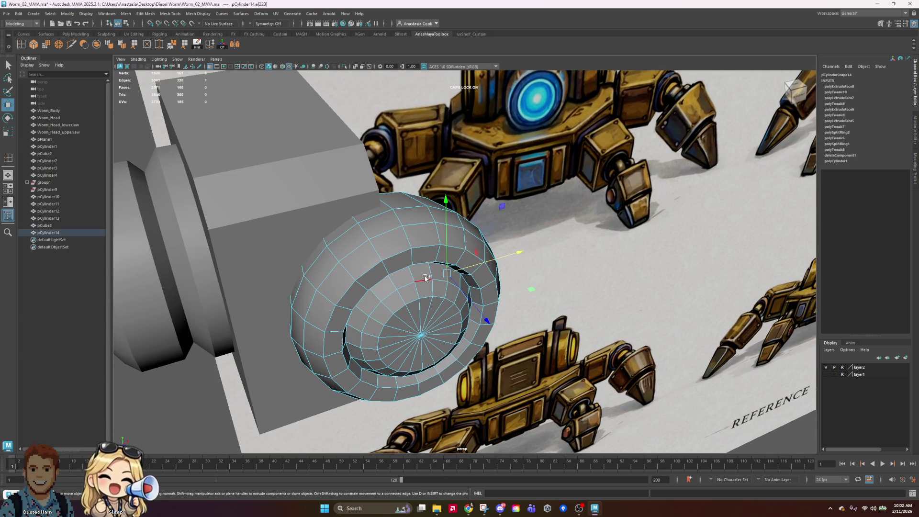
pyautogui.doubleClick(429, 267)
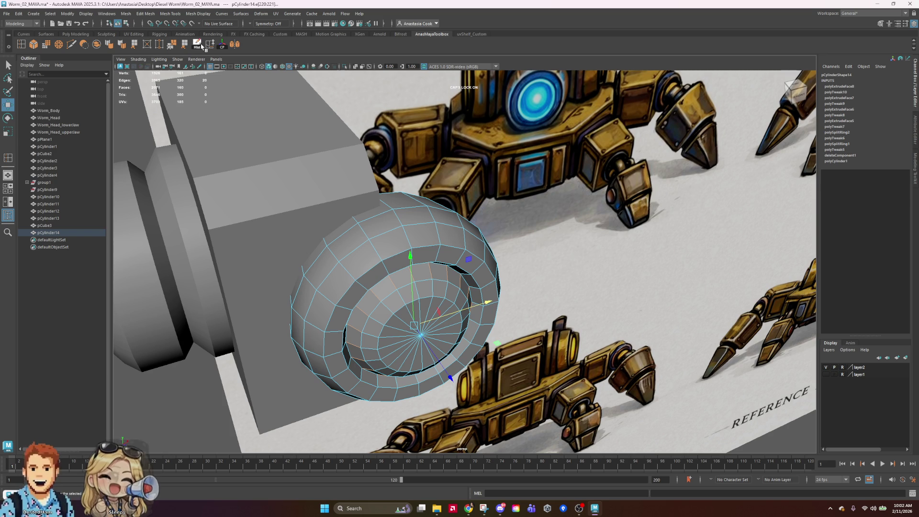
pyautogui.click(115, 46)
pyautogui.click(435, 290)
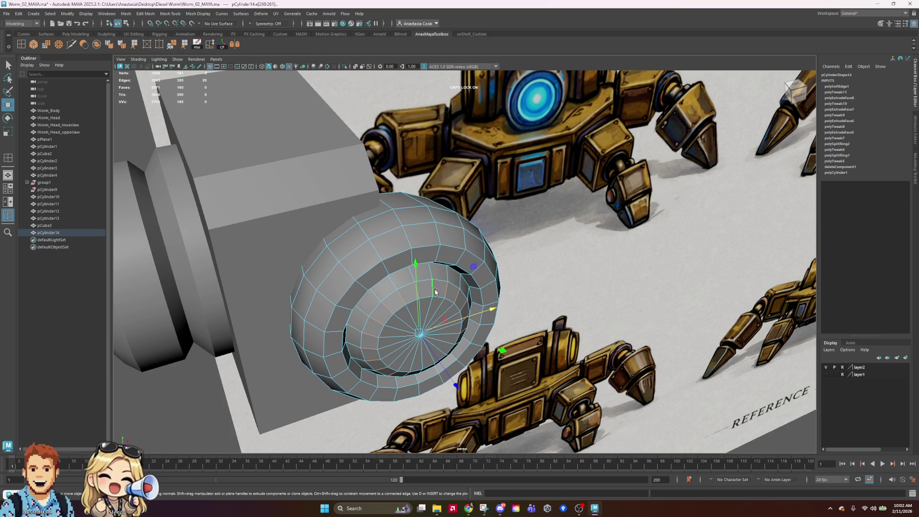
pyautogui.click(115, 46)
# Apply Soften/Harden Edge to the outer ring's edges of the cylinder
pyautogui.moveTo(498, 254); pyautogui.dragTo(547, 238, button='right')
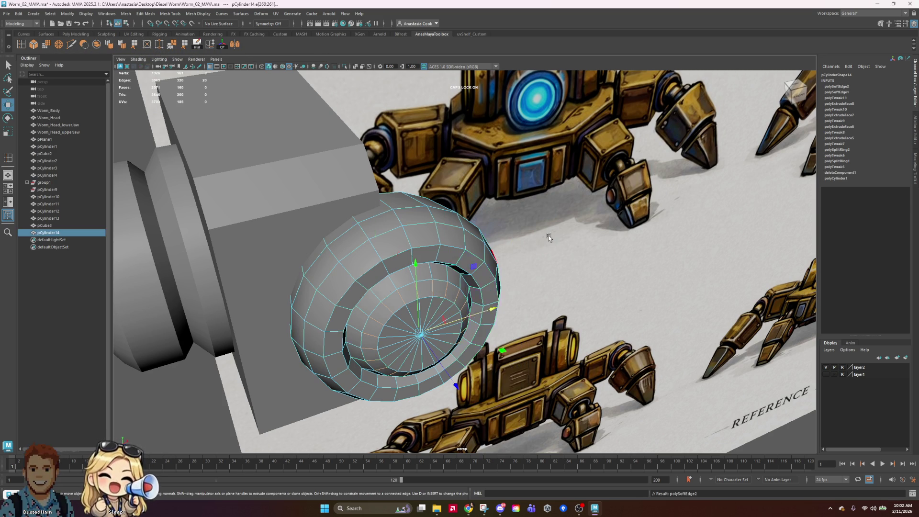
pyautogui.keyDown('alt'); pyautogui.moveTo(547, 238); pyautogui.dragTo(483, 261); pyautogui.keyUp('alt')
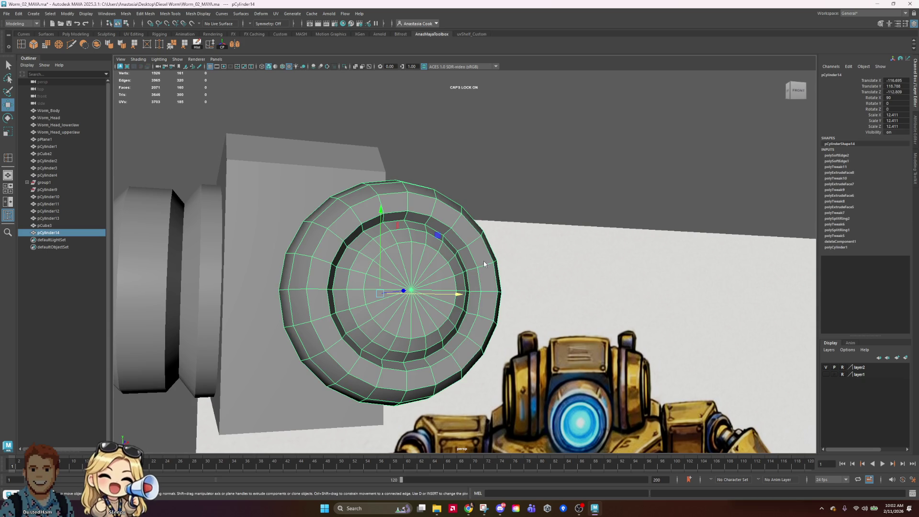
pyautogui.moveTo(483, 260); pyautogui.dragTo(483, 241, button='right')
pyautogui.click(467, 240)
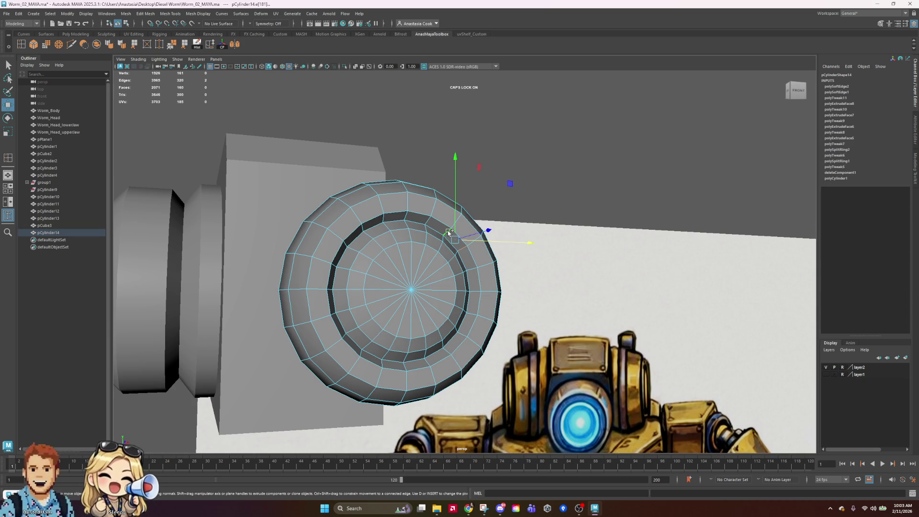
pyautogui.click(112, 47)
pyautogui.moveTo(496, 269); pyautogui.dragTo(527, 260, button='right')
pyautogui.moveTo(558, 199)
pyautogui.keyDown('alt'); pyautogui.mouseDown()
pyautogui.moveTo(591, 311)
pyautogui.moveTo(535, 316)
pyautogui.moveTo(547, 363)
pyautogui.moveTo(525, 272)
pyautogui.moveTo(572, 281)
pyautogui.mouseUp(); pyautogui.keyUp('alt')
# Select the cylinder's back edge loop for scaling, then select the head cube pCube3
pyautogui.click(453, 297)
pyautogui.click(663, 179)
pyautogui.moveTo(663, 178)
pyautogui.keyDown('alt'); pyautogui.mouseDown()
pyautogui.moveTo(691, 214)
pyautogui.moveTo(421, 247)
pyautogui.moveTo(514, 261)
pyautogui.moveTo(479, 274)
pyautogui.mouseUp(); pyautogui.keyUp('alt')
pyautogui.click(421, 247)
pyautogui.moveTo(479, 273); pyautogui.dragTo(487, 229, button='right')
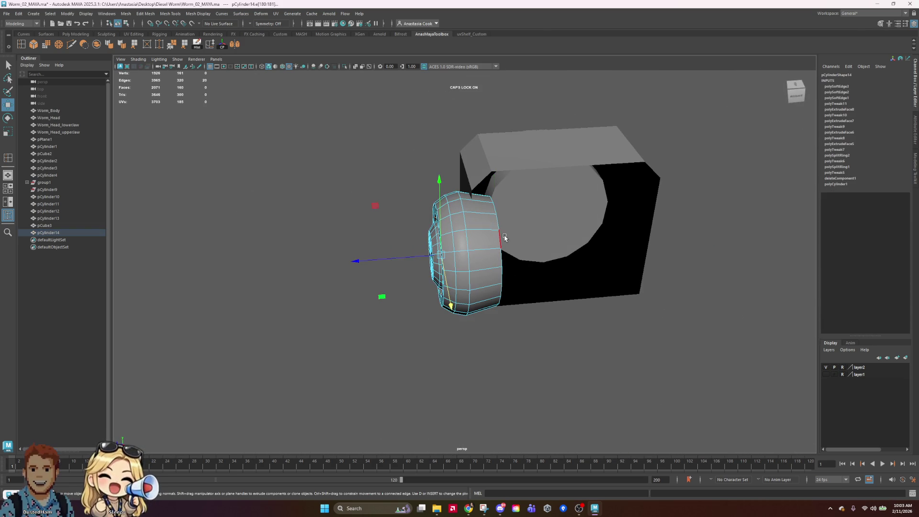
pyautogui.click(506, 260)
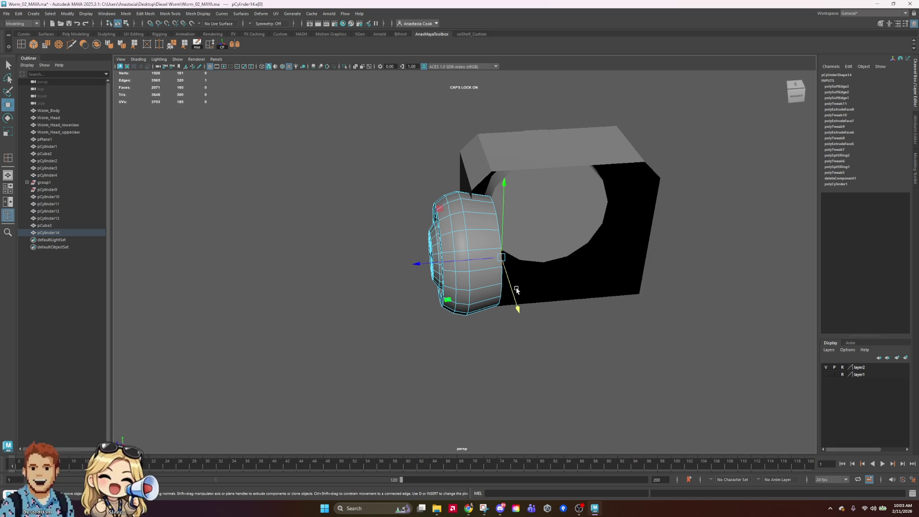
pyautogui.doubleClick(502, 279)
pyautogui.press('r')
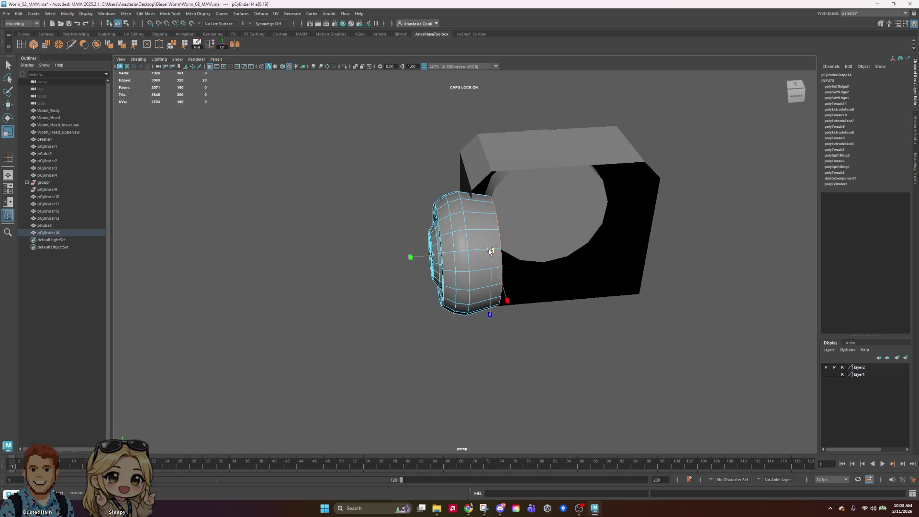
pyautogui.hotkey('alt', '2')
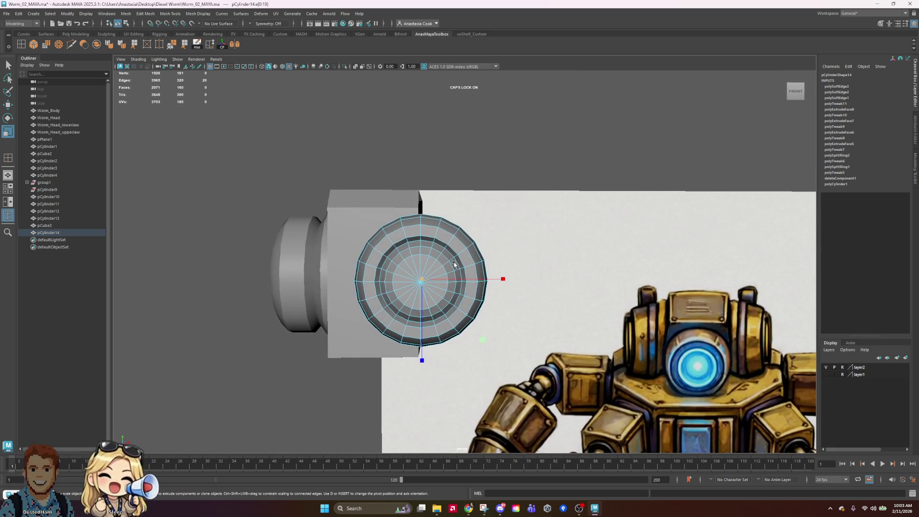
pyautogui.moveTo(455, 271); pyautogui.dragTo(476, 246, button='right')
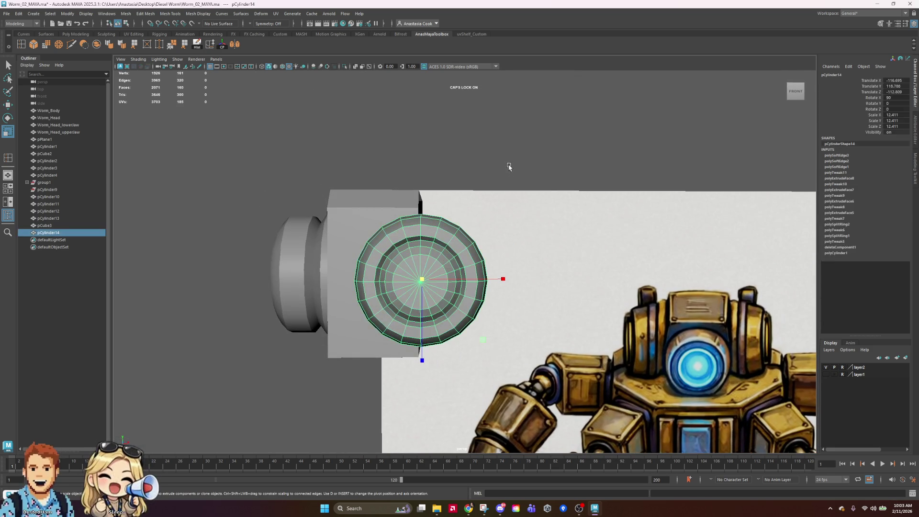
pyautogui.click(509, 173)
pyautogui.click(346, 227)
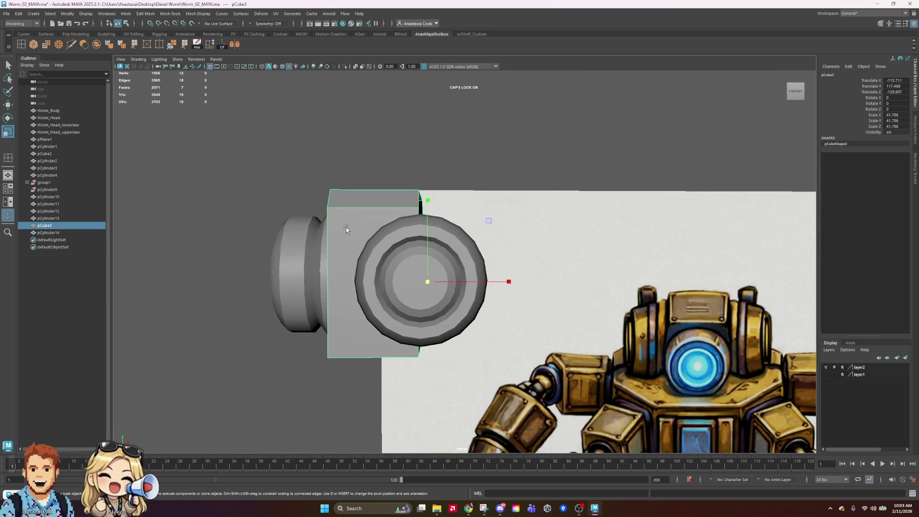
# Select the top edges of the pCube3 housing and bevel them
pyautogui.moveTo(352, 240); pyautogui.dragTo(351, 225, button='right')
pyautogui.click(336, 205)
pyautogui.keyDown('alt'); pyautogui.moveTo(276, 314); pyautogui.dragTo(421, 316); pyautogui.keyUp('alt')
pyautogui.keyDown('shift'); pyautogui.click(435, 160); pyautogui.keyUp('shift')
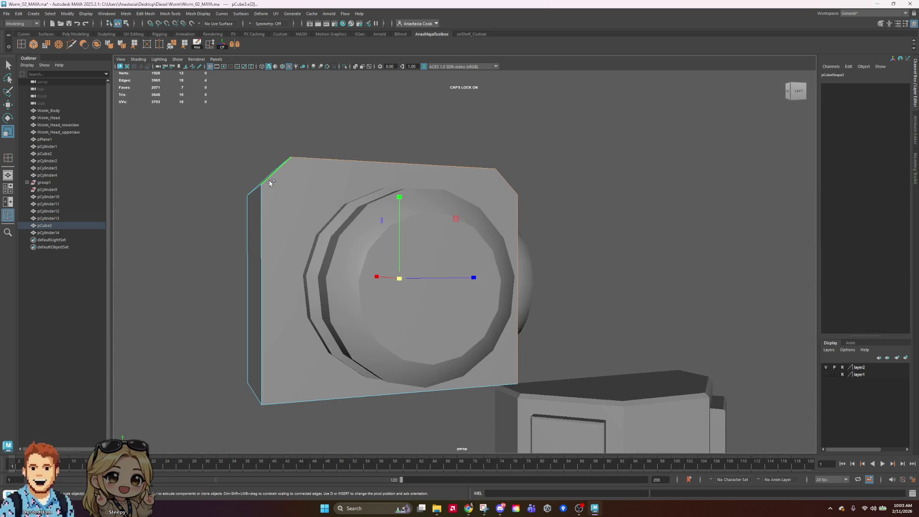
pyautogui.moveTo(321, 375)
pyautogui.keyDown('alt'); pyautogui.mouseDown()
pyautogui.moveTo(567, 311)
pyautogui.moveTo(562, 320)
pyautogui.mouseUp(); pyautogui.keyUp('alt')
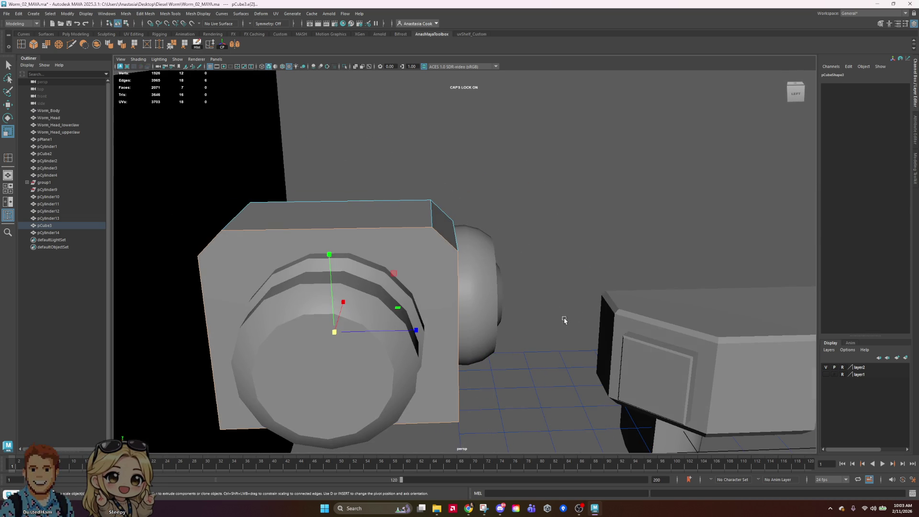
pyautogui.click(35, 47)
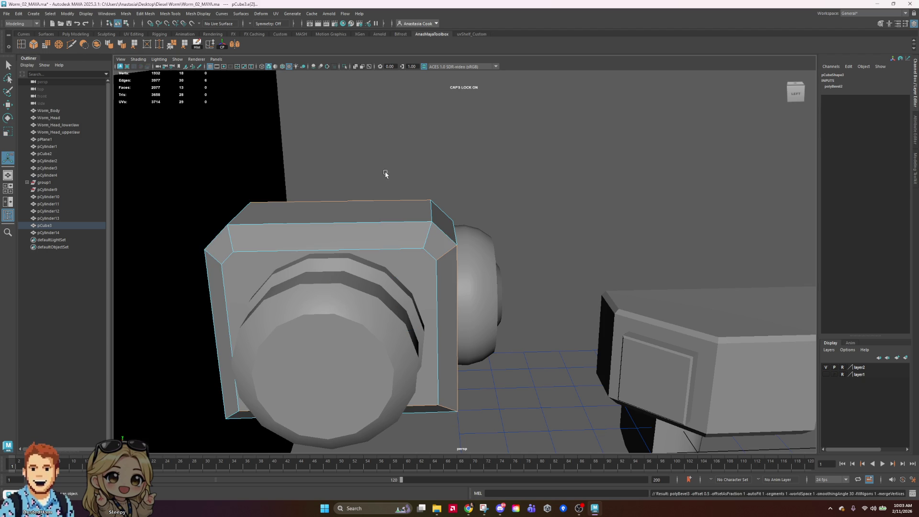
pyautogui.scroll(-3, 518, 257)
pyautogui.keyDown('alt'); pyautogui.moveTo(533, 256); pyautogui.dragTo(393, 307); pyautogui.keyUp('alt')
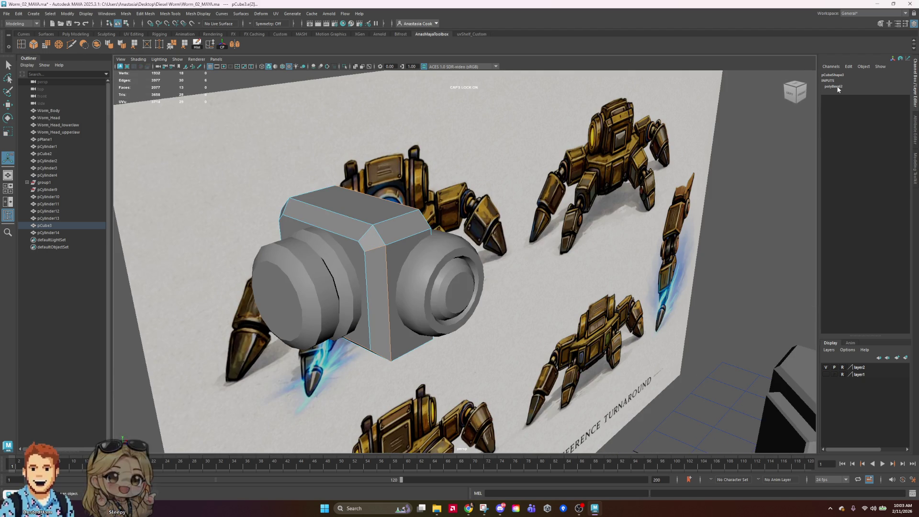
# Reduce the new bevel's Fraction from 0.5 to 0.2 and inspect the narrower chamfer
pyautogui.click(841, 87)
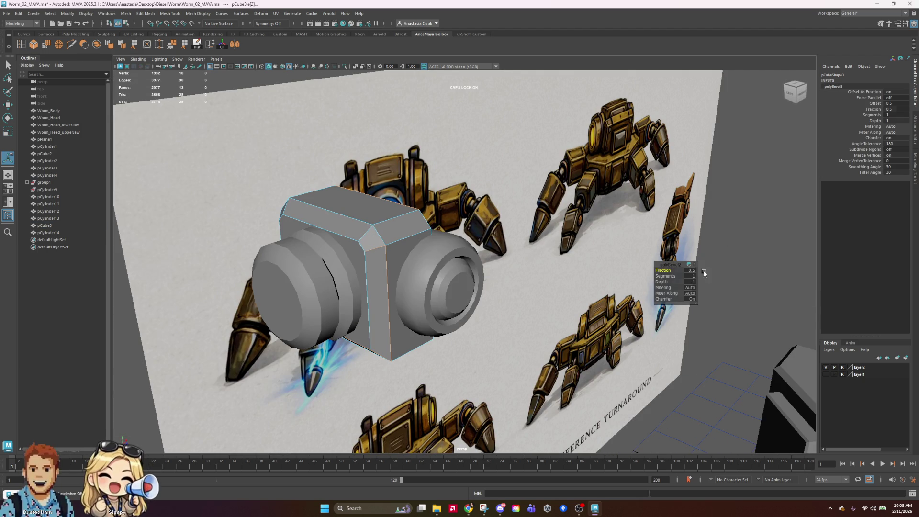
pyautogui.click(691, 270)
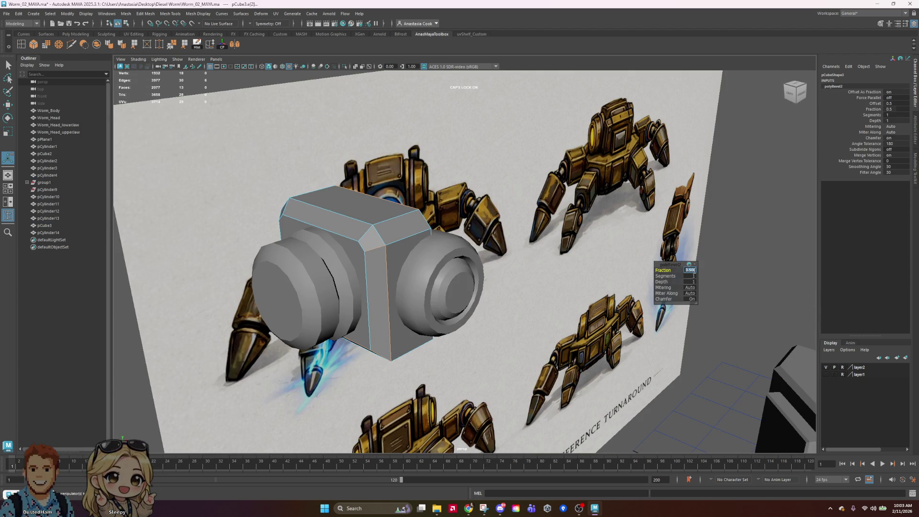
pyautogui.write('.2')
pyautogui.press('Return')
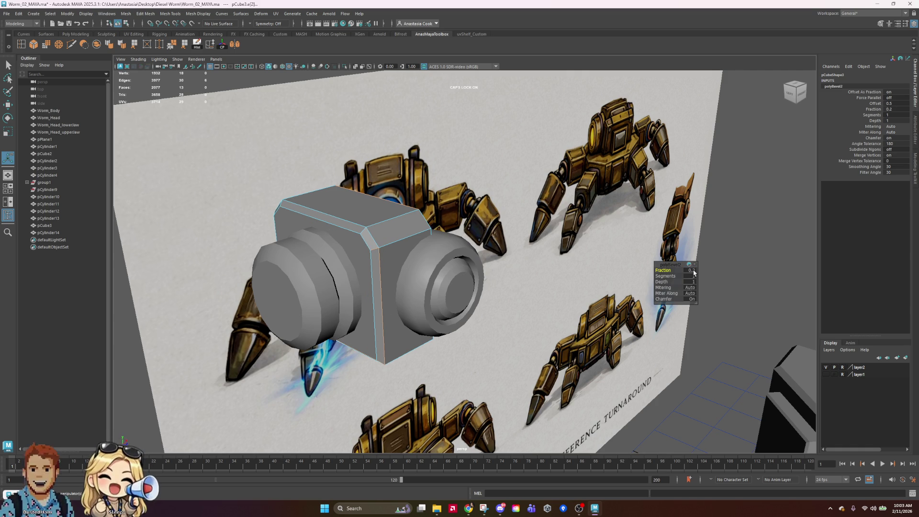
pyautogui.moveTo(523, 282)
pyautogui.keyDown('alt'); pyautogui.mouseDown()
pyautogui.moveTo(375, 287)
pyautogui.moveTo(394, 279)
pyautogui.moveTo(349, 216)
pyautogui.mouseUp(); pyautogui.keyUp('alt')
pyautogui.moveTo(350, 216); pyautogui.dragTo(338, 199, button='right')
pyautogui.moveTo(338, 199)
pyautogui.keyDown('alt'); pyautogui.mouseDown()
pyautogui.moveTo(395, 255)
pyautogui.moveTo(432, 262)
pyautogui.moveTo(496, 303)
pyautogui.mouseUp(); pyautogui.keyUp('alt')
pyautogui.click(432, 263)
# Test-nudge the side cylinder pCylinder13 up and down, then restore its original height
pyautogui.press('w')
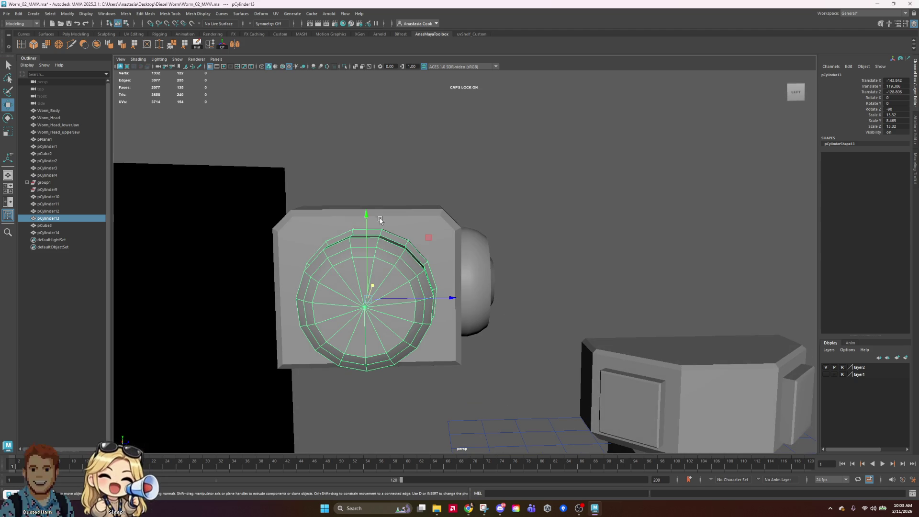
pyautogui.moveTo(367, 218); pyautogui.dragTo(368, 209)
pyautogui.keyDown('alt'); pyautogui.moveTo(653, 248); pyautogui.dragTo(408, 212); pyautogui.keyUp('alt')
pyautogui.moveTo(323, 185); pyautogui.dragTo(323, 193)
pyautogui.hotkey('ctrl', 'z')
pyautogui.hotkey('ctrl', 'z')
pyautogui.moveTo(648, 236)
pyautogui.keyDown('alt'); pyautogui.mouseDown()
pyautogui.moveTo(472, 281)
pyautogui.moveTo(553, 328)
pyautogui.moveTo(580, 331)
pyautogui.moveTo(584, 342)
pyautogui.moveTo(584, 334)
pyautogui.mouseUp(); pyautogui.keyUp('alt')
# Select the eye disc pCylinder14, save the scene, and marquee-select its right-half faces
pyautogui.click(472, 281)
pyautogui.hotkey('ctrl', 's')
pyautogui.press('f')
pyautogui.moveTo(464, 295); pyautogui.dragTo(467, 317, button='right')
pyautogui.keyDown('alt'); pyautogui.moveTo(578, 266); pyautogui.dragTo(570, 287); pyautogui.keyUp('alt')
pyautogui.moveTo(570, 168)
pyautogui.mouseDown()
pyautogui.moveTo(444, 368)
pyautogui.moveTo(421, 385)
pyautogui.mouseUp()
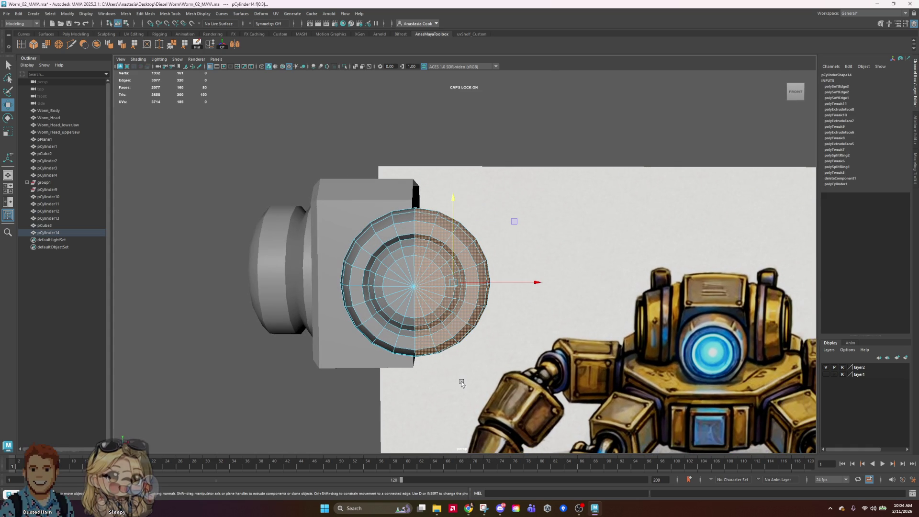
# Delete the disc's right-half faces, nudge the remaining half disc into place, and save
pyautogui.press('Delete')
pyautogui.keyDown('alt'); pyautogui.moveTo(519, 267); pyautogui.dragTo(535, 271); pyautogui.keyUp('alt')
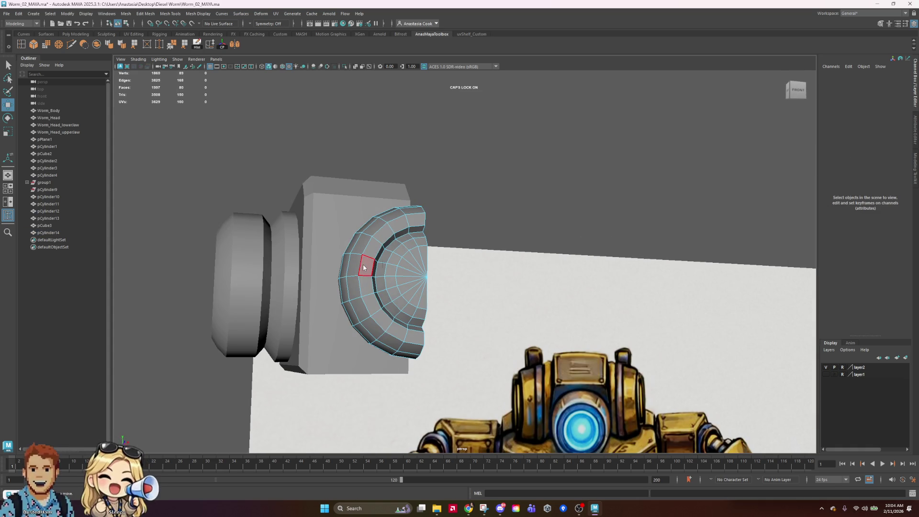
pyautogui.press('F8')
pyautogui.moveTo(605, 253)
pyautogui.keyDown('alt'); pyautogui.mouseDown()
pyautogui.moveTo(485, 264)
pyautogui.moveTo(498, 273)
pyautogui.mouseUp(); pyautogui.keyUp('alt')
pyautogui.moveTo(673, 260)
pyautogui.keyDown('alt'); pyautogui.mouseDown()
pyautogui.moveTo(553, 253)
pyautogui.moveTo(588, 251)
pyautogui.mouseUp(); pyautogui.keyUp('alt')
pyautogui.hotkey('ctrl', 's')
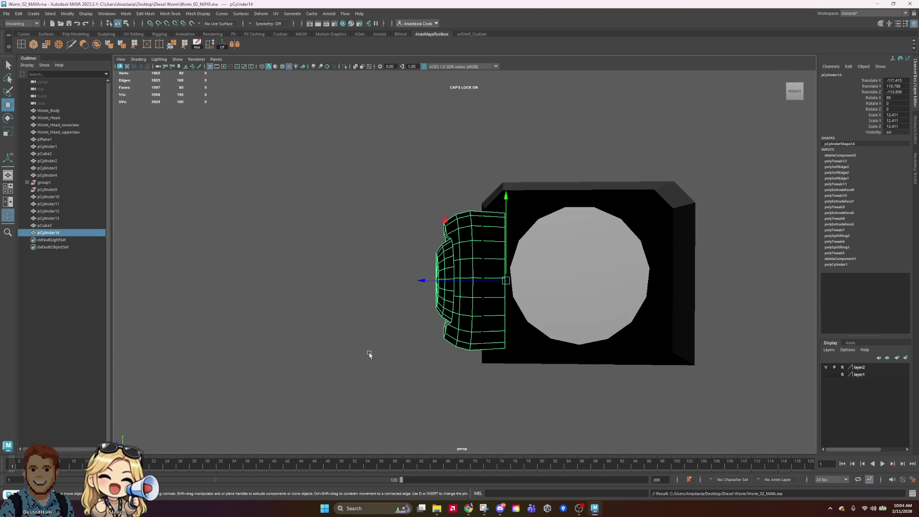
pyautogui.moveTo(508, 203); pyautogui.dragTo(598, 177)
# Apply the shelf shading tool to the half disc, cylinder pieces and housing
pyautogui.click(665, 134)
pyautogui.click(364, 258)
pyautogui.keyDown('shift'); pyautogui.click(48, 219); pyautogui.keyUp('shift')
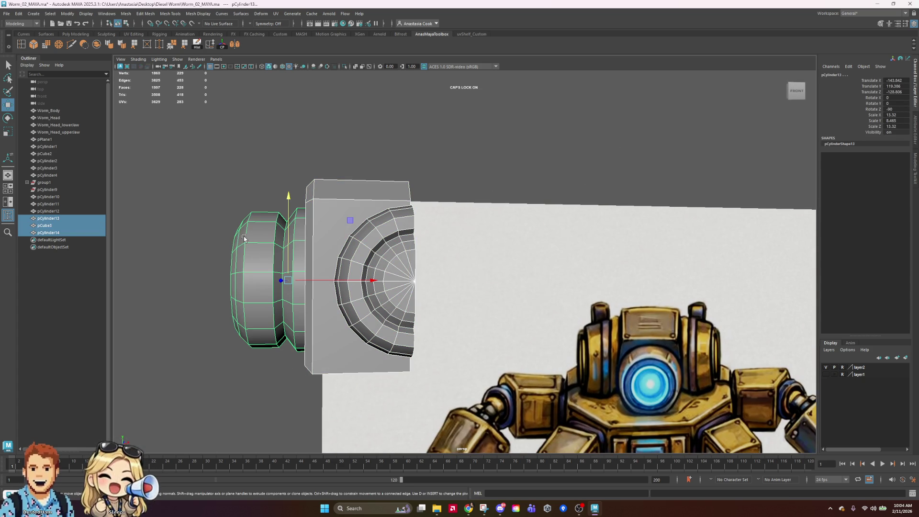
pyautogui.click(200, 48)
pyautogui.click(467, 157)
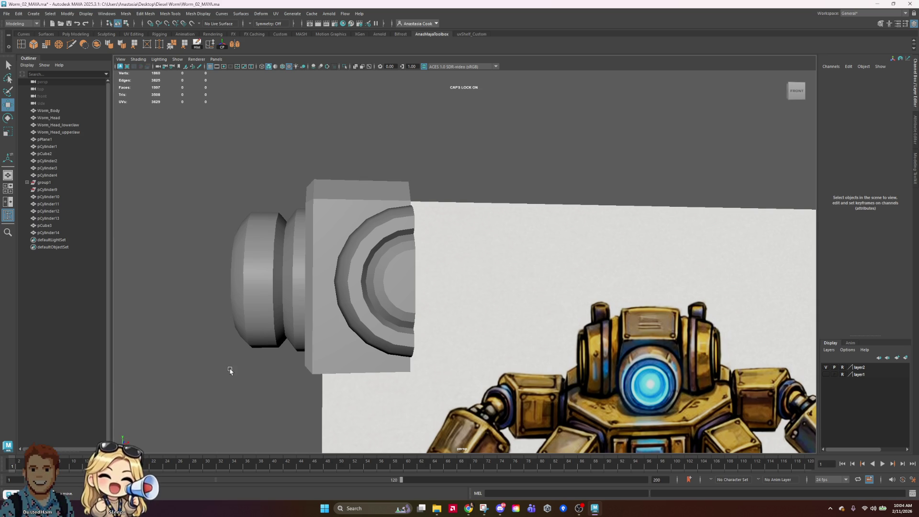
pyautogui.moveTo(398, 126)
pyautogui.keyDown('alt'); pyautogui.mouseDown()
pyautogui.moveTo(512, 267)
pyautogui.moveTo(553, 275)
pyautogui.moveTo(423, 271)
pyautogui.moveTo(508, 272)
pyautogui.moveTo(545, 292)
pyautogui.moveTo(562, 316)
pyautogui.moveTo(548, 328)
pyautogui.moveTo(591, 296)
pyautogui.moveTo(401, 315)
pyautogui.moveTo(446, 355)
pyautogui.mouseUp(); pyautogui.keyUp('alt')
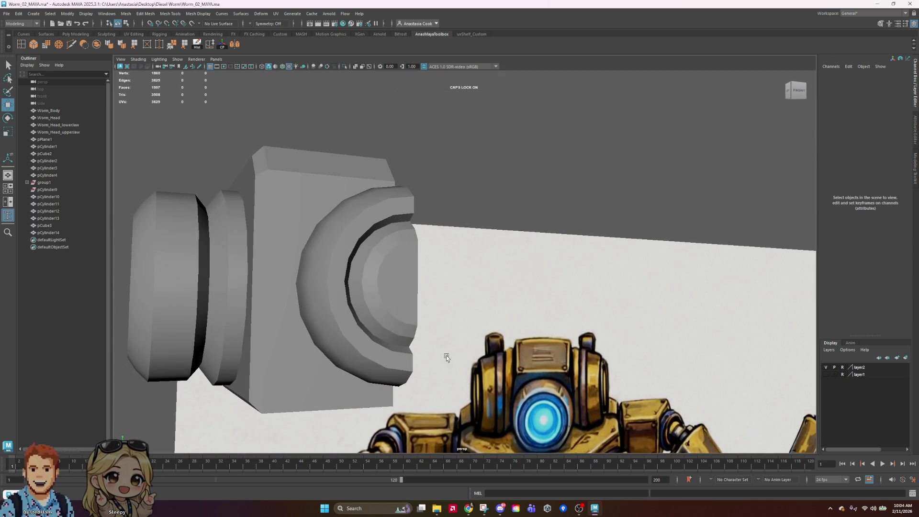
# Select the face ring on the half-dome pCylinder14 and extrude it inward into a groove
pyautogui.click(388, 335)
pyautogui.scroll(-3, 389, 360)
pyautogui.moveTo(389, 360)
pyautogui.keyDown('alt'); pyautogui.mouseDown()
pyautogui.moveTo(474, 348)
pyautogui.moveTo(402, 275)
pyautogui.mouseUp(); pyautogui.keyUp('alt')
pyautogui.moveTo(402, 275); pyautogui.dragTo(442, 272, button='right')
pyautogui.click(424, 247)
pyautogui.scroll(3, 425, 248)
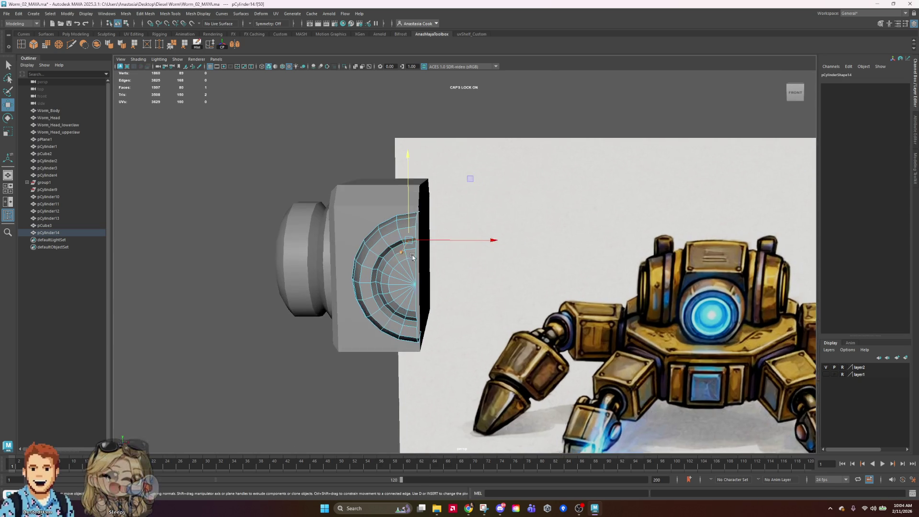
pyautogui.doubleClick(380, 237)
pyautogui.moveTo(504, 331)
pyautogui.keyDown('alt'); pyautogui.mouseDown()
pyautogui.moveTo(558, 321)
pyautogui.moveTo(519, 323)
pyautogui.mouseUp(); pyautogui.keyUp('alt')
pyautogui.moveTo(573, 360)
pyautogui.keyDown('alt'); pyautogui.mouseDown()
pyautogui.moveTo(479, 383)
pyautogui.moveTo(502, 386)
pyautogui.mouseUp(); pyautogui.keyUp('alt')
pyautogui.moveTo(371, 300); pyautogui.dragTo(370, 303)
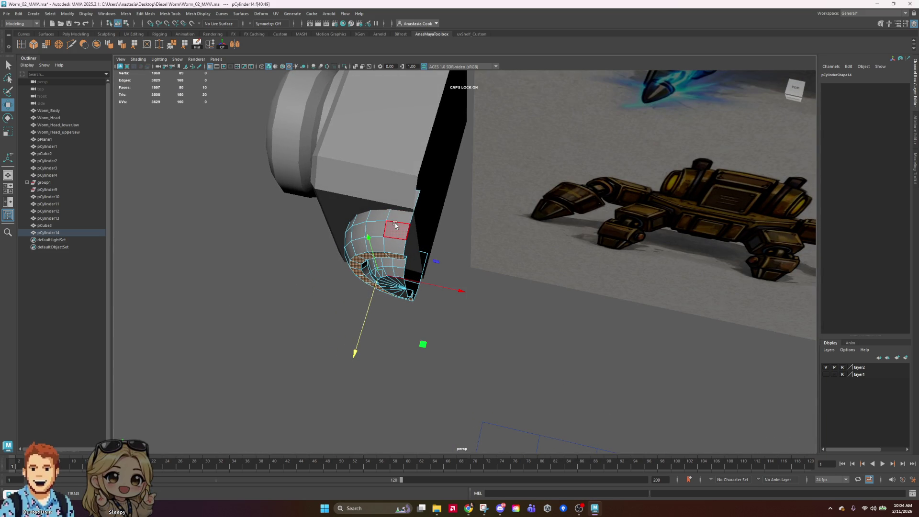
# Pick an edge on the dome, return to Object Mode and save Worm_02_MAYA.ma
pyautogui.press('F10')
pyautogui.click(388, 238)
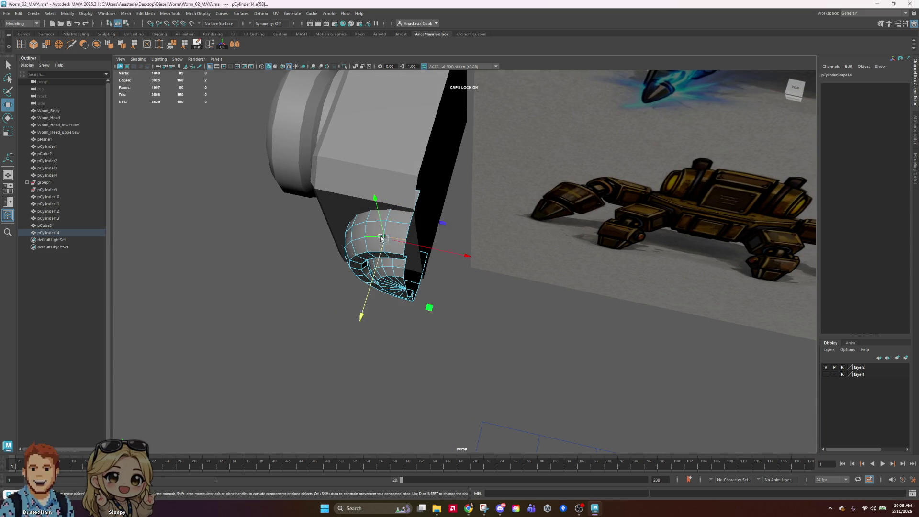
pyautogui.keyDown('alt'); pyautogui.moveTo(475, 305); pyautogui.dragTo(335, 144); pyautogui.keyUp('alt')
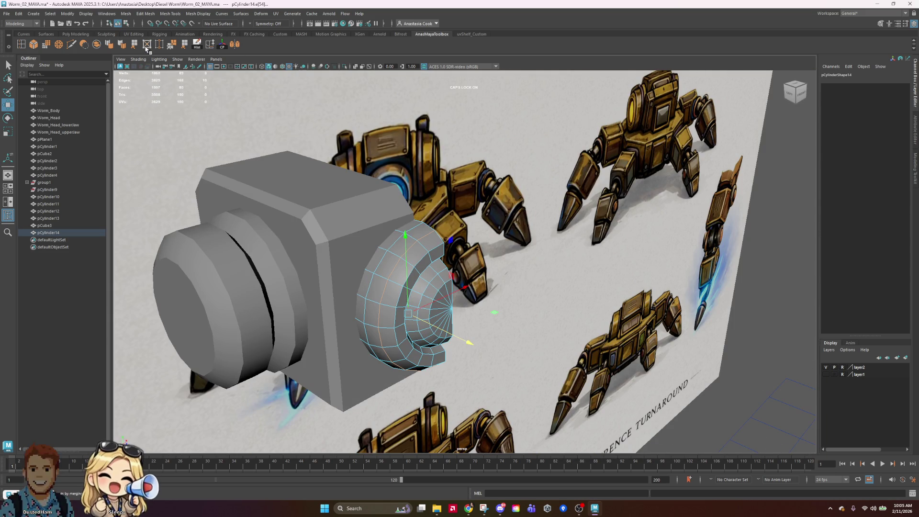
pyautogui.moveTo(389, 267); pyautogui.dragTo(411, 249, button='right')
pyautogui.click(564, 250)
pyautogui.moveTo(564, 249)
pyautogui.keyDown('alt'); pyautogui.mouseDown()
pyautogui.moveTo(563, 304)
pyautogui.moveTo(484, 312)
pyautogui.moveTo(592, 311)
pyautogui.mouseUp(); pyautogui.keyUp('alt')
pyautogui.hotkey('ctrl', 's')
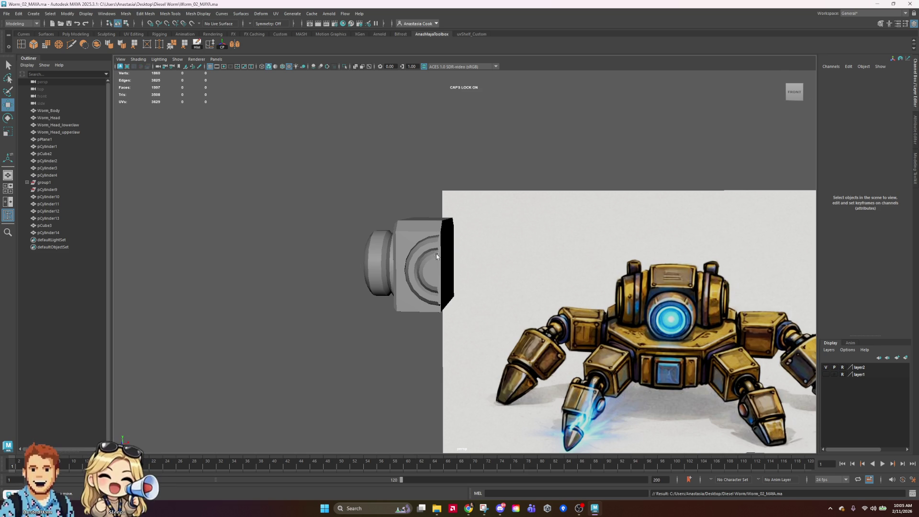
# Scale the side ringed cylinder pCylinder13 thinner along Y to 5.478
pyautogui.keyDown('alt'); pyautogui.moveTo(444, 266); pyautogui.dragTo(479, 274); pyautogui.keyUp('alt')
pyautogui.press('[')
pyautogui.press('[')
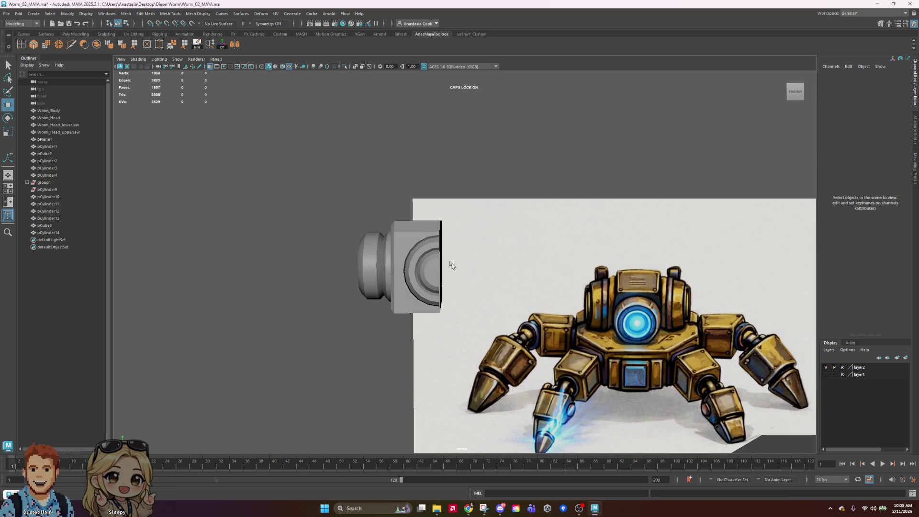
pyautogui.click(381, 272)
pyautogui.press('r')
pyautogui.moveTo(462, 265); pyautogui.dragTo(437, 270)
pyautogui.click(354, 280)
# Switch pCylinder13 to Face mode and select its outer side faces f[75:89]
pyautogui.moveTo(359, 294)
pyautogui.keyDown('alt'); pyautogui.mouseDown()
pyautogui.moveTo(474, 316)
pyautogui.moveTo(440, 303)
pyautogui.mouseUp(); pyautogui.keyUp('alt')
pyautogui.press('[')
pyautogui.press('[')
pyautogui.press('[')
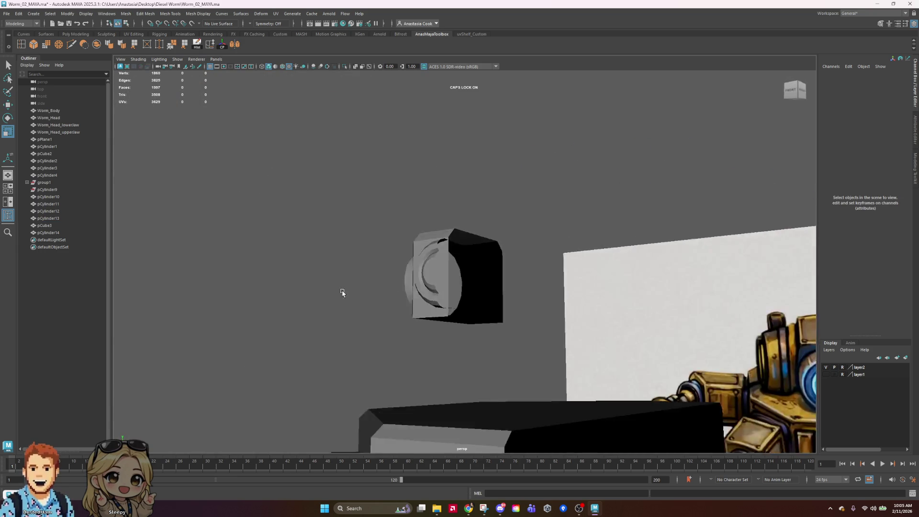
pyautogui.click(376, 276)
pyautogui.moveTo(376, 277); pyautogui.dragTo(376, 299, button='right')
pyautogui.moveTo(378, 280)
pyautogui.mouseDown()
pyautogui.moveTo(341, 320)
pyautogui.moveTo(394, 294)
pyautogui.moveTo(321, 323)
pyautogui.mouseUp()
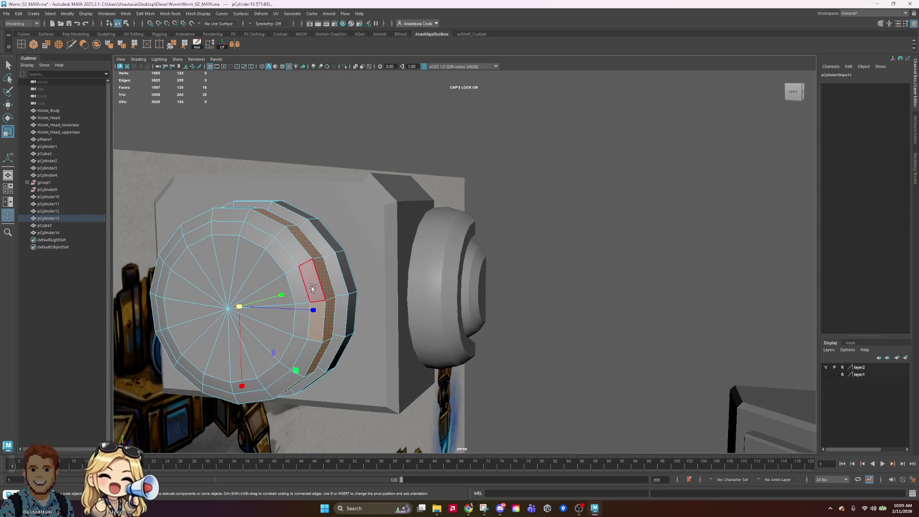
# Grow the face selection to the front ring and scale those rim faces slightly inward
pyautogui.hotkey('shift', '.')
pyautogui.moveTo(268, 313)
pyautogui.mouseDown()
pyautogui.moveTo(222, 325)
pyautogui.moveTo(498, 294)
pyautogui.mouseUp()
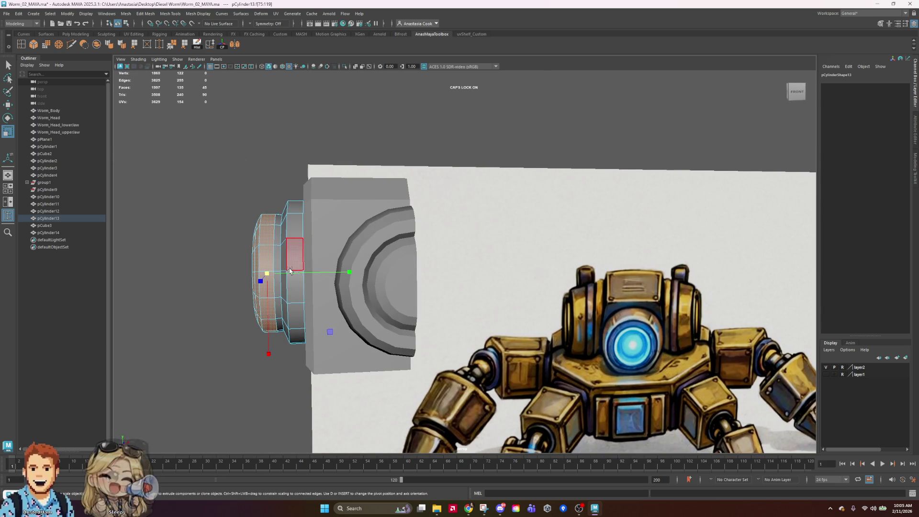
pyautogui.moveTo(273, 277); pyautogui.dragTo(271, 276)
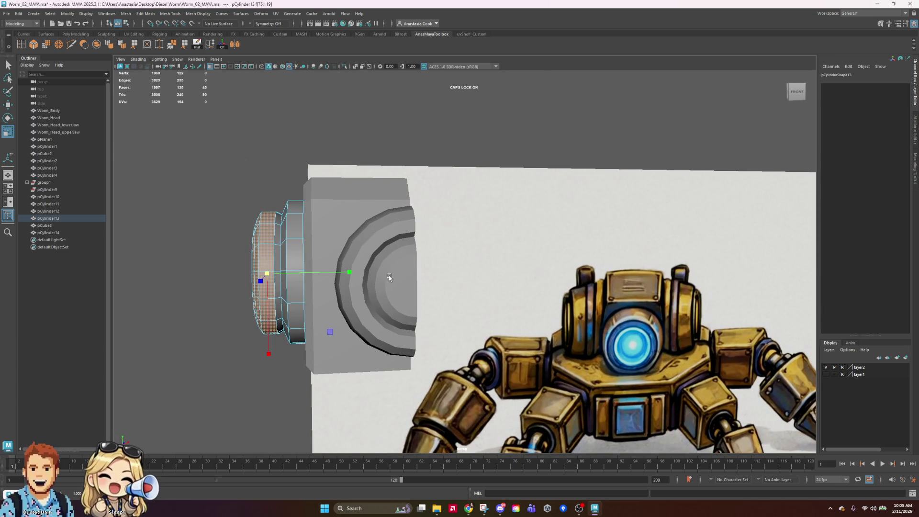
# Return pCylinder13 to Object Mode and save Worm_02_MAYA.ma
pyautogui.rightClick(293, 245)
pyautogui.click(292, 224)
pyautogui.rightClick(279, 233)
pyautogui.click(314, 220)
pyautogui.click(282, 121)
pyautogui.hotkey('ctrl', 's')
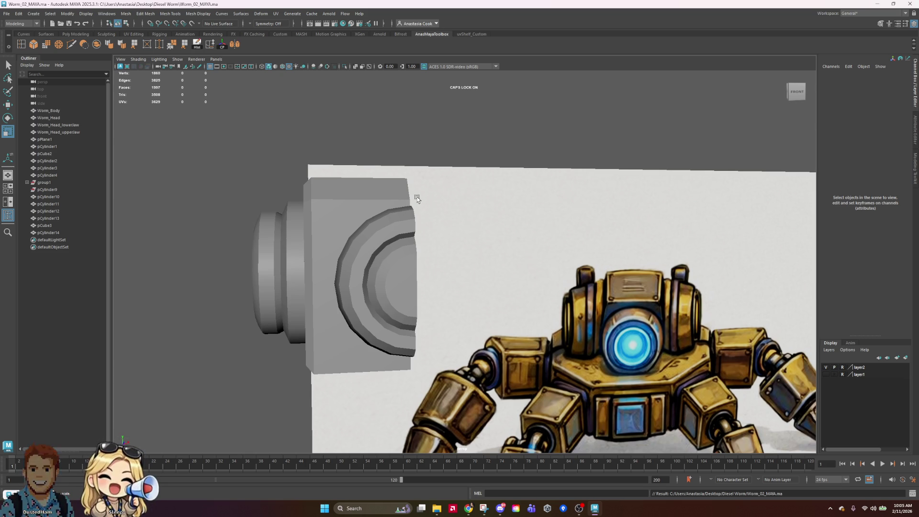
pyautogui.click(283, 264)
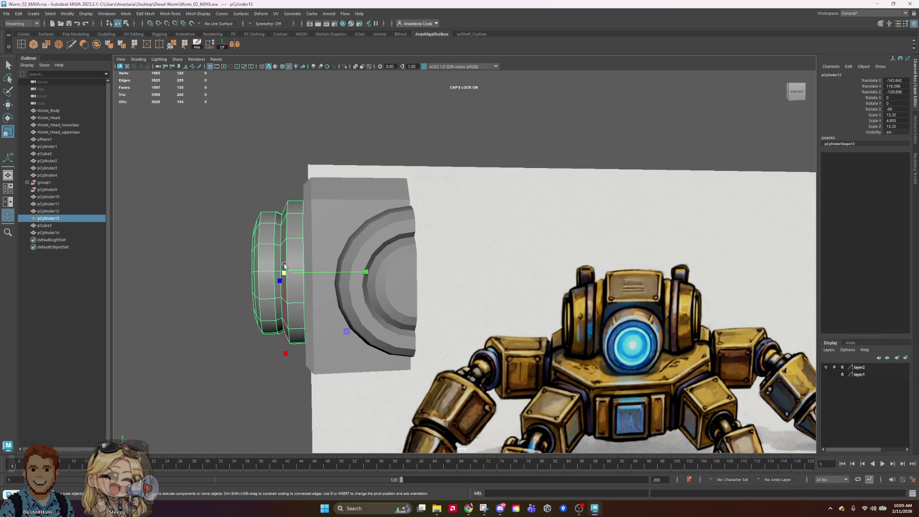
# Scale pCylinder13 up uniformly and move it slightly higher on the housing
pyautogui.keyDown('alt'); pyautogui.moveTo(378, 238); pyautogui.dragTo(204, 320); pyautogui.keyUp('alt')
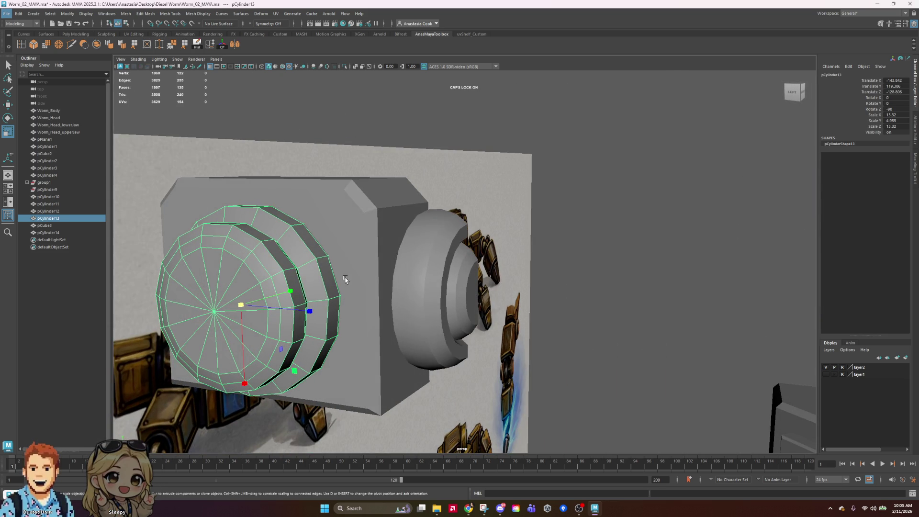
pyautogui.keyDown('alt'); pyautogui.moveTo(334, 296); pyautogui.dragTo(361, 289); pyautogui.keyUp('alt')
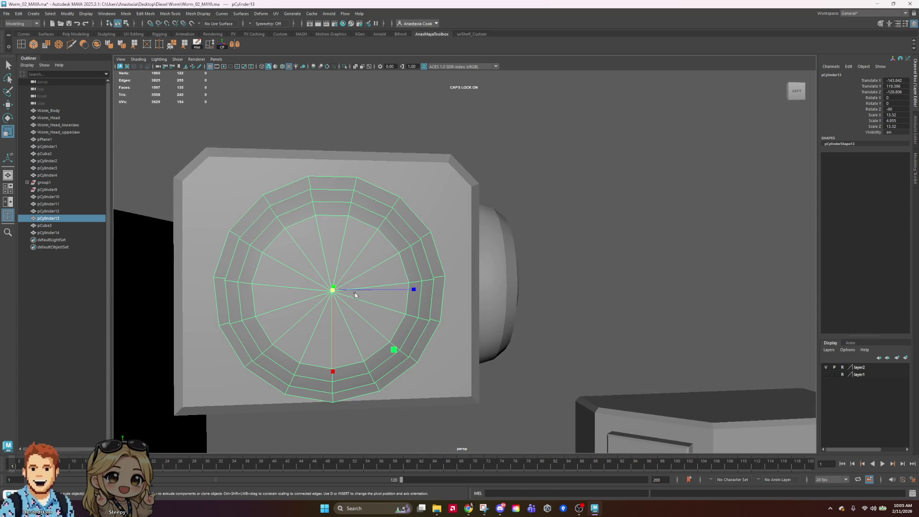
pyautogui.keyDown('alt'); pyautogui.moveTo(401, 313); pyautogui.dragTo(436, 329); pyautogui.keyUp('alt')
pyautogui.moveTo(292, 351); pyautogui.dragTo(303, 349)
pyautogui.press('w')
pyautogui.moveTo(294, 309)
pyautogui.mouseDown()
pyautogui.moveTo(294, 290)
pyautogui.moveTo(441, 304)
pyautogui.mouseUp()
# Fine-tune the cylinder's scale to about 13.89 X/Z and 5.167 Y
pyautogui.scroll(-5, 449, 306)
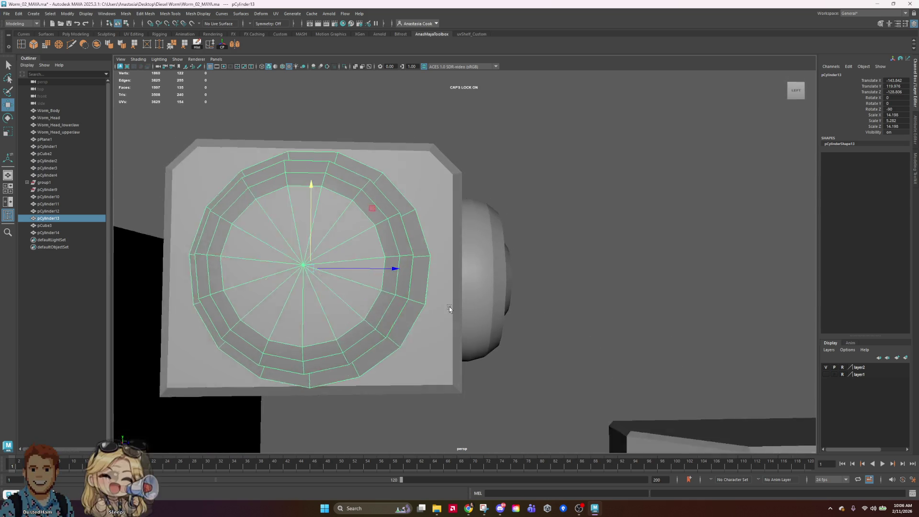
pyautogui.keyDown('alt'); pyautogui.moveTo(564, 322); pyautogui.dragTo(275, 302); pyautogui.keyUp('alt')
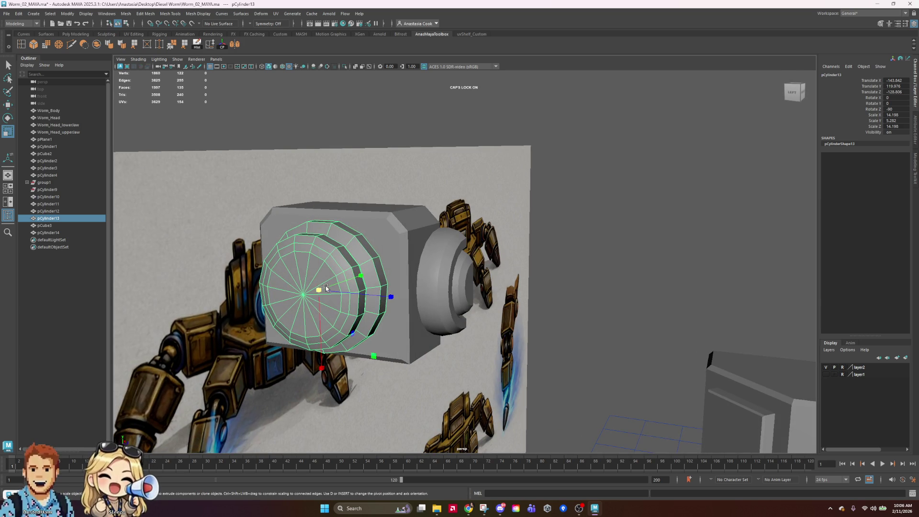
pyautogui.moveTo(326, 288); pyautogui.dragTo(318, 259)
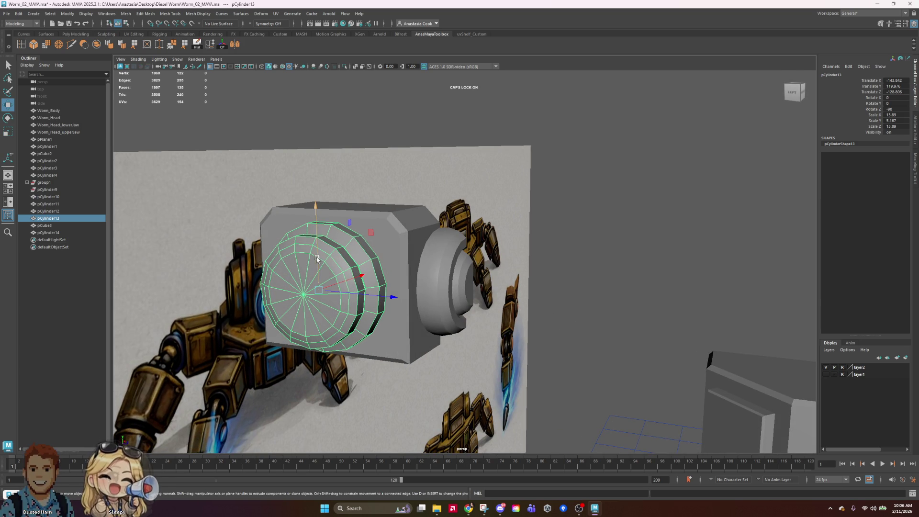
pyautogui.click(605, 267)
pyautogui.moveTo(720, 267)
pyautogui.keyDown('alt'); pyautogui.mouseDown()
pyautogui.moveTo(678, 233)
pyautogui.moveTo(804, 247)
pyautogui.moveTo(705, 283)
pyautogui.moveTo(671, 256)
pyautogui.moveTo(603, 261)
pyautogui.mouseUp(); pyautogui.keyUp('alt')
pyautogui.click(393, 218)
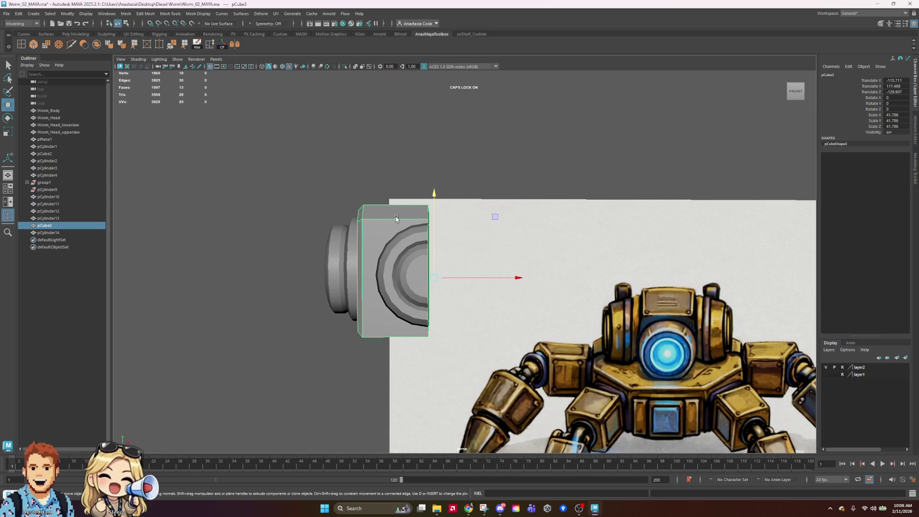
# Orbit around the housing's side and marquee some faces on the side cylinder
pyautogui.moveTo(420, 237)
pyautogui.keyDown('alt'); pyautogui.mouseDown()
pyautogui.moveTo(407, 231)
pyautogui.moveTo(362, 247)
pyautogui.moveTo(448, 231)
pyautogui.moveTo(375, 234)
pyautogui.moveTo(382, 249)
pyautogui.mouseUp(); pyautogui.keyUp('alt')
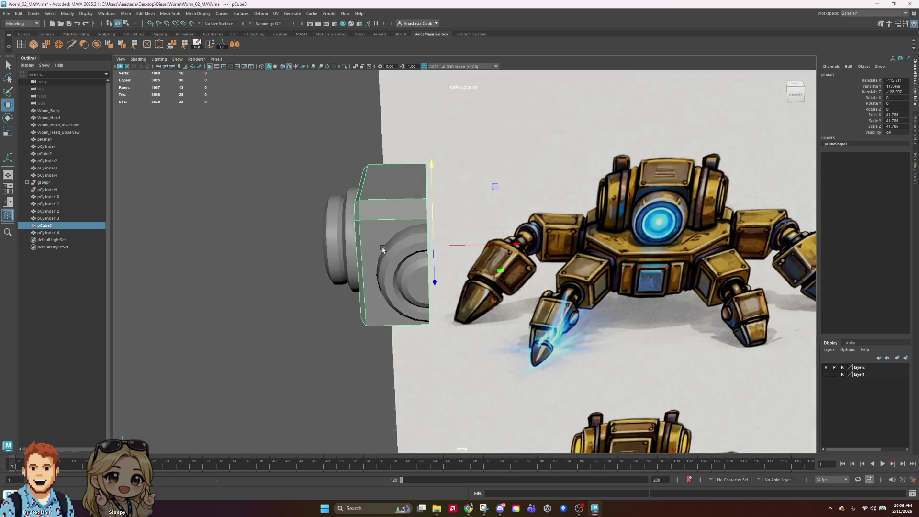
pyautogui.scroll(-5, 572, 401)
pyautogui.moveTo(574, 401)
pyautogui.keyDown('alt'); pyautogui.mouseDown()
pyautogui.moveTo(568, 405)
pyautogui.moveTo(585, 252)
pyautogui.moveTo(564, 221)
pyautogui.moveTo(436, 166)
pyautogui.moveTo(435, 88)
pyautogui.mouseUp(); pyautogui.keyUp('alt')
pyautogui.moveTo(436, 88)
pyautogui.mouseDown(button='right')
pyautogui.moveTo(436, 101)
pyautogui.moveTo(613, 182)
pyautogui.mouseUp(button='right')
pyautogui.moveTo(667, 189)
pyautogui.keyDown('alt'); pyautogui.mouseDown()
pyautogui.moveTo(660, 295)
pyautogui.moveTo(641, 285)
pyautogui.moveTo(670, 288)
pyautogui.moveTo(583, 275)
pyautogui.moveTo(551, 259)
pyautogui.moveTo(517, 215)
pyautogui.mouseUp(); pyautogui.keyUp('alt')
# Switch pCube3 to Face mode, select four of its side faces, and inspect from several angles
pyautogui.click(510, 210)
pyautogui.scroll(3, 509, 146)
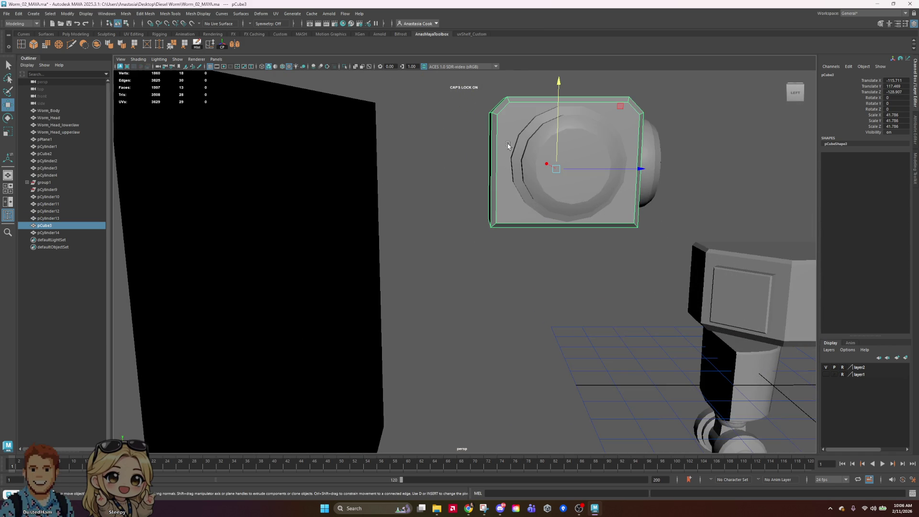
pyautogui.moveTo(508, 146); pyautogui.dragTo(474, 148, button='right')
pyautogui.keyDown('alt'); pyautogui.moveTo(703, 167); pyautogui.dragTo(661, 225); pyautogui.keyUp('alt')
pyautogui.moveTo(353, 146)
pyautogui.mouseDown()
pyautogui.moveTo(400, 329)
pyautogui.moveTo(550, 359)
pyautogui.mouseUp()
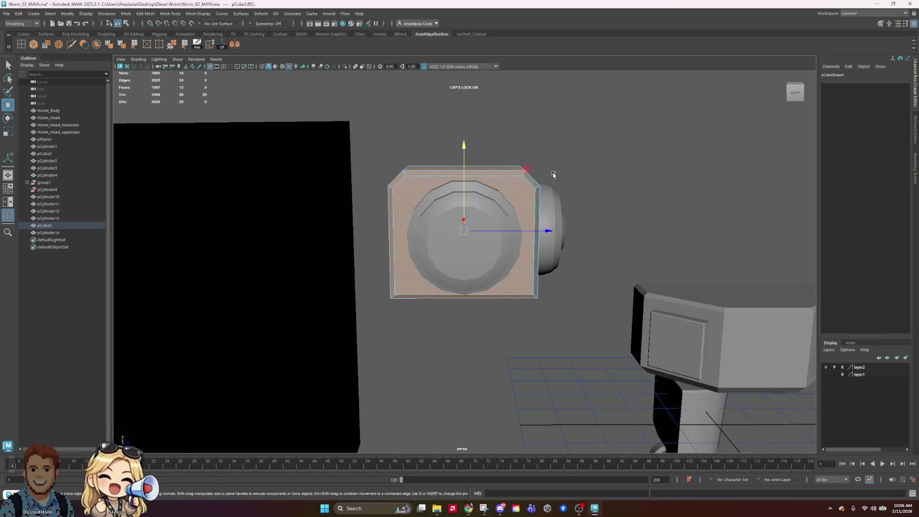
pyautogui.moveTo(616, 172)
pyautogui.mouseDown()
pyautogui.moveTo(560, 380)
pyautogui.moveTo(531, 388)
pyautogui.mouseUp()
pyautogui.moveTo(670, 139)
pyautogui.mouseDown()
pyautogui.moveTo(478, 356)
pyautogui.moveTo(395, 363)
pyautogui.moveTo(347, 355)
pyautogui.moveTo(311, 389)
pyautogui.moveTo(301, 290)
pyautogui.moveTo(552, 286)
pyautogui.moveTo(486, 254)
pyautogui.mouseUp()
pyautogui.moveTo(629, 234)
pyautogui.keyDown('alt'); pyautogui.mouseDown()
pyautogui.moveTo(511, 232)
pyautogui.moveTo(594, 217)
pyautogui.mouseUp(); pyautogui.keyUp('alt')
pyautogui.moveTo(527, 294)
pyautogui.keyDown('alt'); pyautogui.mouseDown()
pyautogui.moveTo(551, 321)
pyautogui.moveTo(618, 283)
pyautogui.moveTo(616, 250)
pyautogui.moveTo(614, 261)
pyautogui.mouseUp(); pyautogui.keyUp('alt')
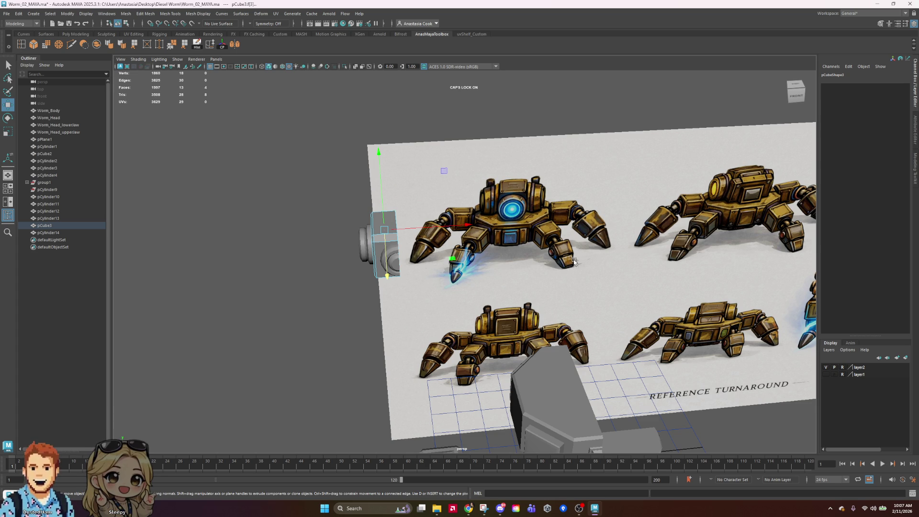
pyautogui.moveTo(575, 266)
pyautogui.keyDown('alt'); pyautogui.mouseDown()
pyautogui.moveTo(608, 255)
pyautogui.moveTo(637, 268)
pyautogui.mouseUp(); pyautogui.keyUp('alt')
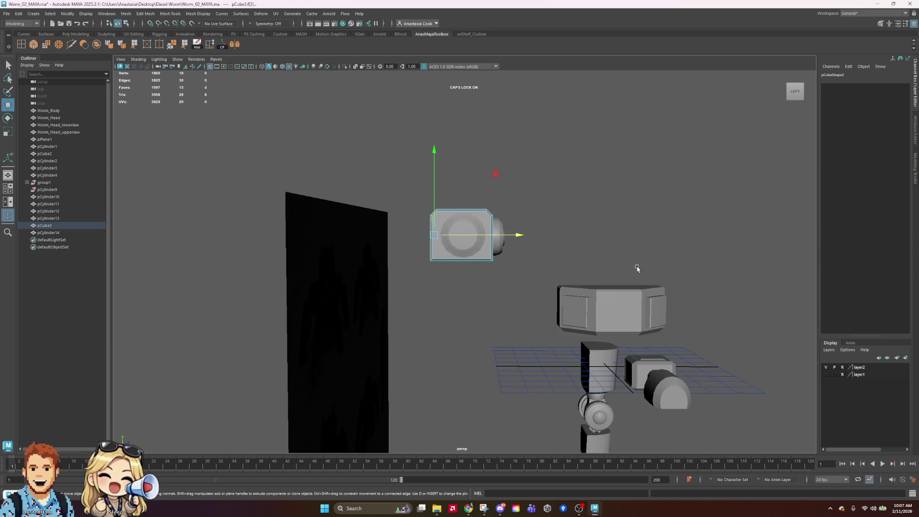
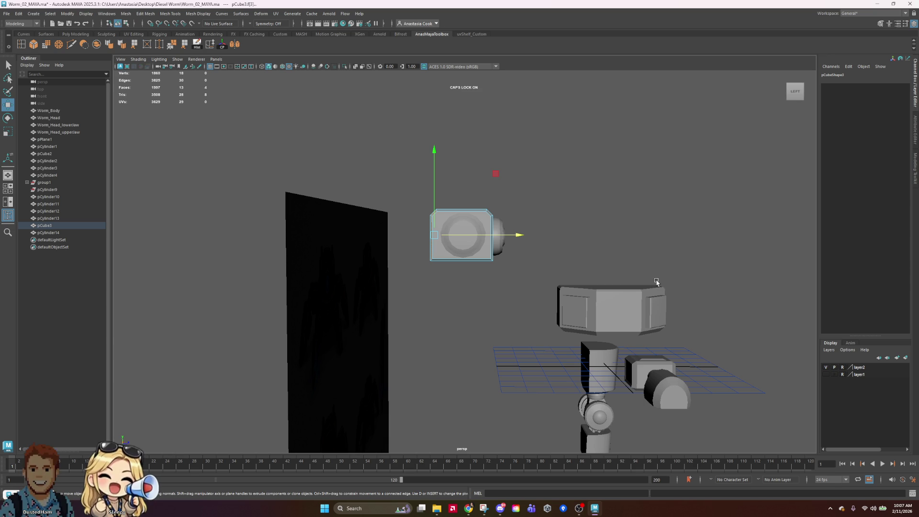
# Orbit, pan and zoom to line the head box up with the robot reference image
pyautogui.click(618, 219)
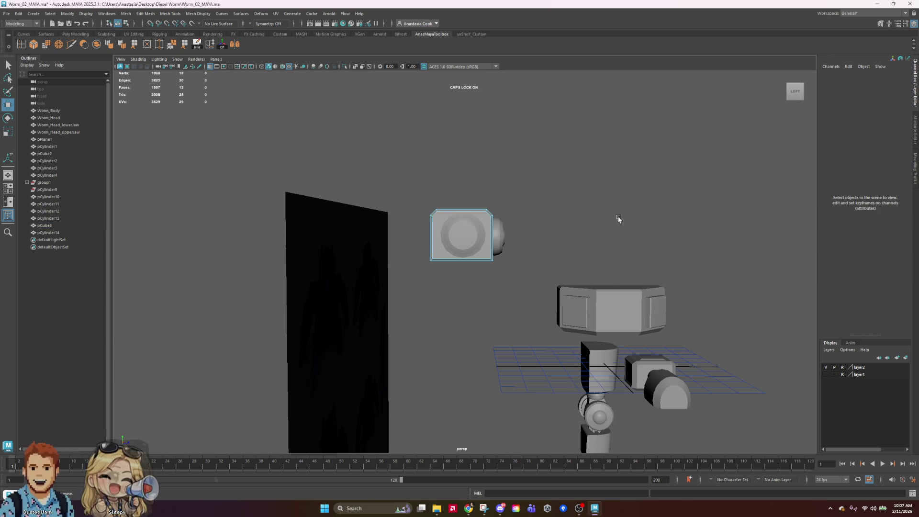
pyautogui.moveTo(465, 232); pyautogui.dragTo(502, 215, button='right')
pyautogui.click(599, 213)
pyautogui.moveTo(599, 213)
pyautogui.keyDown('alt'); pyautogui.mouseDown()
pyautogui.moveTo(587, 250)
pyautogui.moveTo(713, 243)
pyautogui.moveTo(664, 248)
pyautogui.mouseUp(); pyautogui.keyUp('alt')
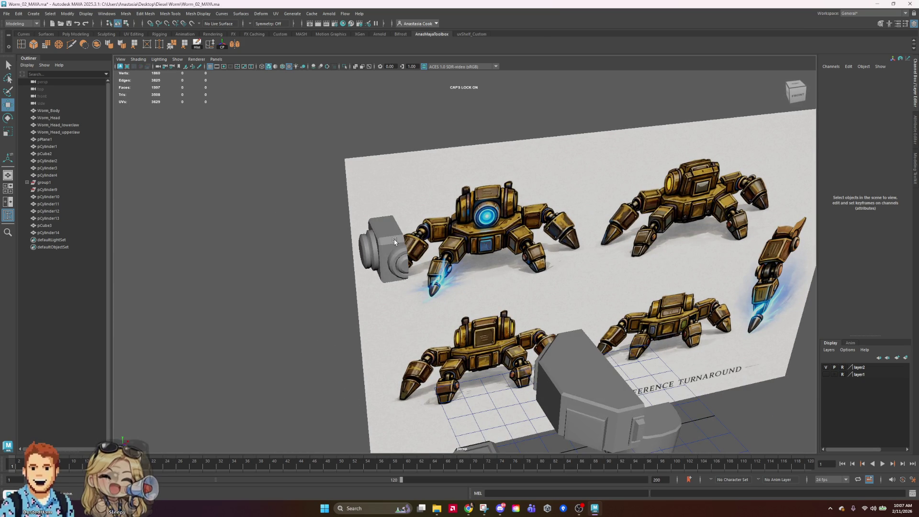
pyautogui.moveTo(400, 220)
pyautogui.keyDown('alt'); pyautogui.mouseDown()
pyautogui.moveTo(545, 221)
pyautogui.moveTo(404, 223)
pyautogui.mouseUp(); pyautogui.keyUp('alt')
pyautogui.click(403, 222)
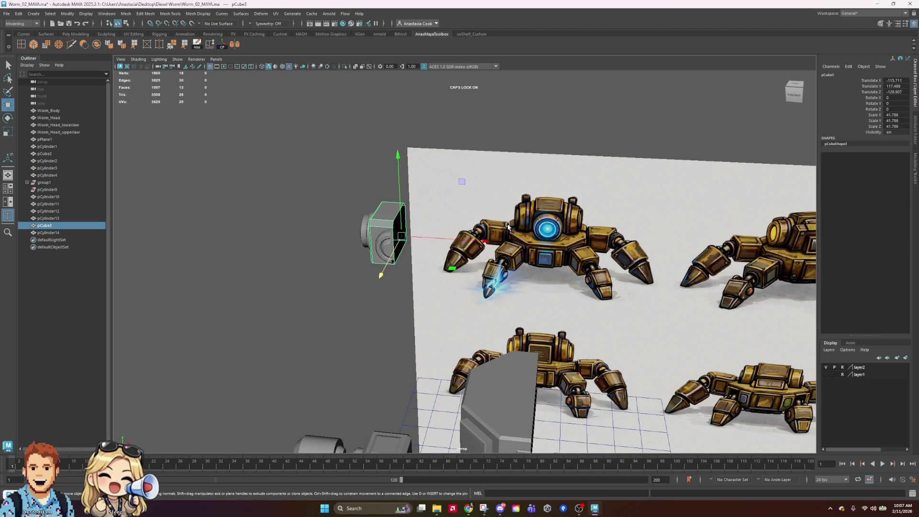
pyautogui.keyDown('alt'); pyautogui.moveTo(500, 226); pyautogui.dragTo(523, 244, button='middle'); pyautogui.keyUp('alt')
pyautogui.scroll(2, 523, 244)
pyautogui.moveTo(652, 258)
pyautogui.keyDown('alt'); pyautogui.mouseDown()
pyautogui.moveTo(545, 242)
pyautogui.moveTo(566, 250)
pyautogui.moveTo(670, 236)
pyautogui.mouseUp(); pyautogui.keyUp('alt')
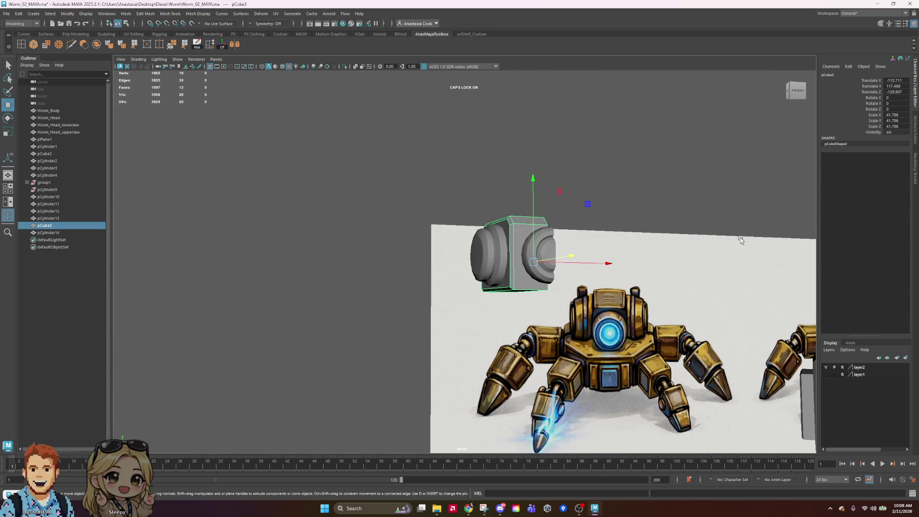
pyautogui.keyDown('alt'); pyautogui.moveTo(634, 224); pyautogui.dragTo(608, 230); pyautogui.keyUp('alt')
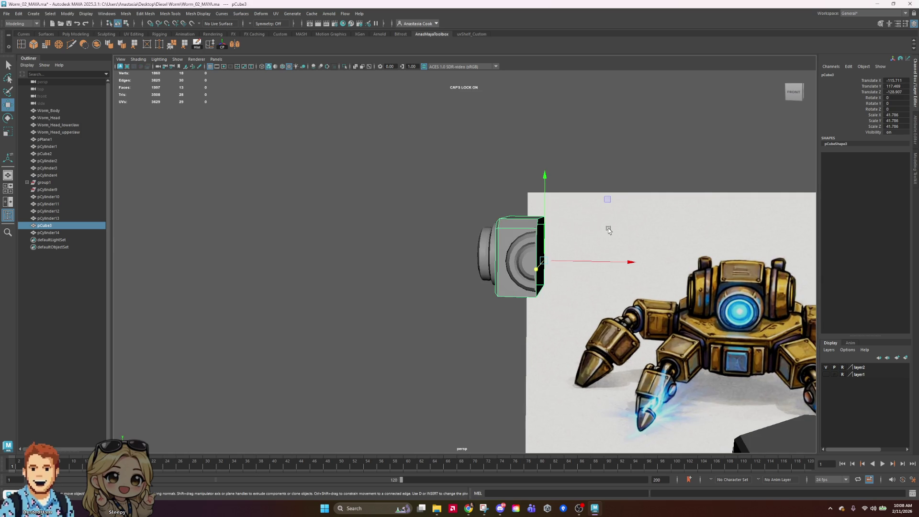
pyautogui.keyDown('alt'); pyautogui.moveTo(566, 276); pyautogui.dragTo(652, 242, button='right'); pyautogui.keyUp('alt')
pyautogui.moveTo(651, 242)
pyautogui.keyDown('alt'); pyautogui.mouseDown(button='middle')
pyautogui.moveTo(484, 199)
pyautogui.moveTo(501, 187)
pyautogui.mouseUp(button='middle'); pyautogui.keyUp('alt')
pyautogui.moveTo(501, 187)
pyautogui.keyDown('alt'); pyautogui.mouseDown()
pyautogui.moveTo(589, 201)
pyautogui.moveTo(581, 201)
pyautogui.mouseUp(); pyautogui.keyUp('alt')
pyautogui.scroll(3, 578, 202)
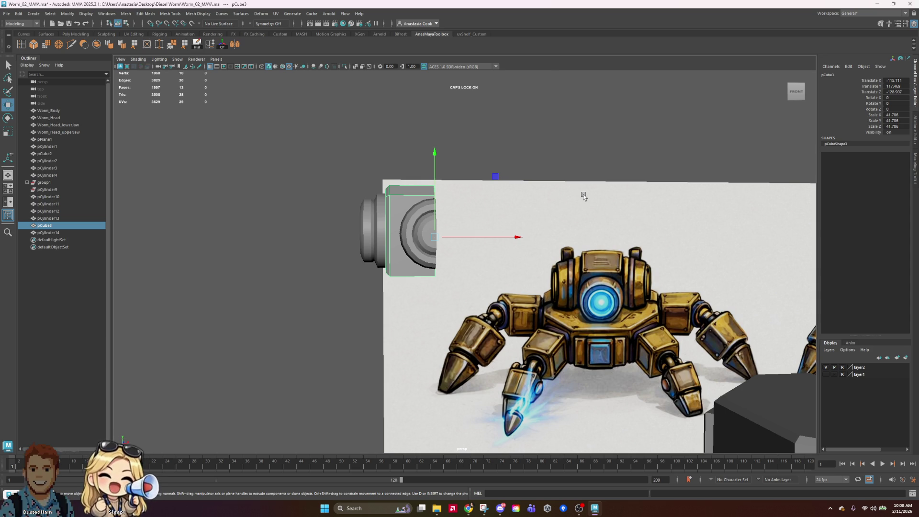
# In Face mode, select all end-cap faces of lens cylinder pCylinder13 and delete them
pyautogui.moveTo(568, 211)
pyautogui.keyDown('alt'); pyautogui.mouseDown()
pyautogui.moveTo(488, 219)
pyautogui.moveTo(553, 201)
pyautogui.moveTo(564, 181)
pyautogui.moveTo(494, 211)
pyautogui.mouseUp(); pyautogui.keyUp('alt')
pyautogui.click(460, 217)
pyautogui.moveTo(426, 210); pyautogui.dragTo(426, 230, button='right')
pyautogui.press('f')
pyautogui.click(455, 214)
pyautogui.keyDown('shift'); pyautogui.moveTo(455, 214); pyautogui.dragTo(460, 157); pyautogui.keyUp('shift')
pyautogui.keyDown('shift'); pyautogui.click(463, 149); pyautogui.keyUp('shift')
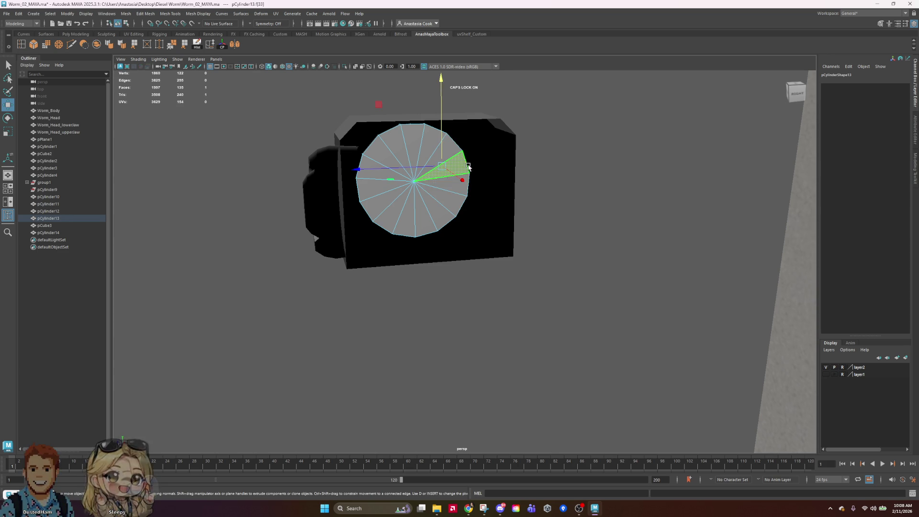
pyautogui.moveTo(441, 223)
pyautogui.keyDown('shift'); pyautogui.mouseDown()
pyautogui.moveTo(412, 232)
pyautogui.moveTo(395, 225)
pyautogui.moveTo(382, 194)
pyautogui.moveTo(390, 144)
pyautogui.moveTo(430, 148)
pyautogui.moveTo(419, 127)
pyautogui.moveTo(407, 135)
pyautogui.moveTo(433, 154)
pyautogui.moveTo(372, 228)
pyautogui.moveTo(375, 201)
pyautogui.mouseUp(); pyautogui.keyUp('shift')
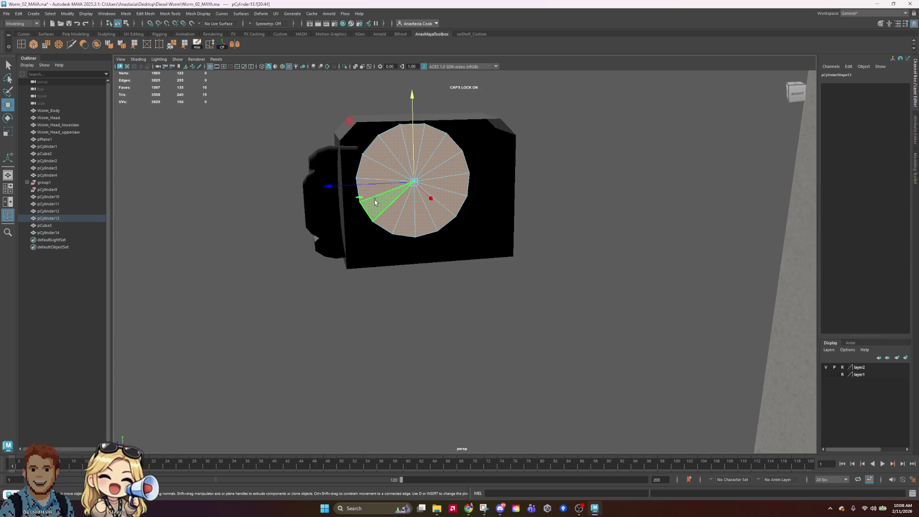
pyautogui.press('Delete')
# Return the cylinder to object mode and select the head box from a side angle
pyautogui.moveTo(455, 189)
pyautogui.keyDown('alt'); pyautogui.mouseDown()
pyautogui.moveTo(465, 211)
pyautogui.moveTo(492, 219)
pyautogui.moveTo(364, 205)
pyautogui.mouseUp(); pyautogui.keyUp('alt')
pyautogui.moveTo(364, 206); pyautogui.dragTo(421, 184, button='right')
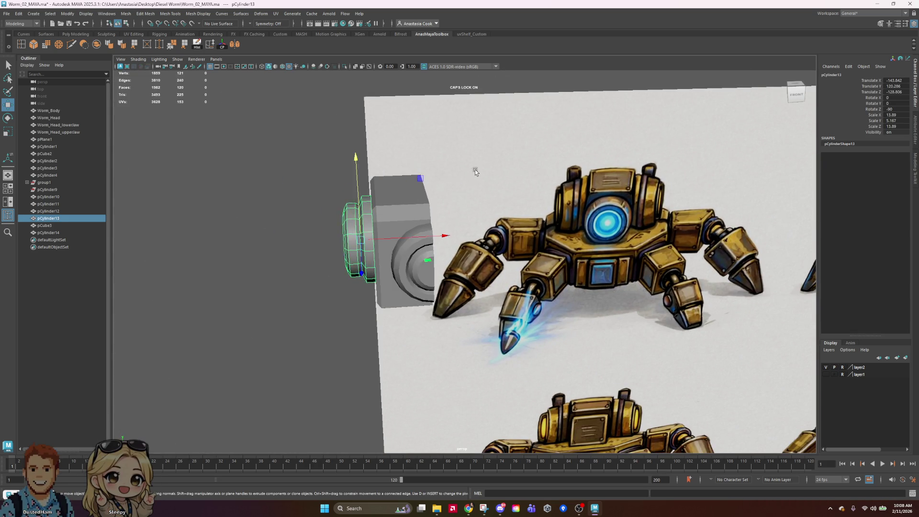
pyautogui.scroll(-3, 475, 170)
pyautogui.click(417, 240)
pyautogui.keyDown('alt'); pyautogui.moveTo(416, 239); pyautogui.dragTo(397, 206); pyautogui.keyUp('alt')
# Slice a three-point Multi-Cut edge across the side face of head box pCube3
pyautogui.moveTo(398, 206); pyautogui.dragTo(400, 215, button='right')
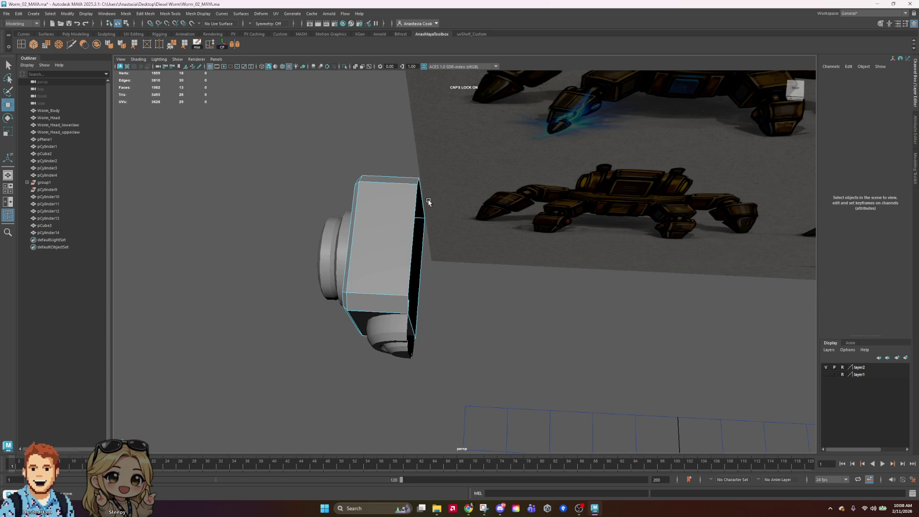
pyautogui.keyDown('alt'); pyautogui.moveTo(459, 268); pyautogui.dragTo(466, 270); pyautogui.keyUp('alt')
pyautogui.keyDown('alt'); pyautogui.moveTo(465, 263); pyautogui.dragTo(468, 273); pyautogui.keyUp('alt')
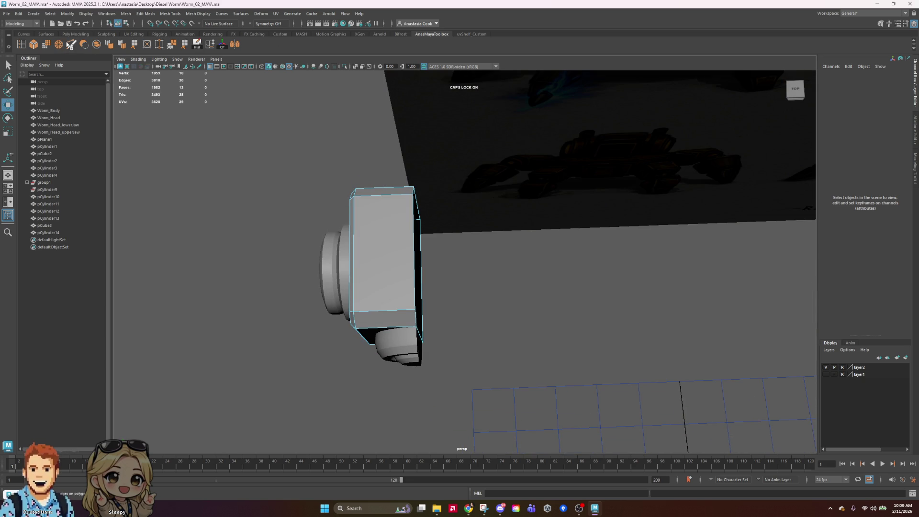
pyautogui.click(71, 45)
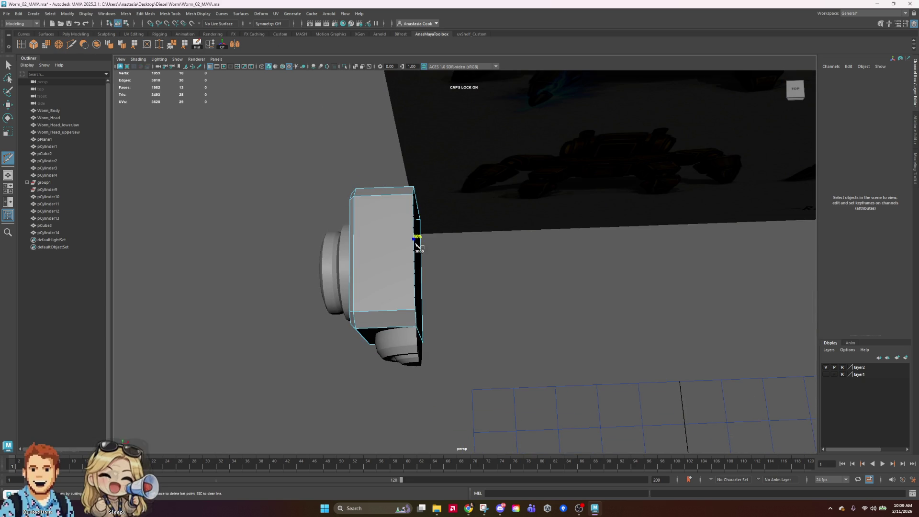
pyautogui.click(414, 216)
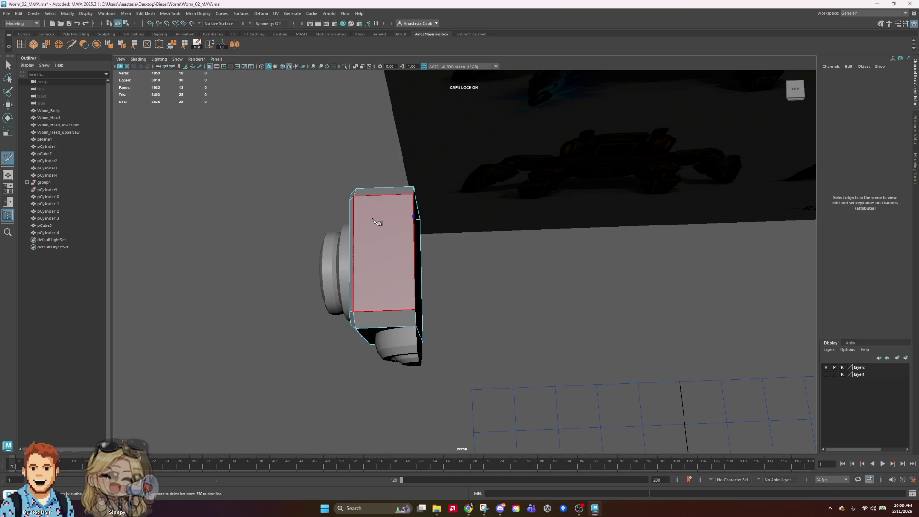
pyautogui.click(369, 218)
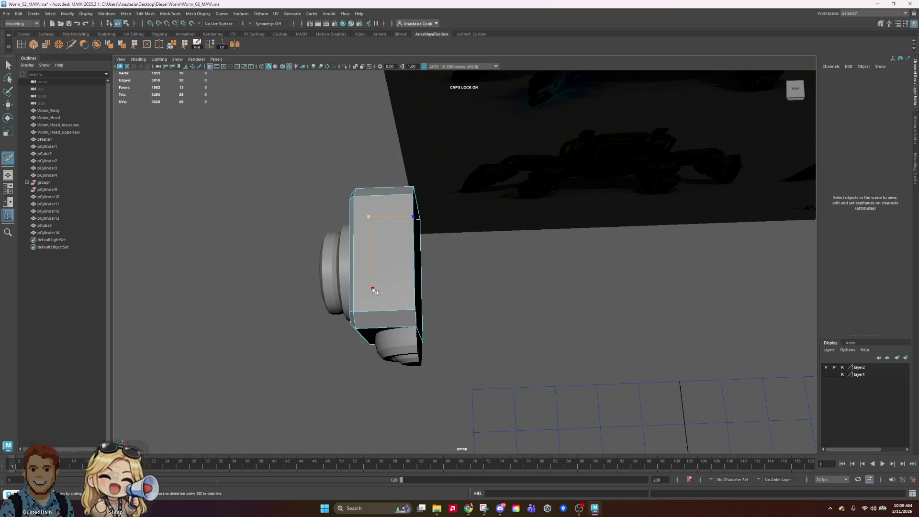
pyautogui.click(421, 290)
pyautogui.press('q')
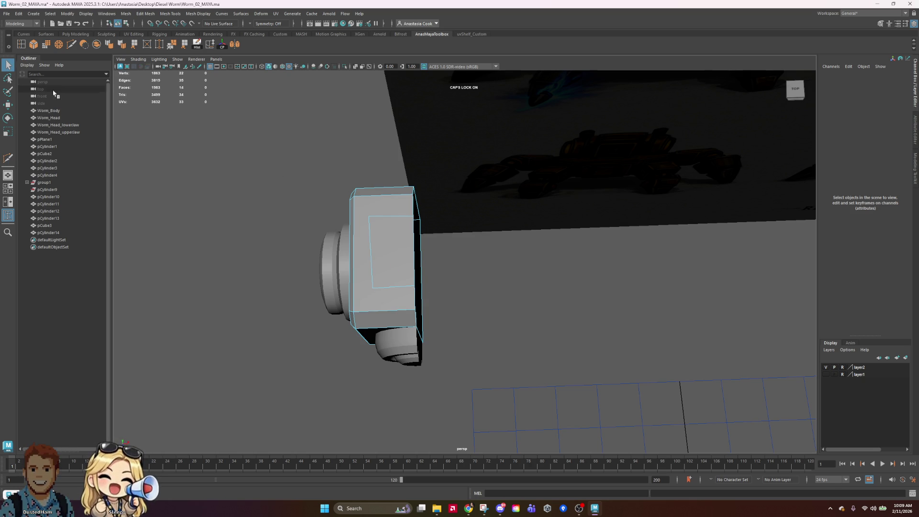
# Select the newly cut edge and scale it
pyautogui.moveTo(386, 229); pyautogui.dragTo(381, 203, button='right')
pyautogui.click(376, 246)
pyautogui.press('r')
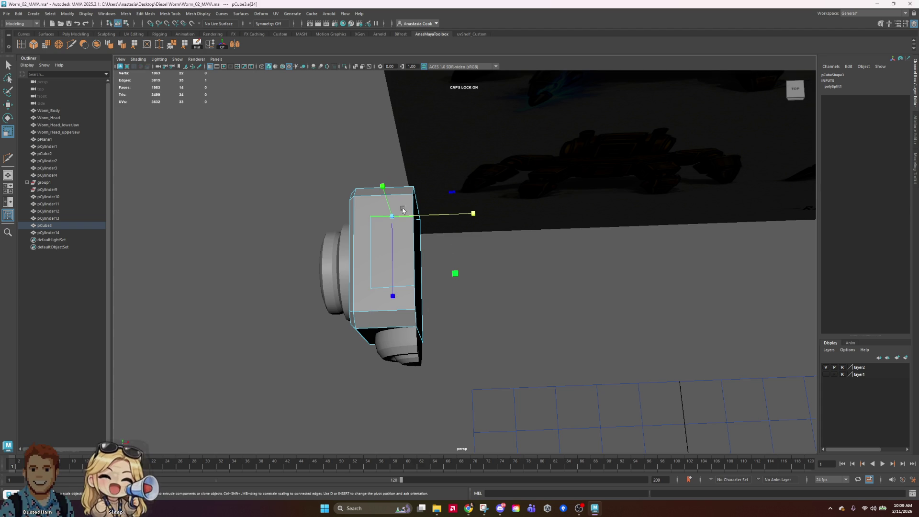
pyautogui.keyDown('alt'); pyautogui.moveTo(487, 270); pyautogui.dragTo(559, 271); pyautogui.keyUp('alt')
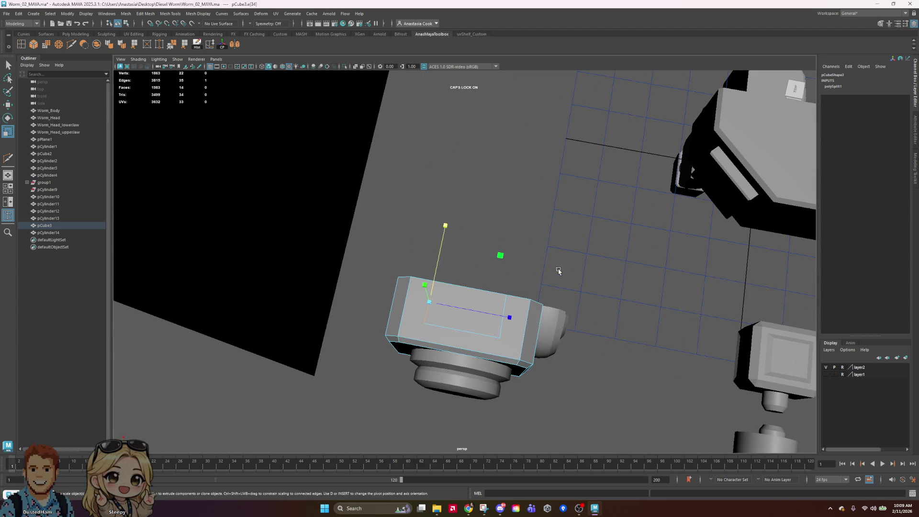
pyautogui.moveTo(543, 346); pyautogui.dragTo(543, 348)
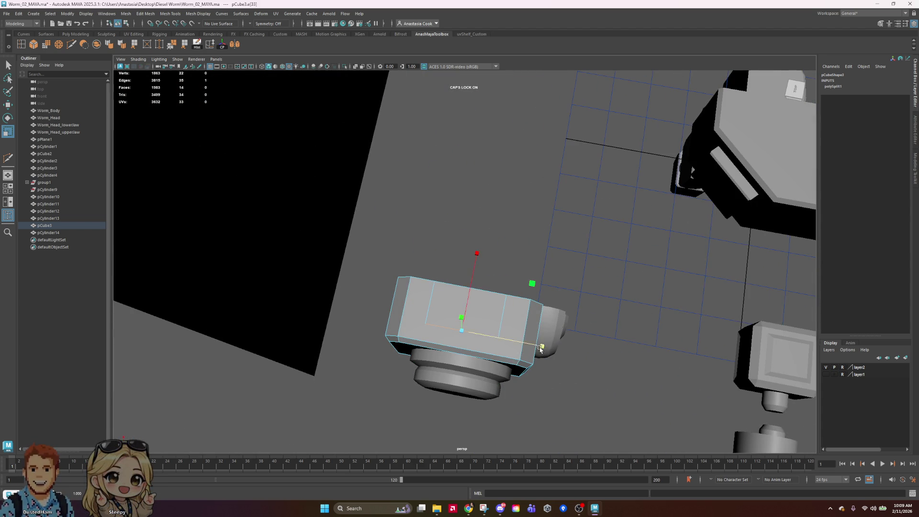
# From a top-down view, add another cut point on the box's left edge
pyautogui.click(605, 256)
pyautogui.moveTo(604, 257)
pyautogui.keyDown('alt'); pyautogui.mouseDown()
pyautogui.moveTo(593, 363)
pyautogui.moveTo(522, 358)
pyautogui.moveTo(432, 225)
pyautogui.mouseUp(); pyautogui.keyUp('alt')
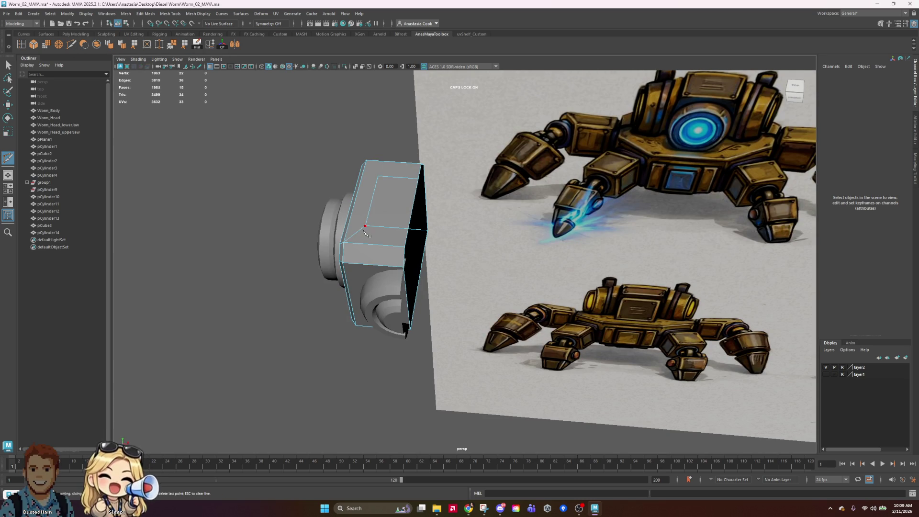
pyautogui.keyDown('alt'); pyautogui.moveTo(414, 194); pyautogui.dragTo(372, 279); pyautogui.keyUp('alt')
pyautogui.click(344, 262)
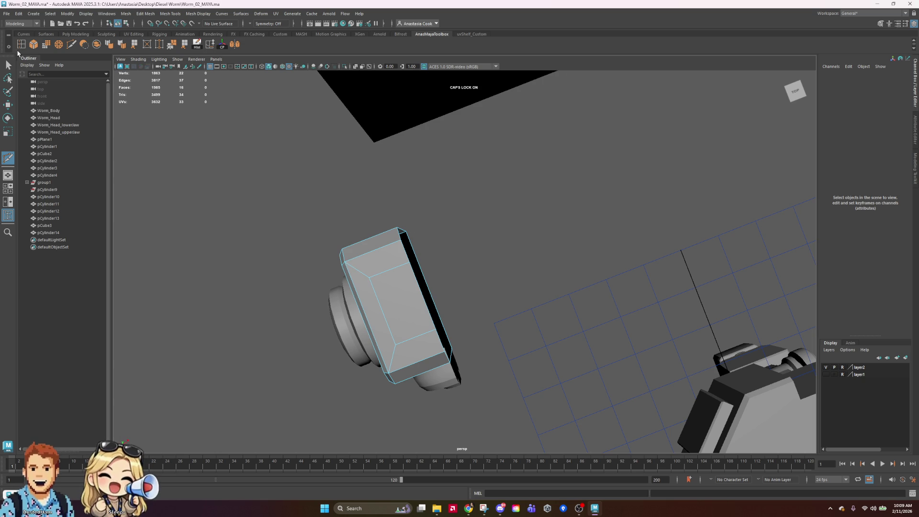
pyautogui.press('q')
# Orbit back toward the reference image
pyautogui.moveTo(351, 265)
pyautogui.keyDown('alt'); pyautogui.mouseDown()
pyautogui.moveTo(572, 250)
pyautogui.moveTo(469, 209)
pyautogui.mouseUp(); pyautogui.keyUp('alt')
# Extrude pCube3's top face upward and delete the extrusion's front face
pyautogui.moveTo(410, 176); pyautogui.dragTo(424, 177, button='right')
pyautogui.click(410, 177)
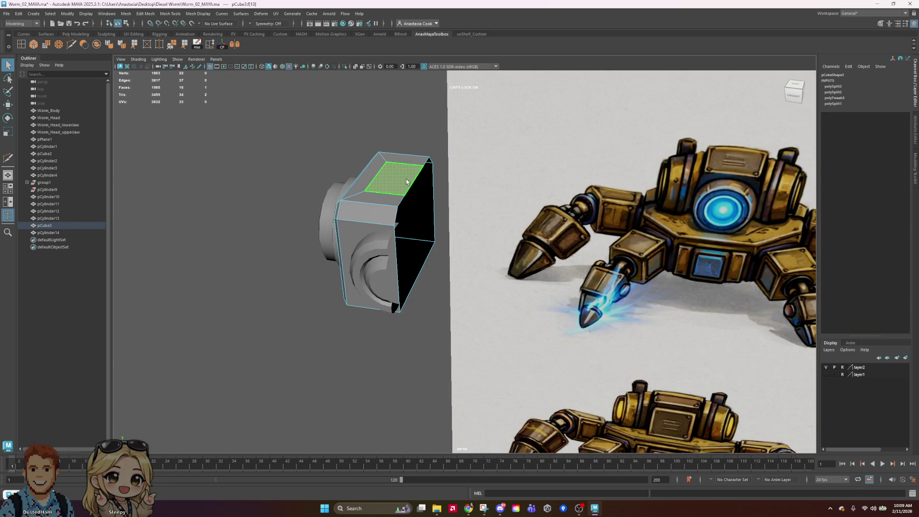
pyautogui.press('w')
pyautogui.keyDown('shift'); pyautogui.moveTo(390, 102); pyautogui.dragTo(391, 95); pyautogui.keyUp('shift')
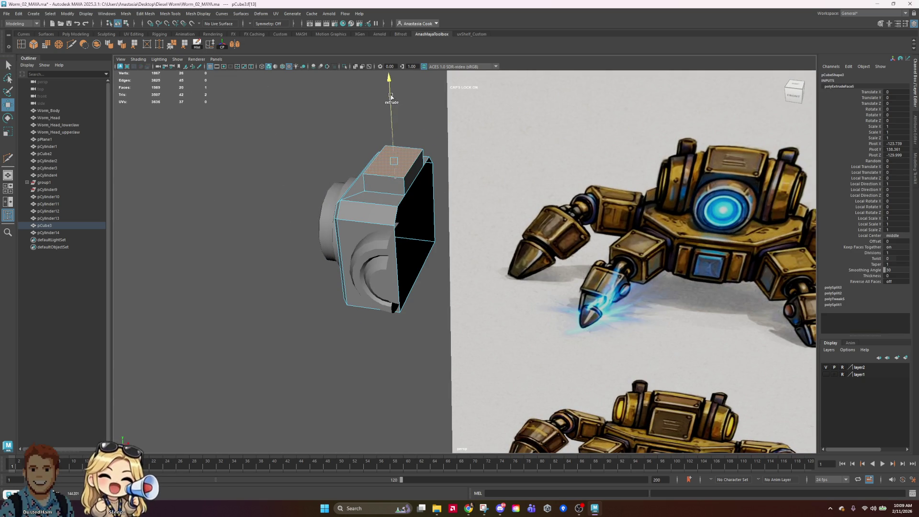
pyautogui.keyDown('alt'); pyautogui.moveTo(568, 228); pyautogui.dragTo(516, 230); pyautogui.keyUp('alt')
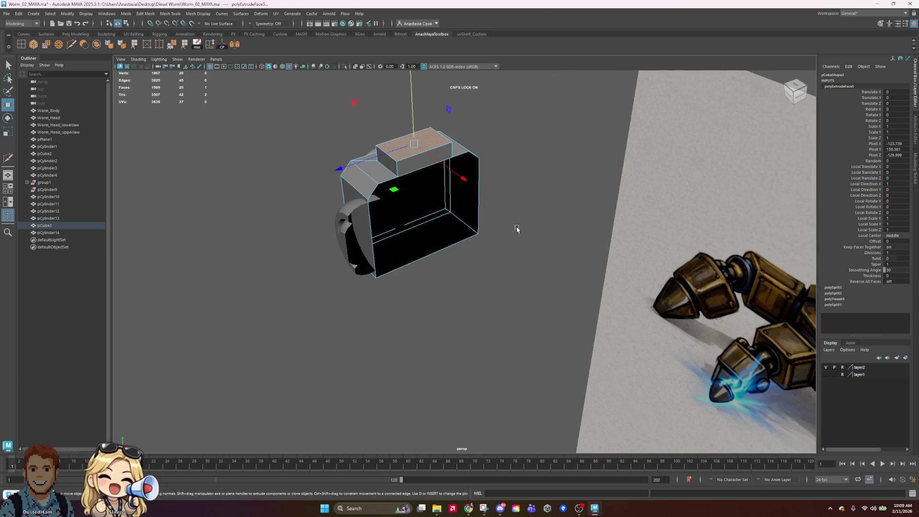
pyautogui.click(446, 151)
pyautogui.press('Delete')
# Select the raised block's top faces and scale them narrower
pyautogui.moveTo(452, 222)
pyautogui.keyDown('alt'); pyautogui.mouseDown()
pyautogui.moveTo(499, 206)
pyautogui.moveTo(478, 201)
pyautogui.mouseUp(); pyautogui.keyUp('alt')
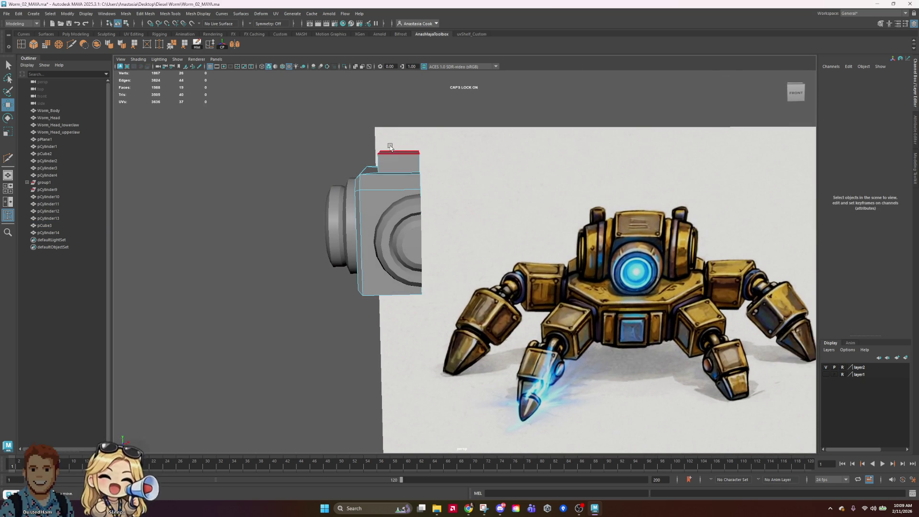
pyautogui.click(390, 150)
pyautogui.moveTo(397, 117)
pyautogui.mouseDown()
pyautogui.moveTo(378, 163)
pyautogui.moveTo(520, 151)
pyautogui.moveTo(462, 112)
pyautogui.mouseUp()
pyautogui.keyDown('shift'); pyautogui.click(373, 175); pyautogui.keyUp('shift')
pyautogui.press('r')
pyautogui.click(404, 100)
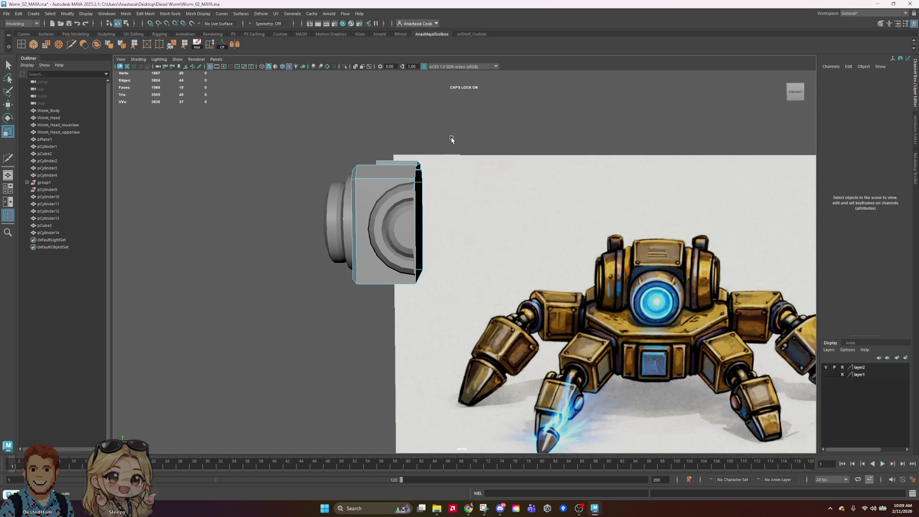
pyautogui.hotkey('ctrl', 'z')
pyautogui.moveTo(479, 156)
pyautogui.keyDown('alt'); pyautogui.mouseDown()
pyautogui.moveTo(550, 177)
pyautogui.moveTo(474, 165)
pyautogui.mouseUp(); pyautogui.keyUp('alt')
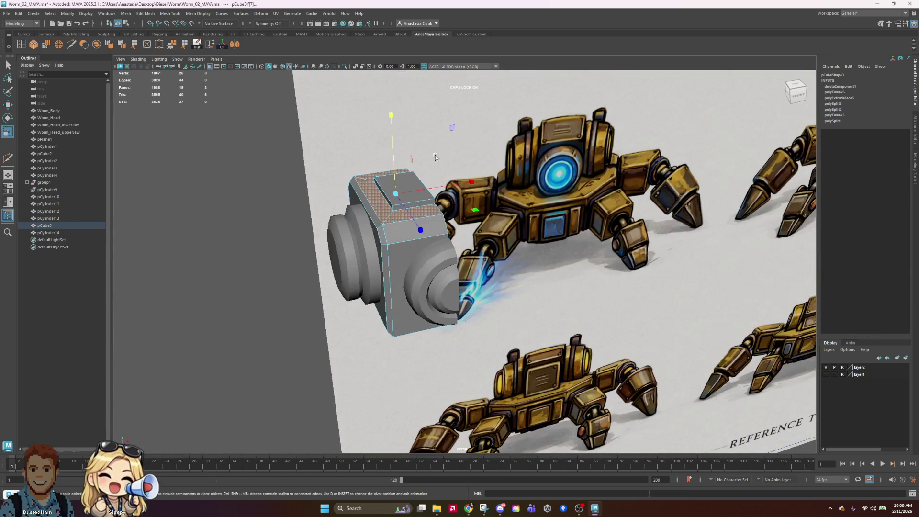
# Select one top edge of the raised block and bevel it with Ctrl+B
pyautogui.moveTo(422, 195); pyautogui.dragTo(424, 191, button='right')
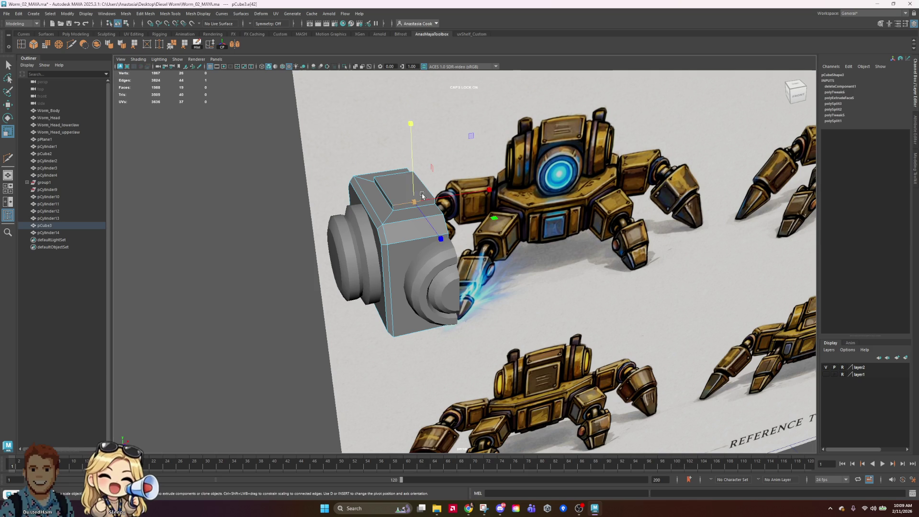
pyautogui.click(392, 191)
pyautogui.click(392, 175)
pyautogui.keyDown('alt'); pyautogui.moveTo(391, 176); pyautogui.dragTo(564, 224); pyautogui.keyUp('alt')
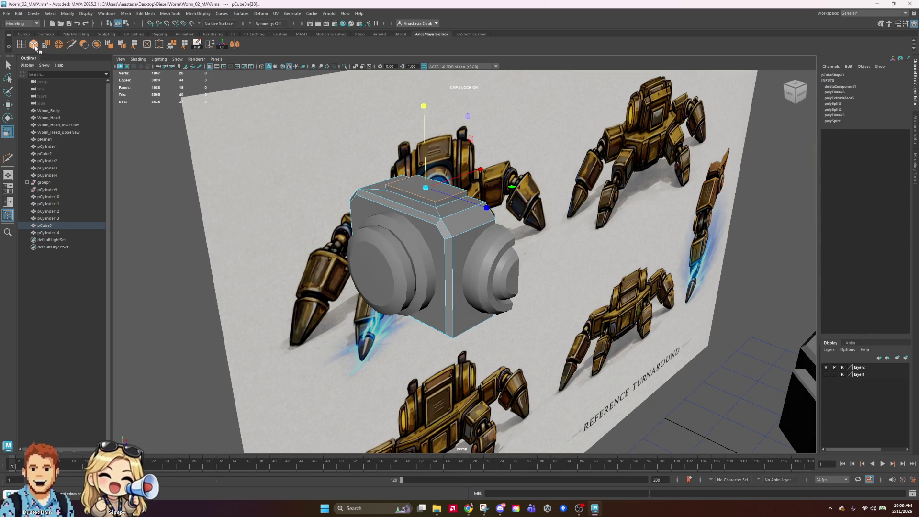
pyautogui.hotkey('ctrl', 'b')
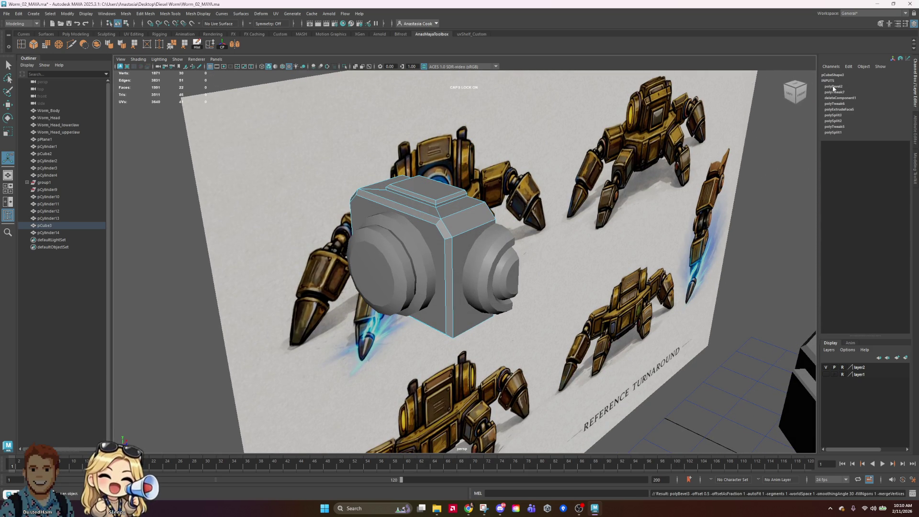
# Review the polyBevel2 settings in the Channel Box and return to Object Mode
pyautogui.click(833, 87)
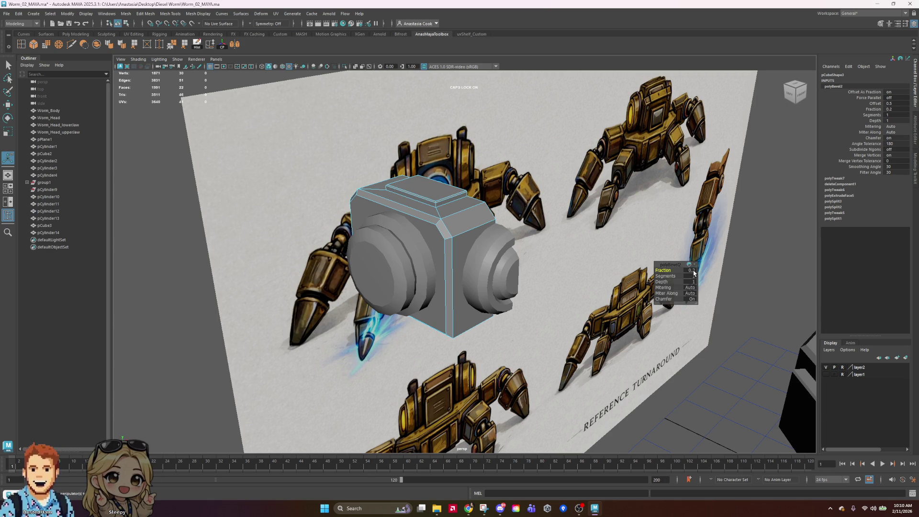
pyautogui.moveTo(538, 173)
pyautogui.keyDown('alt'); pyautogui.mouseDown()
pyautogui.moveTo(507, 187)
pyautogui.moveTo(525, 189)
pyautogui.mouseUp(); pyautogui.keyUp('alt')
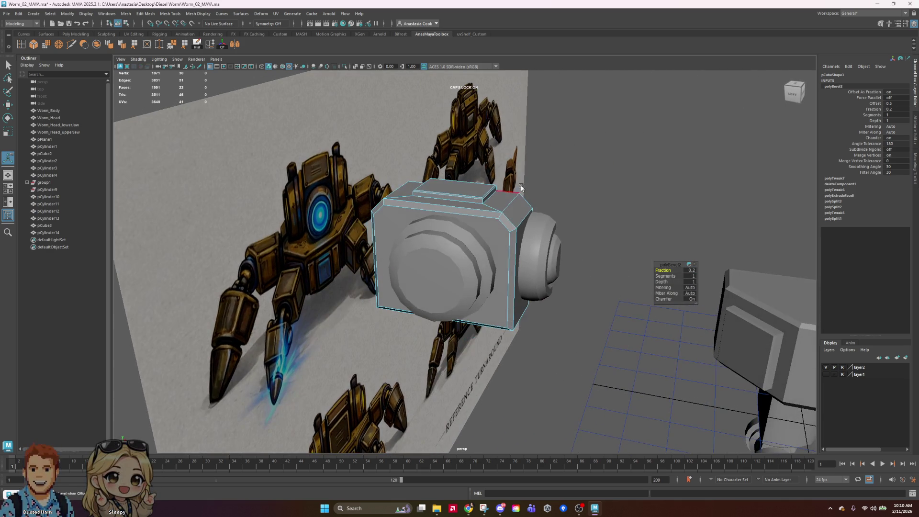
pyautogui.moveTo(457, 192); pyautogui.dragTo(456, 165, button='right')
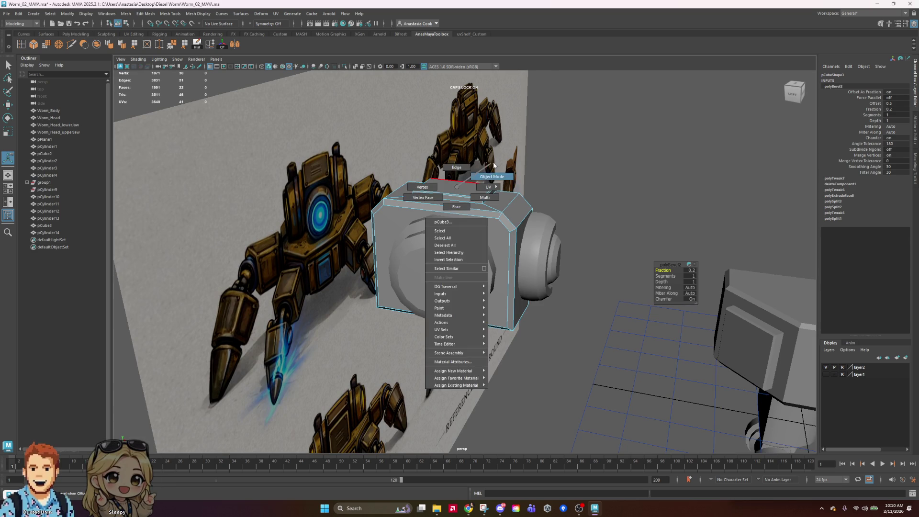
pyautogui.click(595, 154)
pyautogui.moveTo(594, 154)
pyautogui.keyDown('alt'); pyautogui.mouseDown()
pyautogui.moveTo(607, 228)
pyautogui.moveTo(691, 234)
pyautogui.moveTo(667, 191)
pyautogui.moveTo(645, 205)
pyautogui.moveTo(645, 196)
pyautogui.mouseUp(); pyautogui.keyUp('alt')
# Marquee-select the head block and both lens cylinders, then save as Worm_02_MAYA.ma
pyautogui.click(385, 235)
pyautogui.click(532, 118)
pyautogui.moveTo(455, 124); pyautogui.dragTo(295, 321)
pyautogui.moveTo(312, 289)
pyautogui.keyDown('alt'); pyautogui.mouseDown()
pyautogui.moveTo(565, 267)
pyautogui.moveTo(534, 242)
pyautogui.moveTo(546, 292)
pyautogui.mouseUp(); pyautogui.keyUp('alt')
pyautogui.moveTo(440, 250)
pyautogui.keyDown('alt'); pyautogui.mouseDown()
pyautogui.moveTo(458, 243)
pyautogui.moveTo(556, 279)
pyautogui.mouseUp(); pyautogui.keyUp('alt')
pyautogui.hotkey('ctrl', 's')
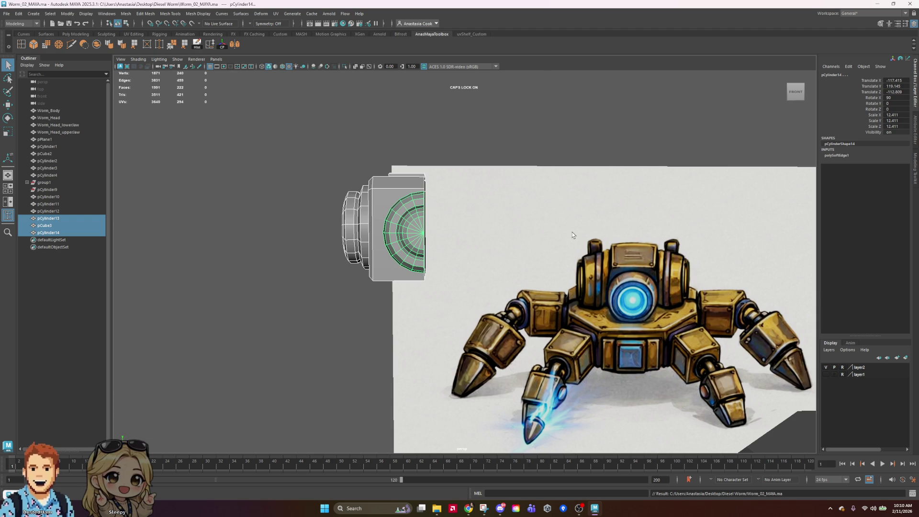
pyautogui.moveTo(538, 227)
pyautogui.keyDown('alt'); pyautogui.mouseDown()
pyautogui.moveTo(459, 226)
pyautogui.moveTo(634, 194)
pyautogui.moveTo(522, 215)
pyautogui.moveTo(565, 223)
pyautogui.moveTo(530, 230)
pyautogui.moveTo(389, 217)
pyautogui.moveTo(435, 242)
pyautogui.moveTo(488, 250)
pyautogui.moveTo(516, 239)
pyautogui.moveTo(442, 285)
pyautogui.moveTo(620, 299)
pyautogui.moveTo(572, 244)
pyautogui.moveTo(562, 259)
pyautogui.mouseUp(); pyautogui.keyUp('alt')
pyautogui.click(441, 285)
pyautogui.press('w')
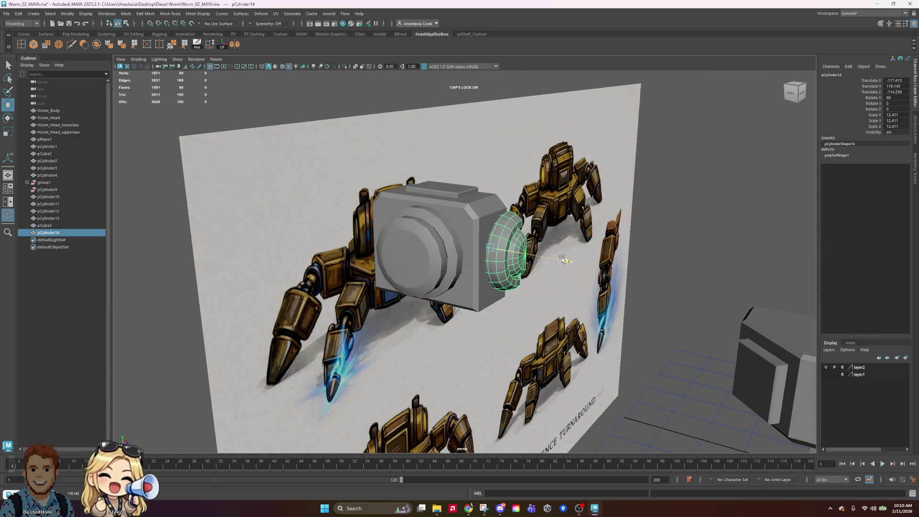
pyautogui.click(682, 231)
pyautogui.hotkey('ctrl', 's')
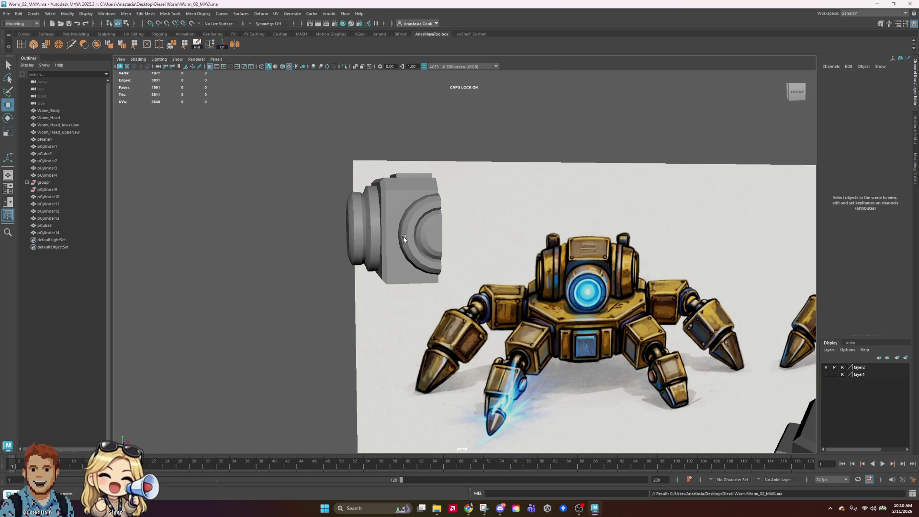
pyautogui.click(444, 229)
pyautogui.keyDown('alt'); pyautogui.moveTo(444, 228); pyautogui.dragTo(621, 239); pyautogui.keyUp('alt')
pyautogui.press('r')
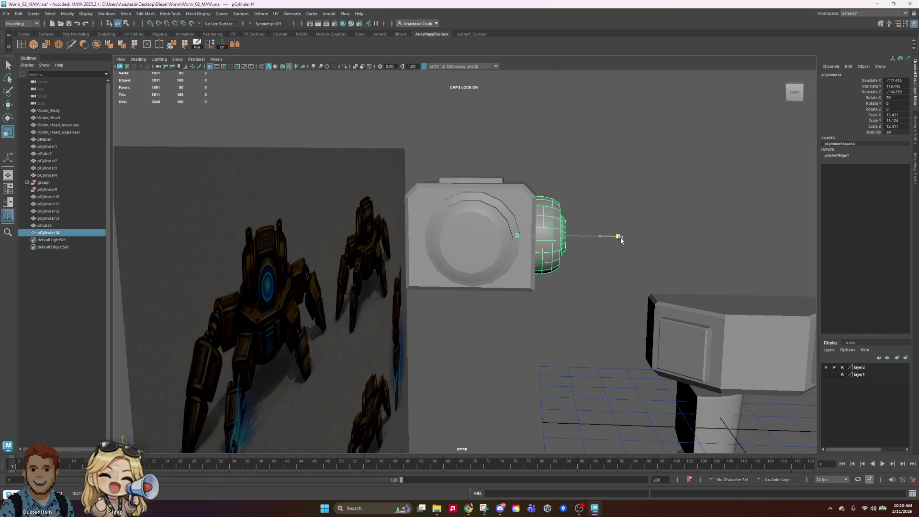
pyautogui.hotkey('ctrl', 'z')
pyautogui.press('w')
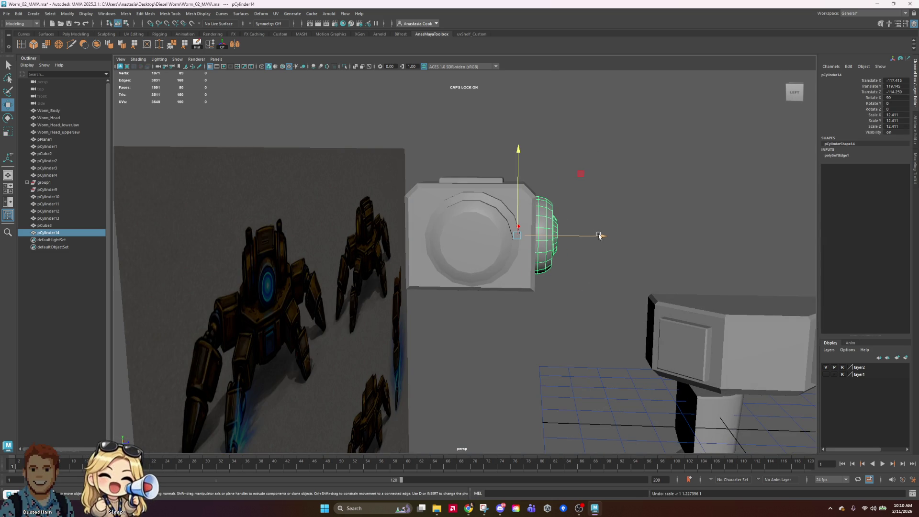
pyautogui.moveTo(602, 238); pyautogui.dragTo(622, 246)
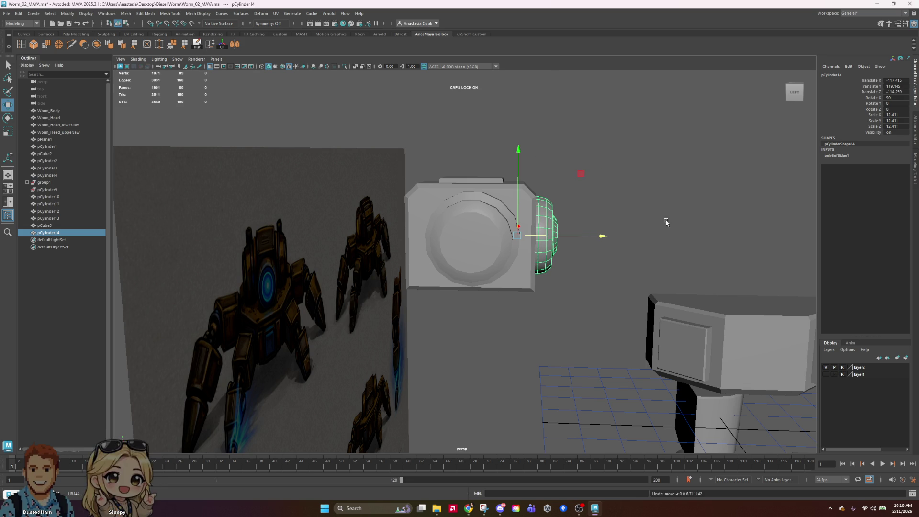
pyautogui.click(687, 224)
pyautogui.keyDown('alt'); pyautogui.moveTo(687, 223); pyautogui.dragTo(591, 230); pyautogui.keyUp('alt')
pyautogui.scroll(3, 592, 229)
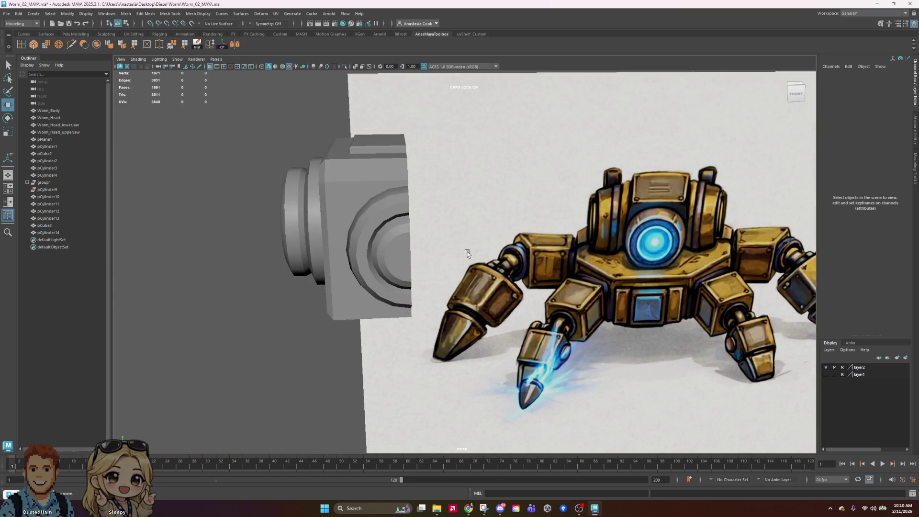
pyautogui.scroll(-4, 468, 252)
pyautogui.keyDown('alt'); pyautogui.moveTo(467, 252); pyautogui.dragTo(755, 270); pyautogui.keyUp('alt')
pyautogui.scroll(-3, 755, 269)
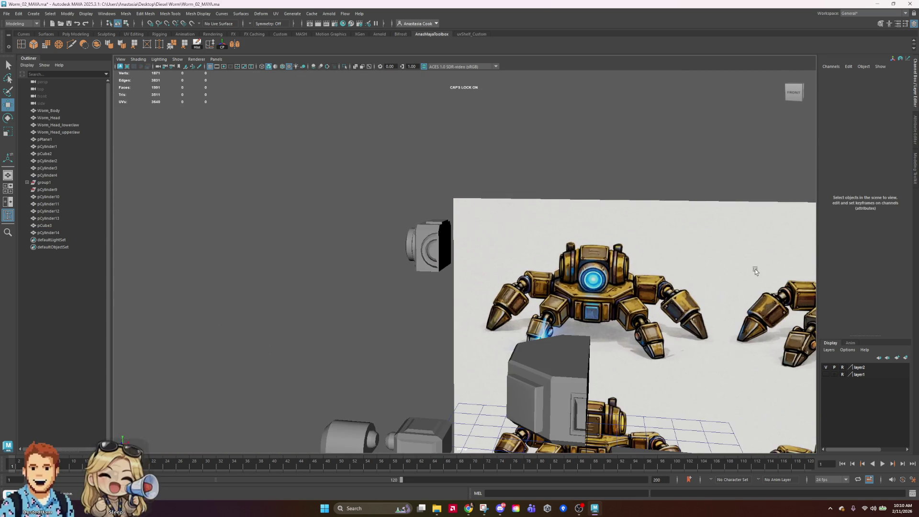
pyautogui.scroll(4, 589, 249)
pyautogui.scroll(-3, 590, 230)
pyautogui.moveTo(590, 230)
pyautogui.keyDown('alt'); pyautogui.mouseDown()
pyautogui.moveTo(432, 238)
pyautogui.moveTo(450, 238)
pyautogui.mouseUp(); pyautogui.keyUp('alt')
pyautogui.click(451, 238)
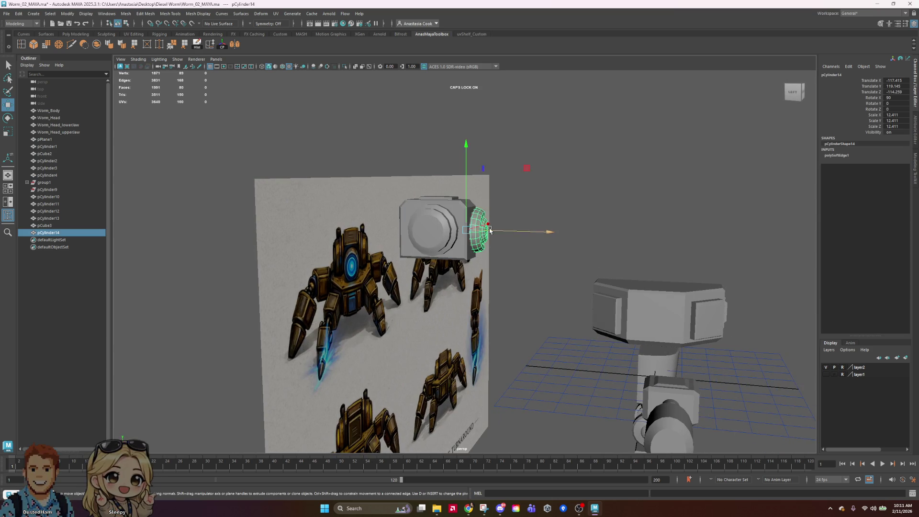
# Move the domed side cylinder pCylinder14 farther out from the head block along Z
pyautogui.scroll(4, 597, 186)
pyautogui.moveTo(556, 165); pyautogui.dragTo(571, 169)
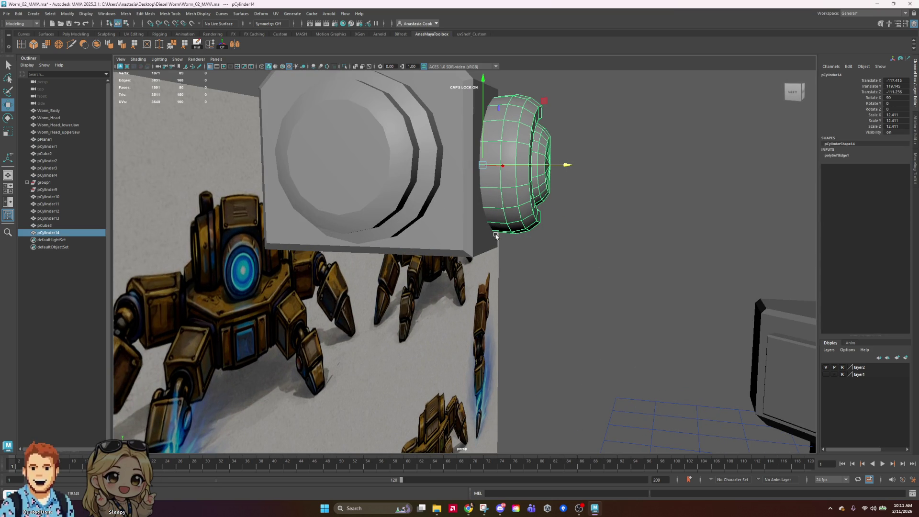
pyautogui.moveTo(531, 229)
pyautogui.keyDown('alt'); pyautogui.mouseDown()
pyautogui.moveTo(455, 268)
pyautogui.moveTo(549, 349)
pyautogui.moveTo(344, 317)
pyautogui.moveTo(373, 358)
pyautogui.mouseUp(); pyautogui.keyUp('alt')
# Select part of an edge loop on the dome and move those edges
pyautogui.moveTo(369, 309)
pyautogui.mouseDown(button='right')
pyautogui.moveTo(365, 278)
pyautogui.moveTo(383, 285)
pyautogui.moveTo(390, 273)
pyautogui.mouseUp(button='right')
pyautogui.moveTo(297, 269)
pyautogui.mouseDown(button='right')
pyautogui.moveTo(287, 271)
pyautogui.moveTo(303, 250)
pyautogui.mouseUp(button='right')
pyautogui.click(347, 259)
pyautogui.doubleClick(348, 260)
pyautogui.moveTo(404, 390)
pyautogui.keyDown('alt'); pyautogui.mouseDown()
pyautogui.moveTo(383, 371)
pyautogui.moveTo(470, 375)
pyautogui.moveTo(482, 271)
pyautogui.moveTo(459, 258)
pyautogui.mouseUp(); pyautogui.keyUp('alt')
pyautogui.moveTo(246, 132); pyautogui.dragTo(408, 381)
pyautogui.moveTo(399, 326)
pyautogui.keyDown('alt'); pyautogui.mouseDown()
pyautogui.moveTo(468, 318)
pyautogui.moveTo(537, 330)
pyautogui.moveTo(479, 296)
pyautogui.moveTo(387, 266)
pyautogui.moveTo(547, 223)
pyautogui.mouseUp(); pyautogui.keyUp('alt')
pyautogui.moveTo(326, 326)
pyautogui.mouseDown()
pyautogui.moveTo(303, 349)
pyautogui.moveTo(451, 360)
pyautogui.moveTo(461, 383)
pyautogui.moveTo(413, 384)
pyautogui.moveTo(375, 408)
pyautogui.mouseUp()
pyautogui.moveTo(335, 164)
pyautogui.mouseDown()
pyautogui.moveTo(281, 127)
pyautogui.moveTo(277, 114)
pyautogui.mouseUp()
pyautogui.moveTo(356, 194)
pyautogui.keyDown('alt'); pyautogui.mouseDown()
pyautogui.moveTo(401, 199)
pyautogui.moveTo(493, 179)
pyautogui.moveTo(476, 193)
pyautogui.moveTo(300, 219)
pyautogui.mouseUp(); pyautogui.keyUp('alt')
pyautogui.moveTo(355, 226); pyautogui.dragTo(352, 226)
pyautogui.moveTo(439, 234)
pyautogui.keyDown('alt'); pyautogui.mouseDown()
pyautogui.moveTo(363, 257)
pyautogui.moveTo(492, 201)
pyautogui.moveTo(699, 349)
pyautogui.moveTo(582, 301)
pyautogui.moveTo(749, 331)
pyautogui.moveTo(779, 323)
pyautogui.moveTo(816, 206)
pyautogui.moveTo(746, 292)
pyautogui.moveTo(677, 320)
pyautogui.moveTo(599, 313)
pyautogui.moveTo(694, 320)
pyautogui.mouseUp(); pyautogui.keyUp('alt')
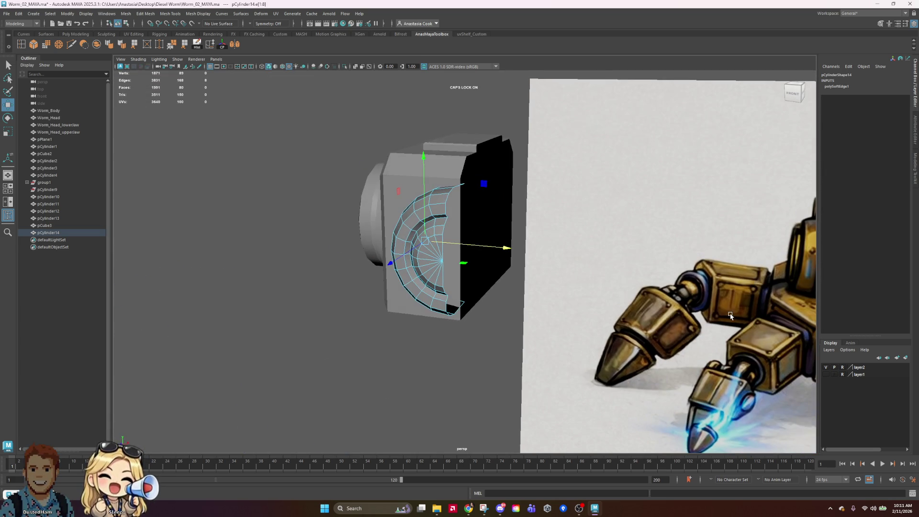
# Return to object selection and select the head block, viewed front-on
pyautogui.rightClick(442, 149)
pyautogui.click(477, 136)
pyautogui.click(509, 112)
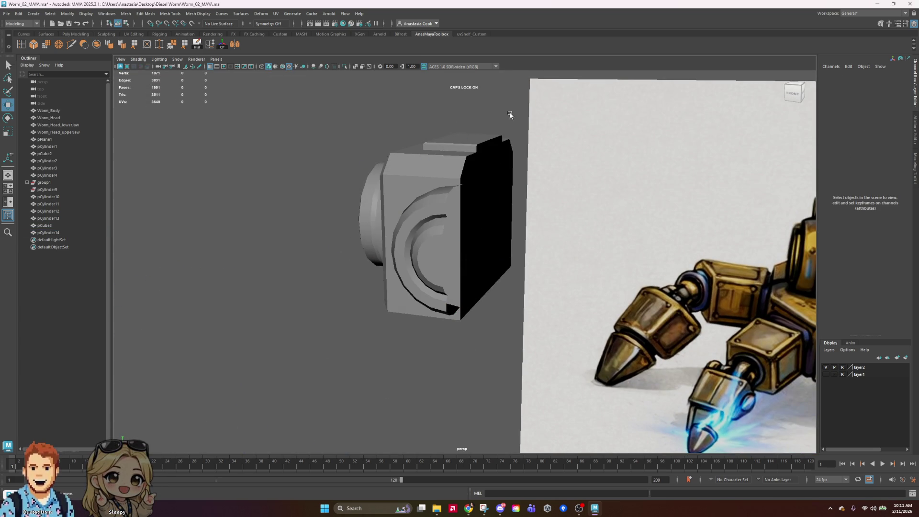
pyautogui.click(503, 223)
pyautogui.keyDown('alt'); pyautogui.moveTo(391, 353); pyautogui.dragTo(415, 348); pyautogui.keyUp('alt')
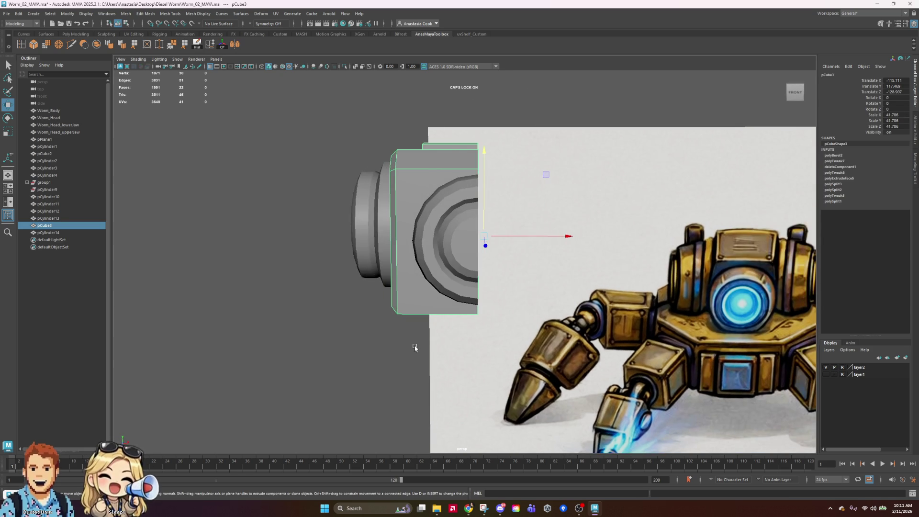
pyautogui.scroll(-4, 639, 302)
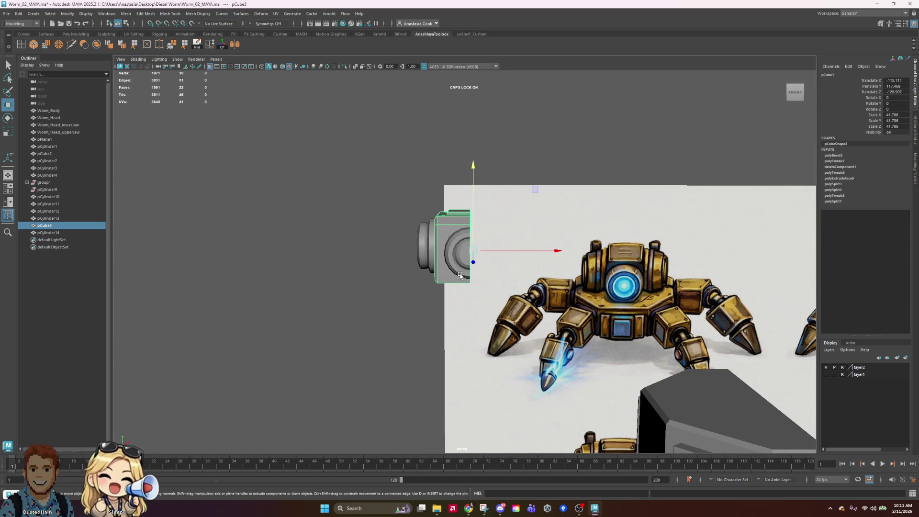
# Scale up pCylinder13's front faces and push them outward, then deselect everything
pyautogui.click(425, 242)
pyautogui.scroll(5, 421, 261)
pyautogui.moveTo(468, 259); pyautogui.dragTo(469, 279, button='right')
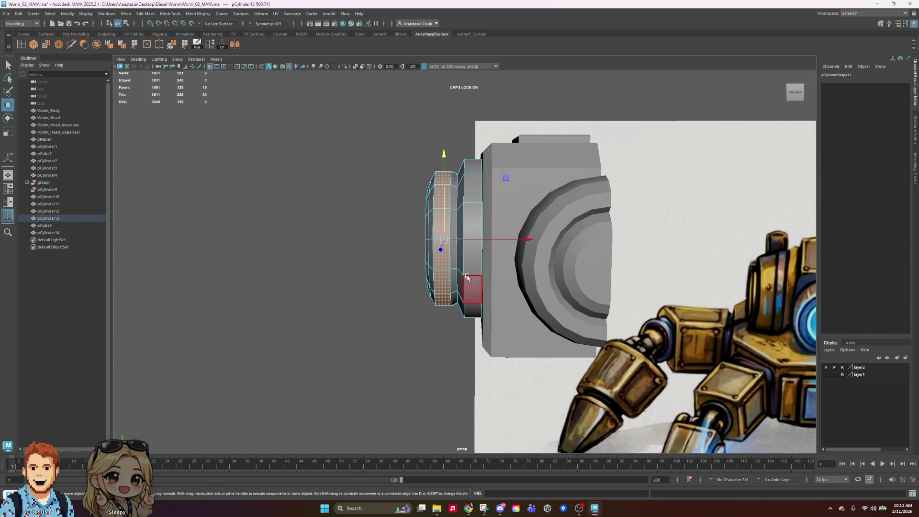
pyautogui.press('r')
pyautogui.moveTo(454, 237); pyautogui.dragTo(454, 243)
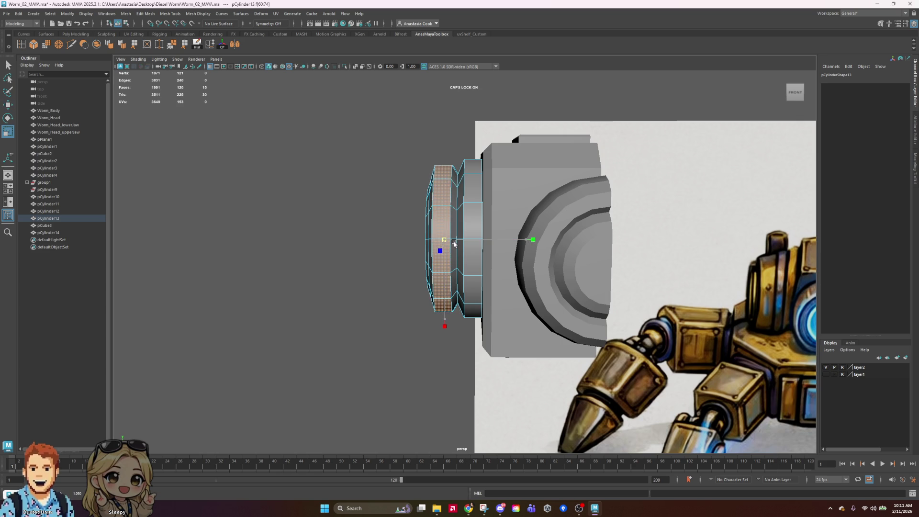
pyautogui.press('w')
pyautogui.moveTo(525, 239); pyautogui.dragTo(529, 240)
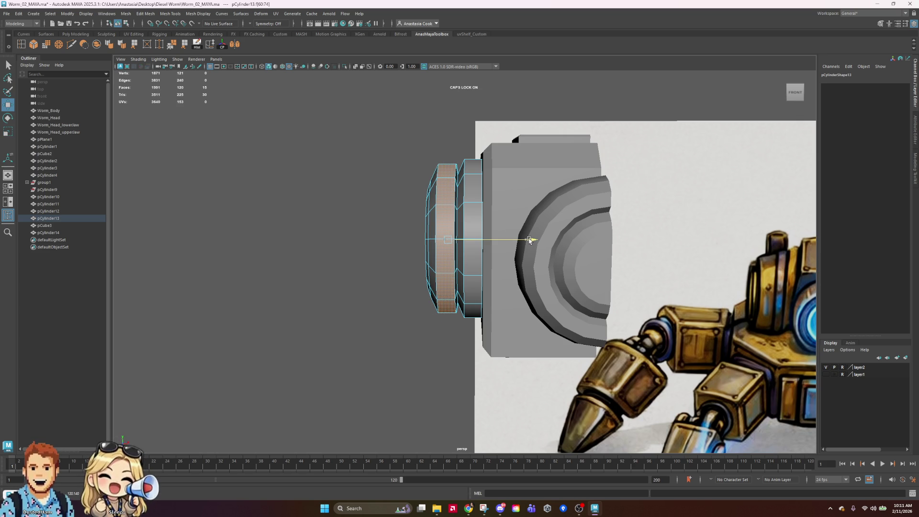
pyautogui.click(420, 139)
pyautogui.moveTo(420, 140)
pyautogui.keyDown('alt'); pyautogui.mouseDown()
pyautogui.moveTo(443, 219)
pyautogui.moveTo(472, 226)
pyautogui.mouseUp(); pyautogui.keyUp('alt')
pyautogui.click(472, 226)
pyautogui.click(742, 167)
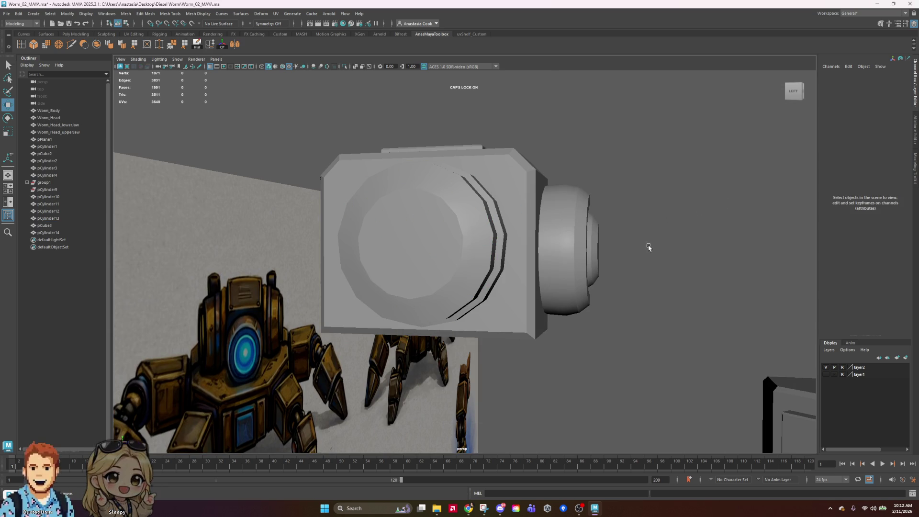
pyautogui.click(444, 240)
pyautogui.keyDown('alt'); pyautogui.moveTo(547, 248); pyautogui.dragTo(488, 275); pyautogui.keyUp('alt')
pyautogui.moveTo(479, 277); pyautogui.dragTo(475, 286, button='right')
pyautogui.moveTo(475, 285)
pyautogui.keyDown('alt'); pyautogui.mouseDown()
pyautogui.moveTo(431, 268)
pyautogui.moveTo(421, 258)
pyautogui.moveTo(431, 242)
pyautogui.moveTo(416, 250)
pyautogui.moveTo(556, 253)
pyautogui.moveTo(479, 260)
pyautogui.moveTo(527, 227)
pyautogui.moveTo(527, 236)
pyautogui.mouseUp(); pyautogui.keyUp('alt')
pyautogui.click(449, 261)
pyautogui.doubleClick(445, 233)
pyautogui.press('r')
pyautogui.press('w')
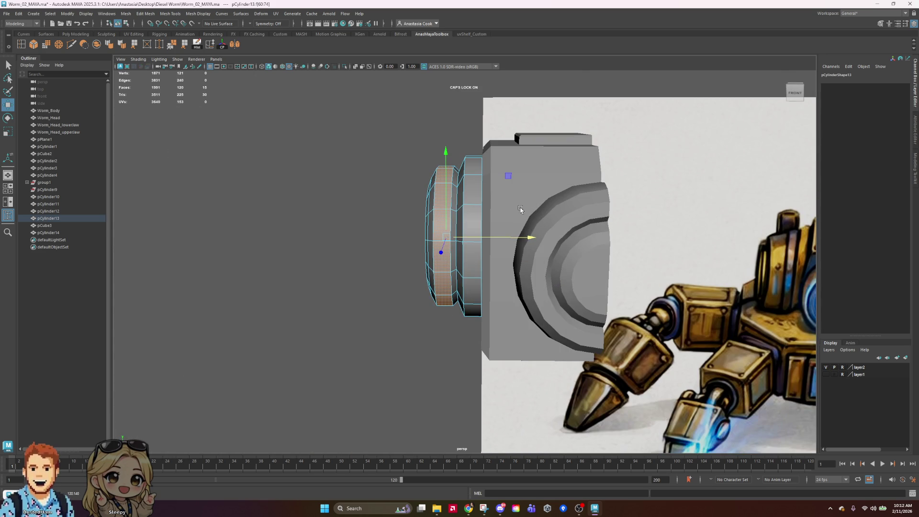
pyautogui.moveTo(363, 118)
pyautogui.mouseDown()
pyautogui.moveTo(384, 243)
pyautogui.moveTo(435, 379)
pyautogui.moveTo(429, 346)
pyautogui.moveTo(569, 337)
pyautogui.mouseUp()
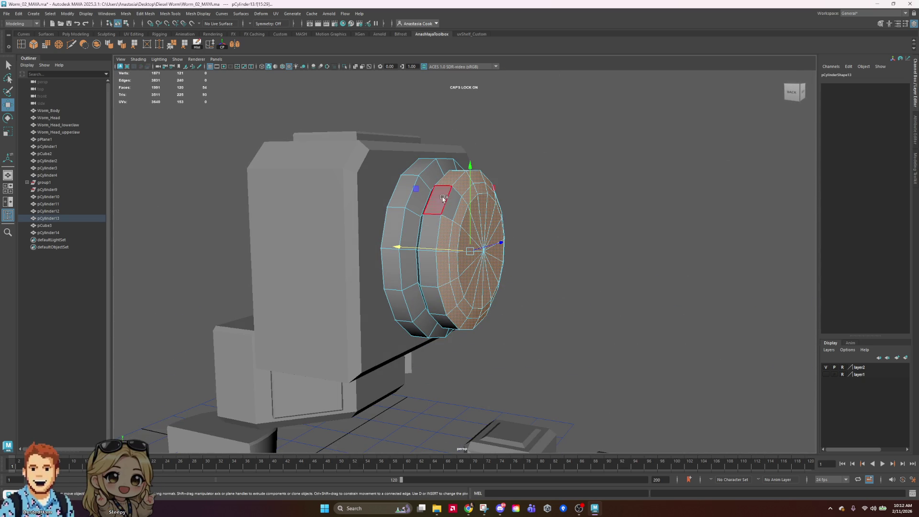
pyautogui.moveTo(454, 215)
pyautogui.keyDown('alt'); pyautogui.mouseDown()
pyautogui.moveTo(526, 239)
pyautogui.moveTo(700, 267)
pyautogui.moveTo(601, 287)
pyautogui.moveTo(538, 282)
pyautogui.moveTo(530, 248)
pyautogui.mouseUp(); pyautogui.keyUp('alt')
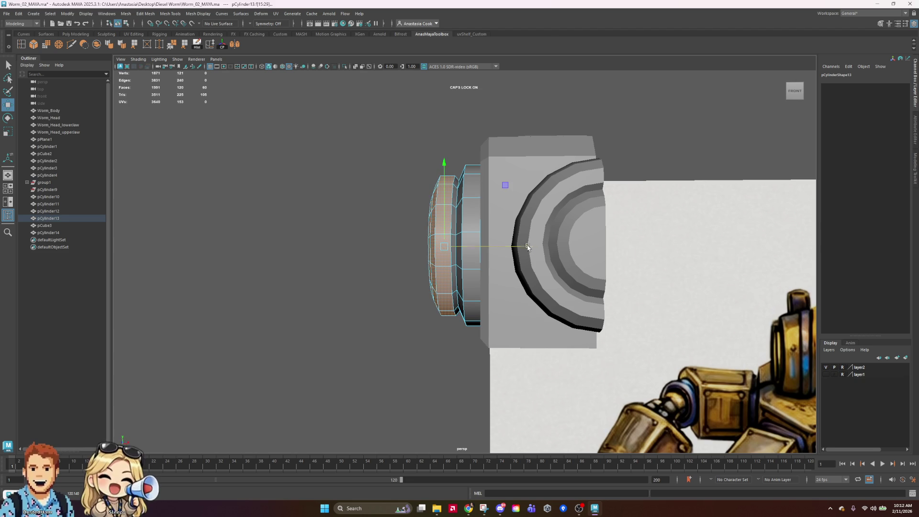
pyautogui.click(397, 121)
pyautogui.moveTo(513, 177)
pyautogui.keyDown('alt'); pyautogui.mouseDown()
pyautogui.moveTo(621, 219)
pyautogui.moveTo(677, 261)
pyautogui.moveTo(580, 273)
pyautogui.moveTo(560, 196)
pyautogui.moveTo(566, 181)
pyautogui.mouseUp(); pyautogui.keyUp('alt')
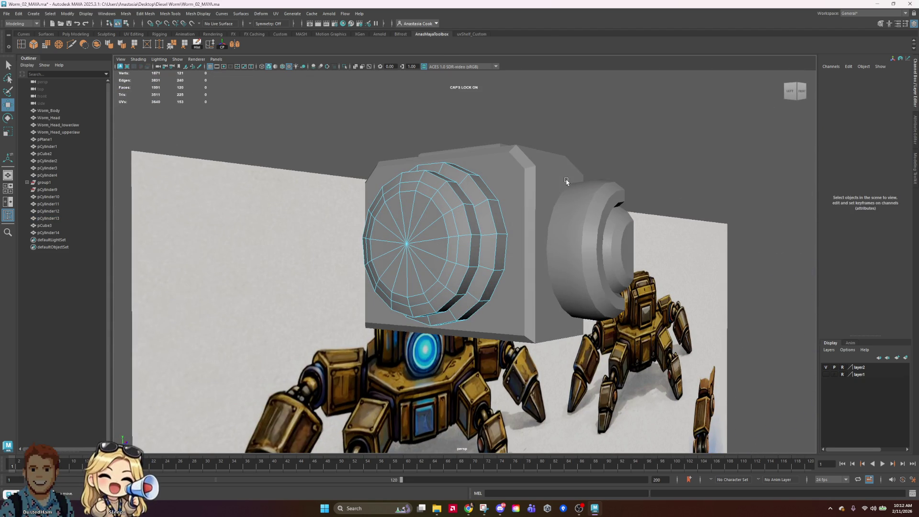
pyautogui.moveTo(467, 202)
pyautogui.keyDown('alt'); pyautogui.mouseDown()
pyautogui.moveTo(517, 211)
pyautogui.moveTo(437, 225)
pyautogui.mouseUp(); pyautogui.keyUp('alt')
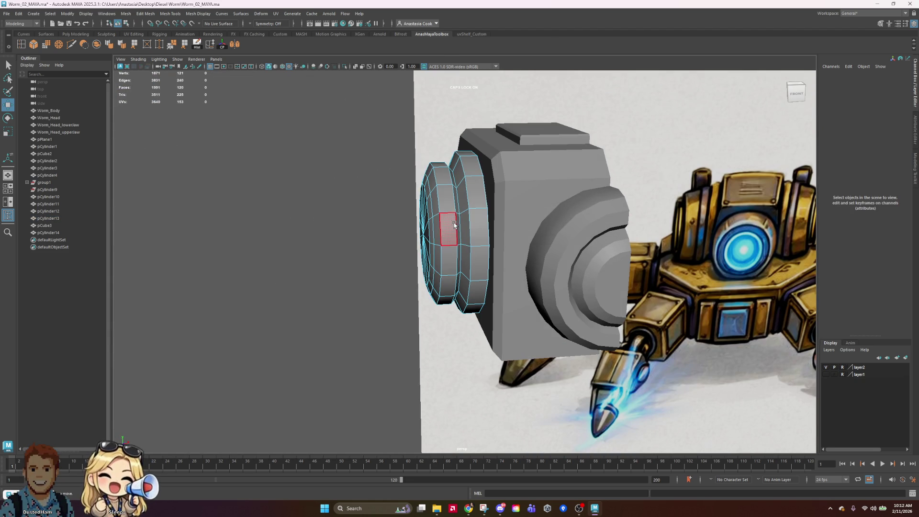
pyautogui.click(448, 229)
pyautogui.keyDown('shift'); pyautogui.doubleClick(447, 198); pyautogui.keyUp('shift')
pyautogui.keyDown('alt'); pyautogui.moveTo(534, 238); pyautogui.dragTo(535, 237); pyautogui.keyUp('alt')
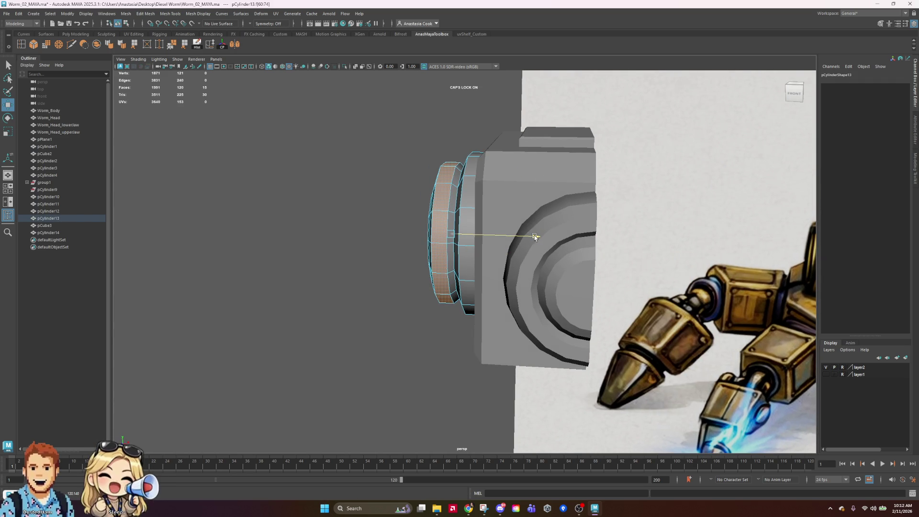
pyautogui.press('F10')
pyautogui.keyDown('alt'); pyautogui.moveTo(573, 178); pyautogui.dragTo(622, 183); pyautogui.keyUp('alt')
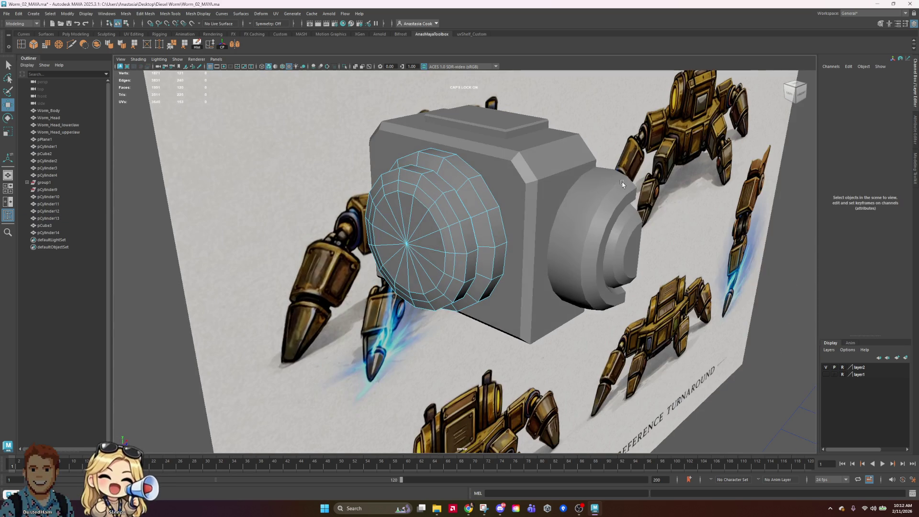
pyautogui.press('F8')
pyautogui.moveTo(516, 192)
pyautogui.keyDown('alt'); pyautogui.mouseDown()
pyautogui.moveTo(775, 278)
pyautogui.moveTo(694, 248)
pyautogui.moveTo(663, 209)
pyautogui.moveTo(668, 197)
pyautogui.moveTo(711, 291)
pyautogui.moveTo(683, 281)
pyautogui.moveTo(743, 284)
pyautogui.mouseUp(); pyautogui.keyUp('alt')
pyautogui.click(798, 287)
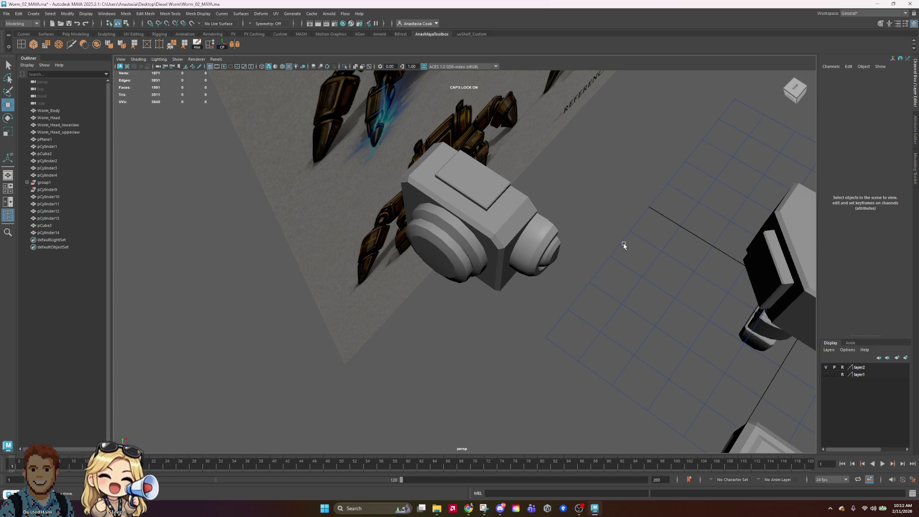
# Scale the top face of head box pCube3
pyautogui.click(493, 187)
pyautogui.moveTo(659, 198)
pyautogui.keyDown('alt'); pyautogui.mouseDown()
pyautogui.moveTo(629, 195)
pyautogui.moveTo(644, 218)
pyautogui.moveTo(523, 158)
pyautogui.moveTo(530, 168)
pyautogui.moveTo(506, 211)
pyautogui.mouseUp(); pyautogui.keyUp('alt')
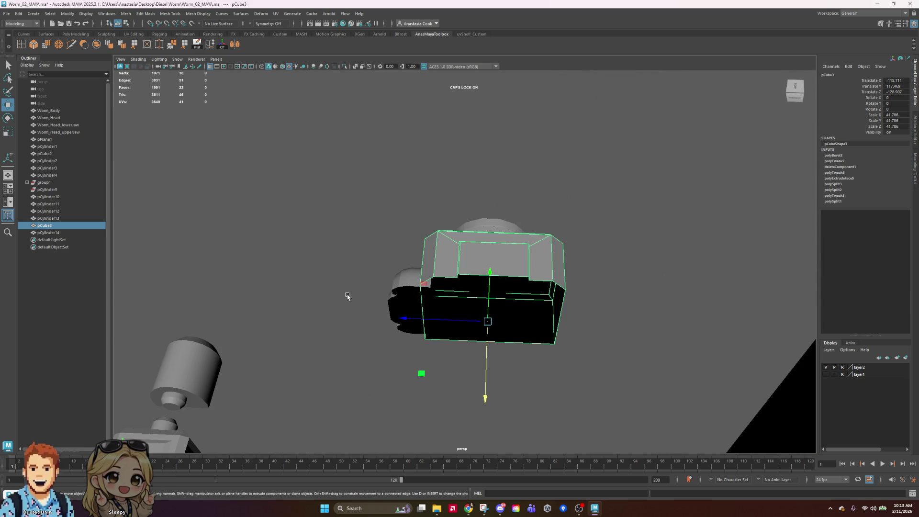
pyautogui.scroll(2, 499, 287)
pyautogui.moveTo(526, 261); pyautogui.dragTo(538, 265, button='right')
pyautogui.click(537, 265)
pyautogui.press('r')
pyautogui.moveTo(465, 262)
pyautogui.keyDown('alt'); pyautogui.mouseDown()
pyautogui.moveTo(570, 311)
pyautogui.moveTo(467, 287)
pyautogui.moveTo(460, 268)
pyautogui.mouseUp(); pyautogui.keyUp('alt')
# Slide one edge of the head box along X with the Move tool
pyautogui.moveTo(361, 189); pyautogui.dragTo(389, 175, button='right')
pyautogui.click(389, 175)
pyautogui.press('w')
pyautogui.moveTo(342, 163); pyautogui.dragTo(340, 162)
# Move lens cylinder pCylinder13 along Z to Translate Z -134.241, flush with the box front
pyautogui.moveTo(589, 198)
pyautogui.keyDown('alt'); pyautogui.mouseDown()
pyautogui.moveTo(431, 188)
pyautogui.moveTo(461, 184)
pyautogui.moveTo(430, 201)
pyautogui.moveTo(412, 254)
pyautogui.mouseUp(); pyautogui.keyUp('alt')
pyautogui.moveTo(412, 256)
pyautogui.mouseDown(button='right')
pyautogui.moveTo(430, 262)
pyautogui.moveTo(423, 245)
pyautogui.moveTo(477, 225)
pyautogui.mouseUp(button='right')
pyautogui.click(431, 261)
pyautogui.moveTo(513, 250)
pyautogui.mouseDown()
pyautogui.moveTo(483, 251)
pyautogui.moveTo(485, 281)
pyautogui.moveTo(502, 282)
pyautogui.moveTo(500, 275)
pyautogui.mouseUp()
# Tilt the lens cylinder pCylinder13 slightly off-axis, about 4.47 in Rotate Y
pyautogui.press('e')
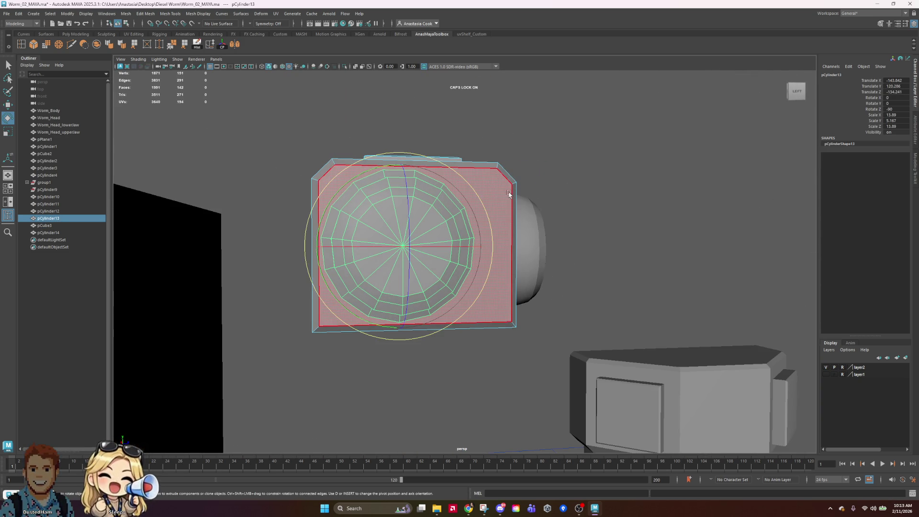
pyautogui.moveTo(481, 211); pyautogui.dragTo(487, 218)
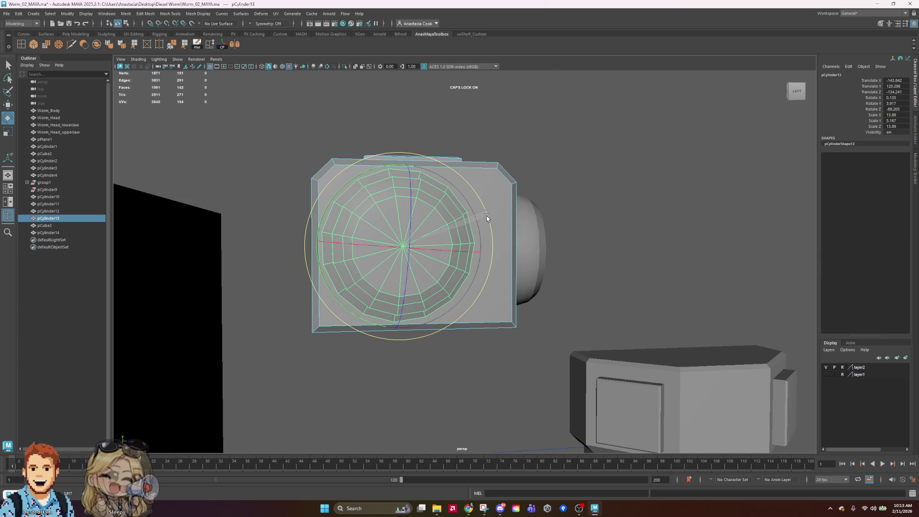
pyautogui.click(602, 197)
pyautogui.moveTo(759, 213)
pyautogui.keyDown('alt'); pyautogui.mouseDown()
pyautogui.moveTo(545, 203)
pyautogui.moveTo(584, 225)
pyautogui.moveTo(701, 201)
pyautogui.moveTo(702, 217)
pyautogui.moveTo(381, 203)
pyautogui.mouseUp(); pyautogui.keyUp('alt')
pyautogui.click(381, 203)
pyautogui.click(617, 155)
# Orbit around the head to compare the tilted lens against the reference turnaround
pyautogui.moveTo(691, 153)
pyautogui.keyDown('alt'); pyautogui.mouseDown()
pyautogui.moveTo(653, 169)
pyautogui.moveTo(615, 168)
pyautogui.moveTo(625, 170)
pyautogui.mouseUp(); pyautogui.keyUp('alt')
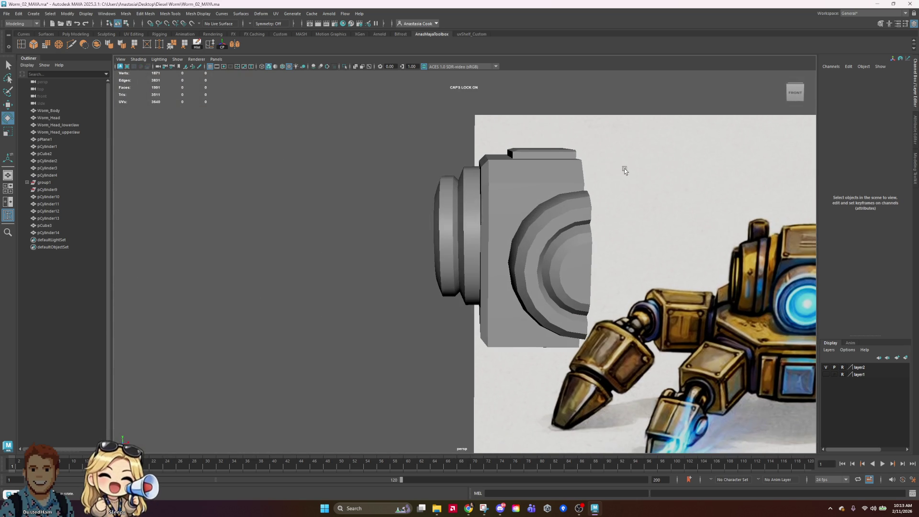
pyautogui.click(466, 195)
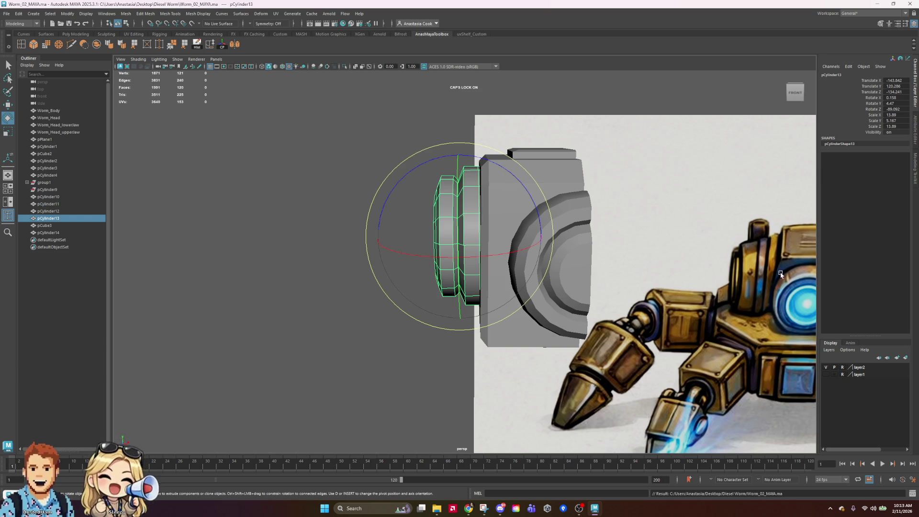
pyautogui.moveTo(599, 242)
pyautogui.keyDown('alt'); pyautogui.mouseDown()
pyautogui.moveTo(656, 236)
pyautogui.moveTo(567, 267)
pyautogui.moveTo(412, 267)
pyautogui.moveTo(469, 262)
pyautogui.moveTo(524, 228)
pyautogui.mouseUp(); pyautogui.keyUp('alt')
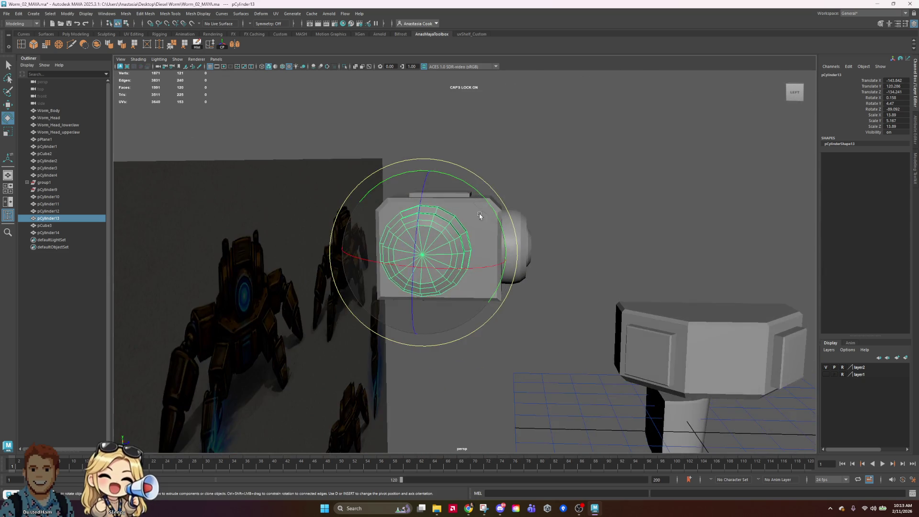
pyautogui.scroll(3, 479, 215)
pyautogui.moveTo(505, 191); pyautogui.dragTo(625, 159, button='right')
pyautogui.click(637, 182)
pyautogui.scroll(-3, 656, 211)
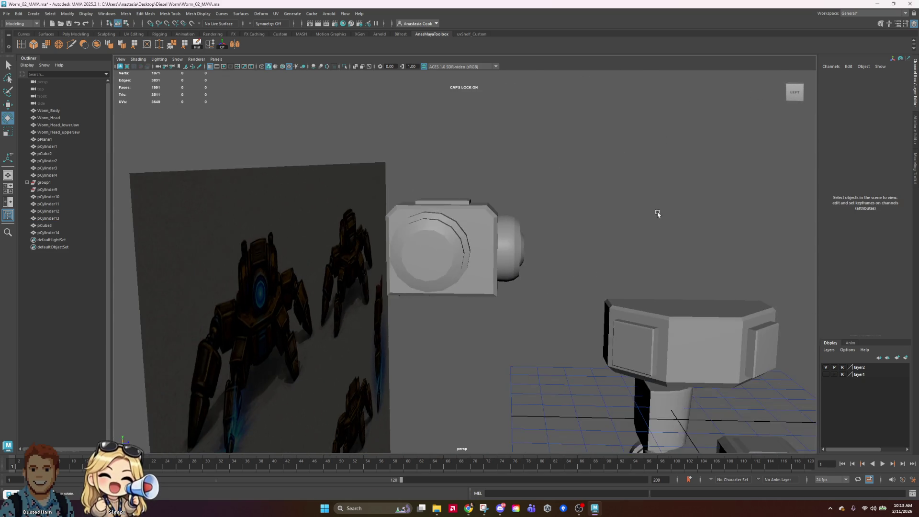
pyautogui.scroll(-3, 656, 211)
pyautogui.keyDown('alt'); pyautogui.moveTo(742, 243); pyautogui.dragTo(691, 246); pyautogui.keyUp('alt')
pyautogui.scroll(5, 691, 246)
pyautogui.scroll(-5, 659, 235)
pyautogui.scroll(6, 665, 237)
pyautogui.scroll(-3, 668, 364)
pyautogui.moveTo(667, 364)
pyautogui.keyDown('alt'); pyautogui.mouseDown()
pyautogui.moveTo(648, 251)
pyautogui.moveTo(565, 228)
pyautogui.moveTo(609, 205)
pyautogui.mouseUp(); pyautogui.keyUp('alt')
pyautogui.scroll(4, 565, 228)
pyautogui.scroll(-2, 566, 228)
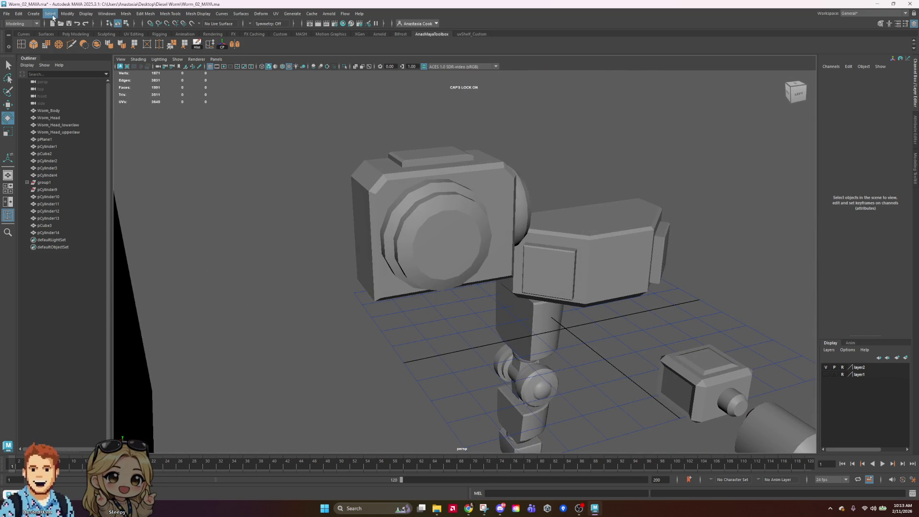
# Create a new polygon cube and scale it up uniformly
pyautogui.click(34, 14)
pyautogui.moveTo(55, 41)
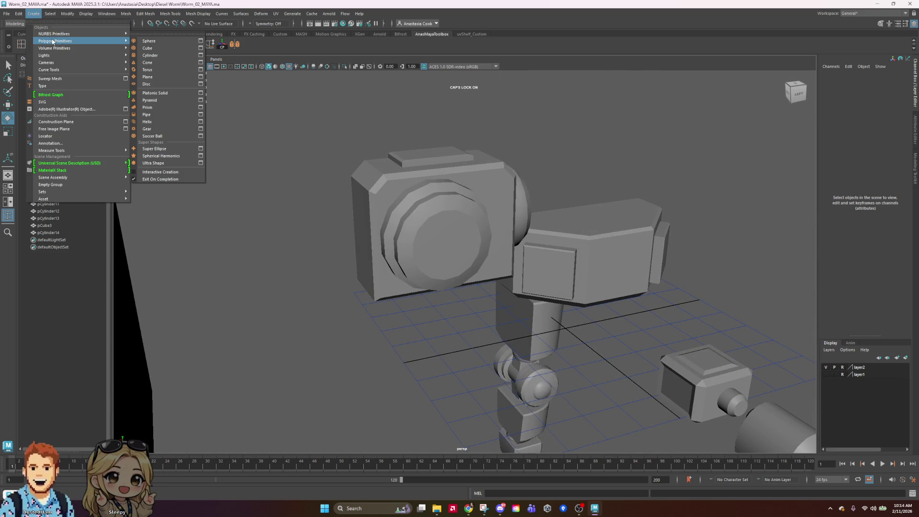
pyautogui.click(144, 48)
pyautogui.moveTo(669, 240)
pyautogui.keyDown('alt'); pyautogui.mouseDown()
pyautogui.moveTo(713, 218)
pyautogui.moveTo(684, 225)
pyautogui.mouseUp(); pyautogui.keyUp('alt')
pyautogui.press('r')
pyautogui.moveTo(537, 306)
pyautogui.mouseDown()
pyautogui.moveTo(561, 305)
pyautogui.moveTo(442, 326)
pyautogui.mouseUp()
# Raise the new cube up to the head box's height
pyautogui.press('w')
pyautogui.click(372, 272)
pyautogui.click(381, 356)
pyautogui.moveTo(371, 286); pyautogui.dragTo(369, 148)
pyautogui.moveTo(369, 148)
pyautogui.keyDown('alt'); pyautogui.mouseDown()
pyautogui.moveTo(527, 261)
pyautogui.moveTo(258, 292)
pyautogui.moveTo(245, 264)
pyautogui.moveTo(365, 289)
pyautogui.moveTo(380, 304)
pyautogui.moveTo(429, 287)
pyautogui.moveTo(599, 306)
pyautogui.moveTo(544, 293)
pyautogui.mouseUp(); pyautogui.keyUp('alt')
pyautogui.moveTo(463, 240)
pyautogui.mouseDown()
pyautogui.moveTo(462, 211)
pyautogui.moveTo(587, 251)
pyautogui.mouseUp()
# Narrow the cube in X and Z into a tall thin box, about 7.944 × 21.405 × 8.11
pyautogui.press('r')
pyautogui.moveTo(646, 277)
pyautogui.mouseDown()
pyautogui.moveTo(600, 263)
pyautogui.moveTo(667, 287)
pyautogui.moveTo(622, 306)
pyautogui.mouseUp()
pyautogui.moveTo(440, 318)
pyautogui.mouseDown()
pyautogui.moveTo(507, 340)
pyautogui.moveTo(499, 343)
pyautogui.moveTo(530, 364)
pyautogui.moveTo(534, 351)
pyautogui.mouseUp()
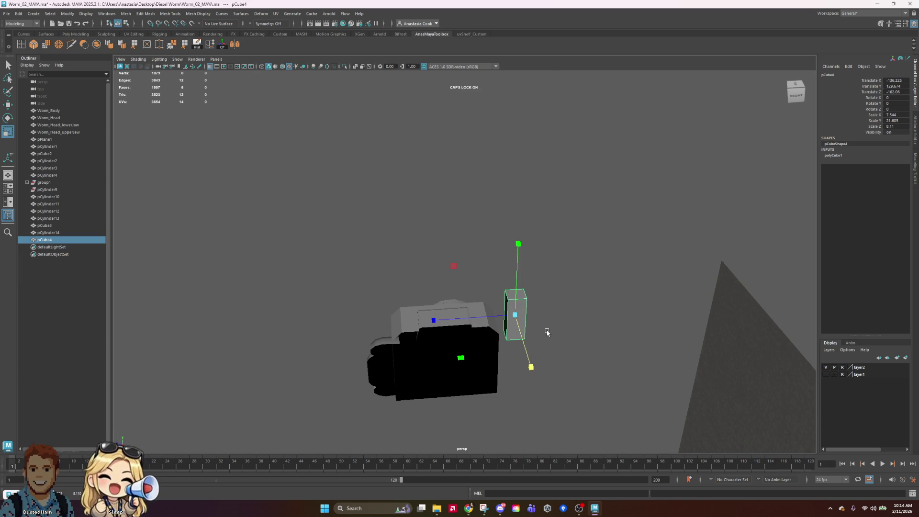
pyautogui.moveTo(540, 335)
pyautogui.keyDown('alt'); pyautogui.mouseDown()
pyautogui.moveTo(523, 348)
pyautogui.moveTo(445, 310)
pyautogui.mouseUp(); pyautogui.keyUp('alt')
# Slide the thin box along X and Z onto the head's upper corner
pyautogui.press('e')
pyautogui.press('w')
pyautogui.moveTo(331, 287)
pyautogui.mouseDown()
pyautogui.moveTo(311, 290)
pyautogui.moveTo(460, 320)
pyautogui.moveTo(503, 314)
pyautogui.mouseUp()
pyautogui.moveTo(435, 319); pyautogui.dragTo(418, 322)
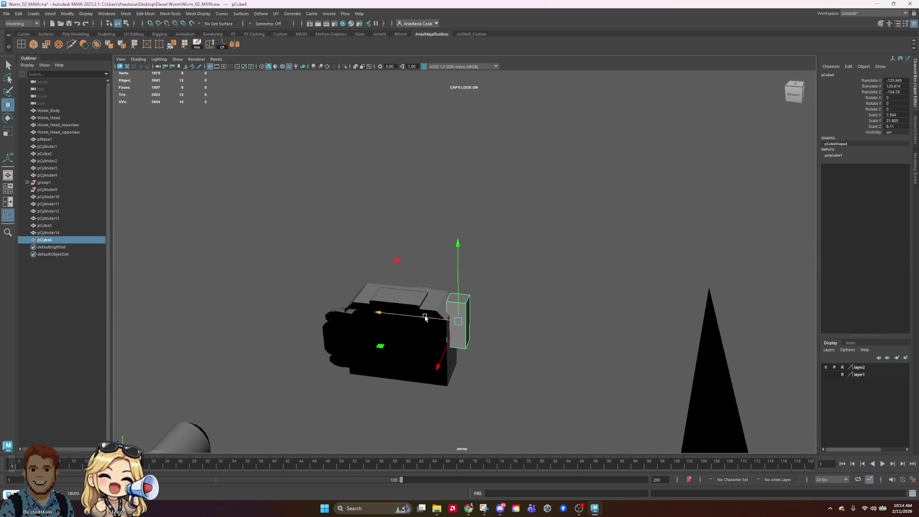
pyautogui.moveTo(460, 271); pyautogui.dragTo(460, 248)
# Check the thin box from around the head and select its lower edge
pyautogui.moveTo(654, 278)
pyautogui.keyDown('alt'); pyautogui.mouseDown()
pyautogui.moveTo(607, 281)
pyautogui.moveTo(544, 260)
pyautogui.moveTo(517, 275)
pyautogui.mouseUp(); pyautogui.keyUp('alt')
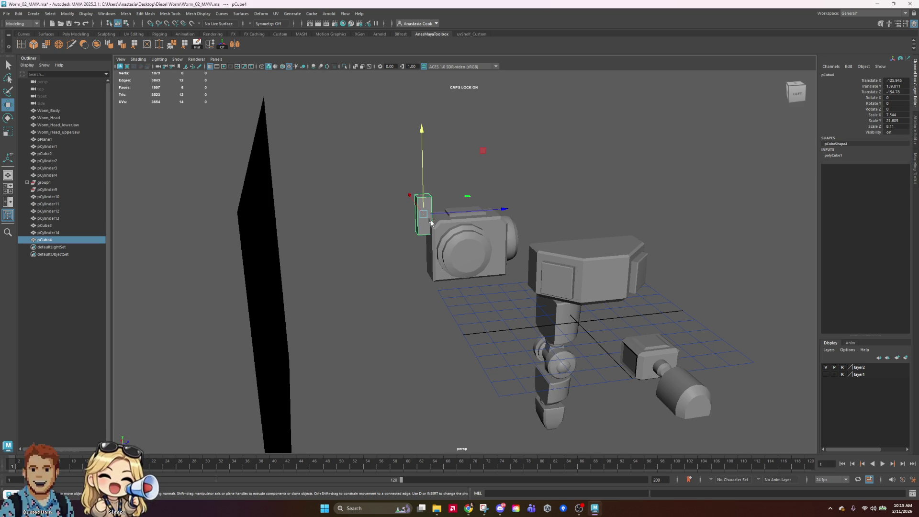
pyautogui.scroll(3, 434, 220)
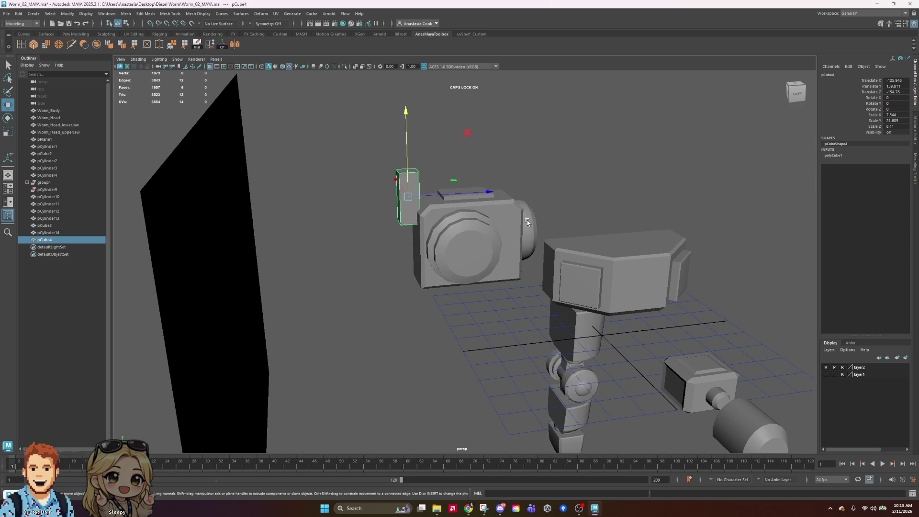
pyautogui.moveTo(559, 211)
pyautogui.keyDown('alt'); pyautogui.mouseDown()
pyautogui.moveTo(456, 230)
pyautogui.moveTo(394, 195)
pyautogui.mouseUp(); pyautogui.keyUp('alt')
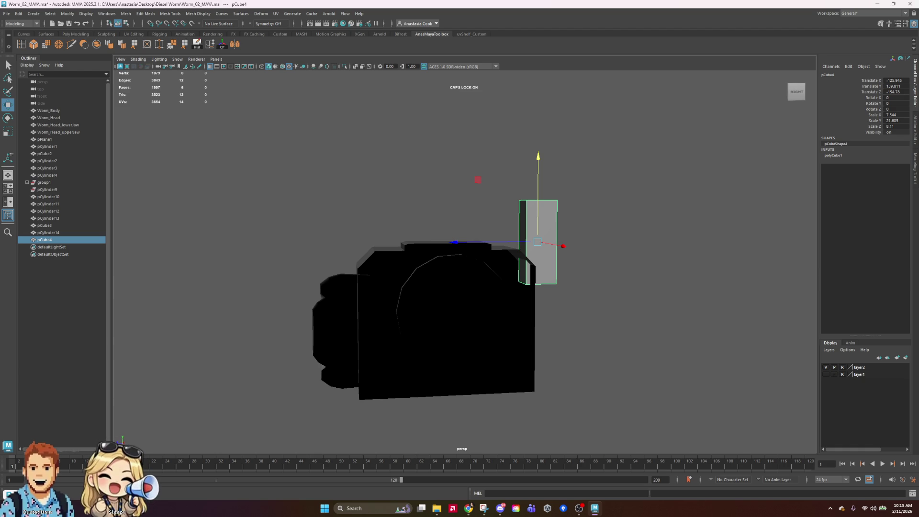
pyautogui.click(566, 221)
pyautogui.click(548, 240)
pyautogui.moveTo(660, 248)
pyautogui.keyDown('alt'); pyautogui.mouseDown()
pyautogui.moveTo(605, 246)
pyautogui.moveTo(623, 266)
pyautogui.moveTo(423, 242)
pyautogui.mouseUp(); pyautogui.keyUp('alt')
pyautogui.moveTo(423, 243)
pyautogui.keyDown('alt'); pyautogui.mouseDown(button='right')
pyautogui.moveTo(547, 254)
pyautogui.moveTo(554, 277)
pyautogui.moveTo(550, 249)
pyautogui.moveTo(565, 225)
pyautogui.mouseUp(button='right'); pyautogui.keyUp('alt')
pyautogui.moveTo(564, 225)
pyautogui.keyDown('alt'); pyautogui.mouseDown()
pyautogui.moveTo(496, 273)
pyautogui.moveTo(540, 271)
pyautogui.mouseUp(); pyautogui.keyUp('alt')
pyautogui.moveTo(214, 230); pyautogui.dragTo(209, 212, button='right')
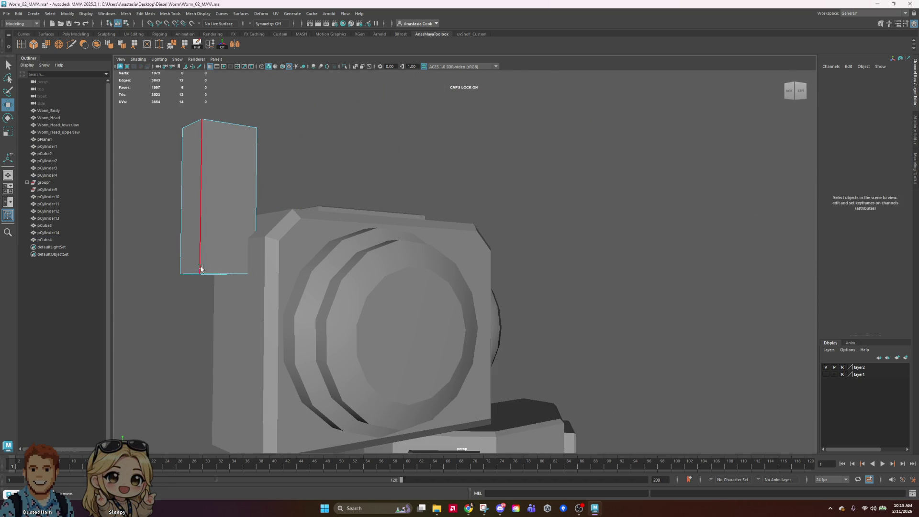
pyautogui.click(204, 239)
pyautogui.moveTo(205, 240)
pyautogui.keyDown('alt'); pyautogui.mouseDown()
pyautogui.moveTo(351, 269)
pyautogui.moveTo(424, 256)
pyautogui.moveTo(517, 277)
pyautogui.mouseUp(); pyautogui.keyUp('alt')
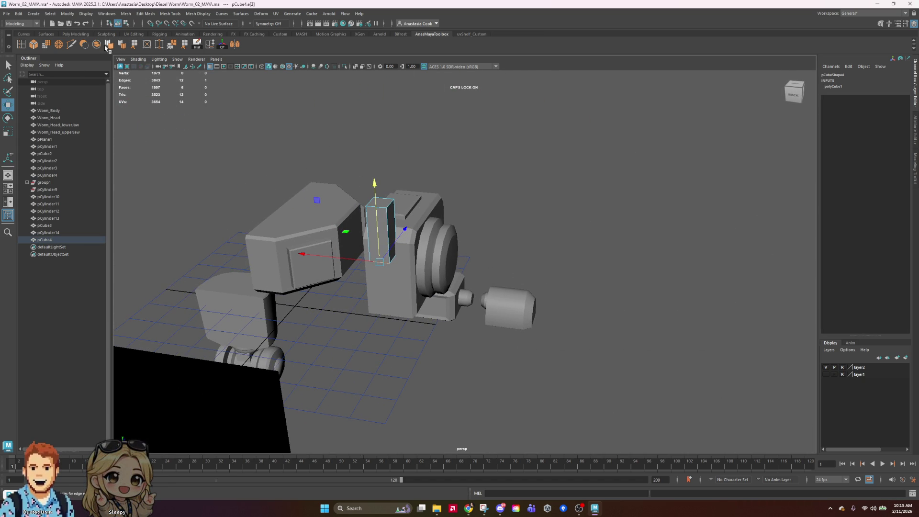
# Bevel the thin box's lower edge and set the bevel Fraction to 0.4
pyautogui.click(39, 46)
pyautogui.keyDown('alt'); pyautogui.moveTo(297, 239); pyautogui.dragTo(414, 260); pyautogui.keyUp('alt')
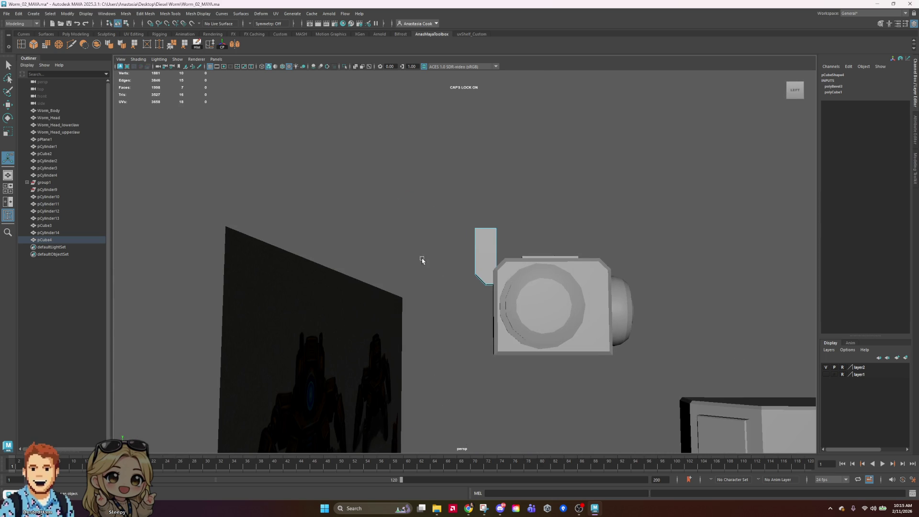
pyautogui.moveTo(492, 242); pyautogui.dragTo(526, 233, button='right')
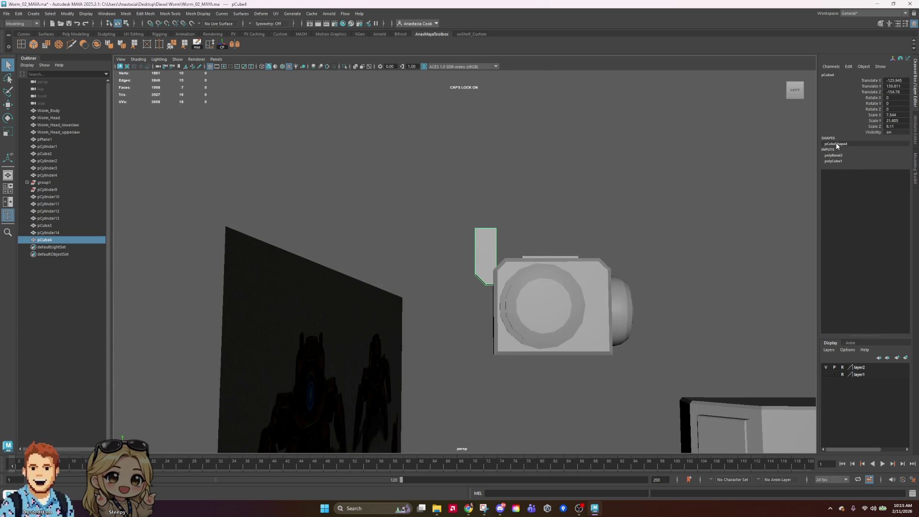
pyautogui.click(842, 153)
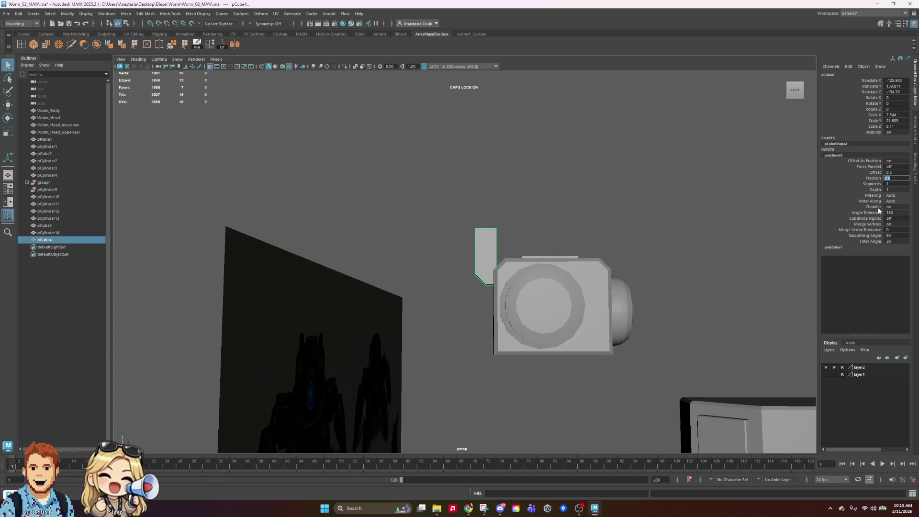
pyautogui.press('BackSpace')
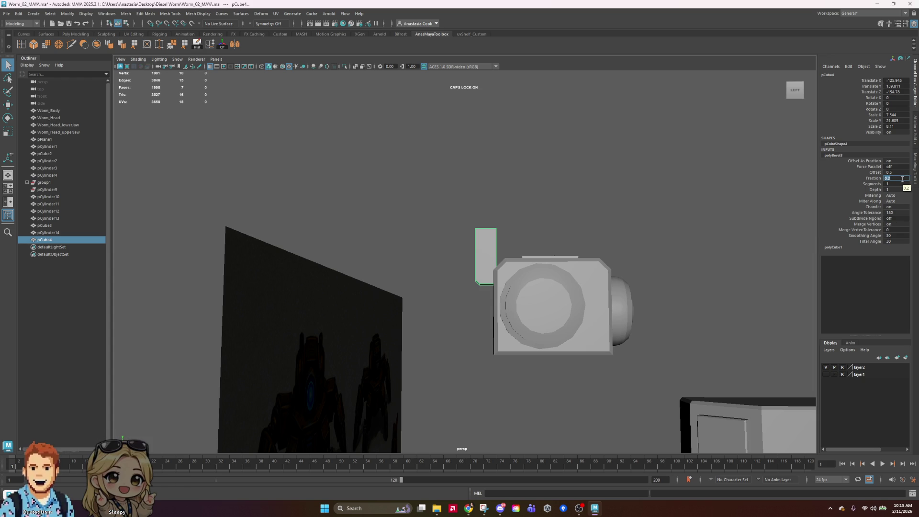
pyautogui.write('0.4')
pyautogui.press('Return')
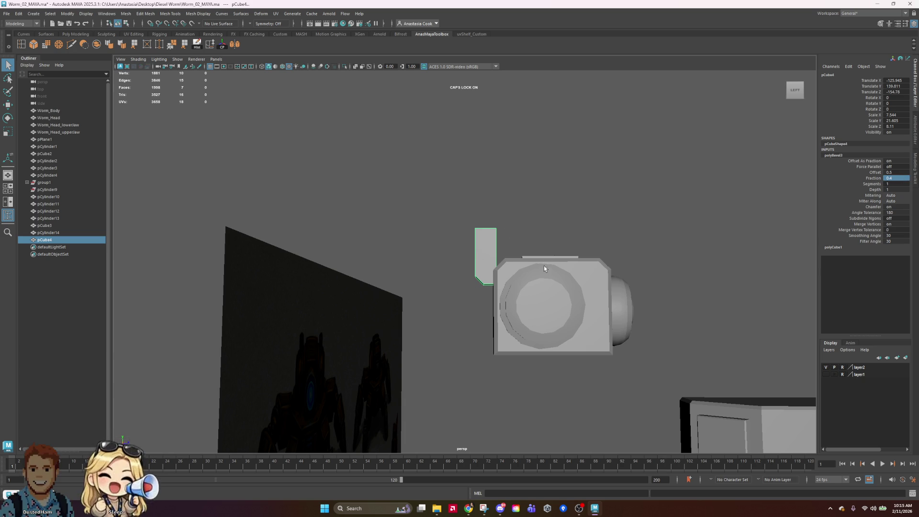
# Reposition the thin box so its Translate Y reads 135.933
pyautogui.moveTo(486, 244); pyautogui.dragTo(542, 219, button='right')
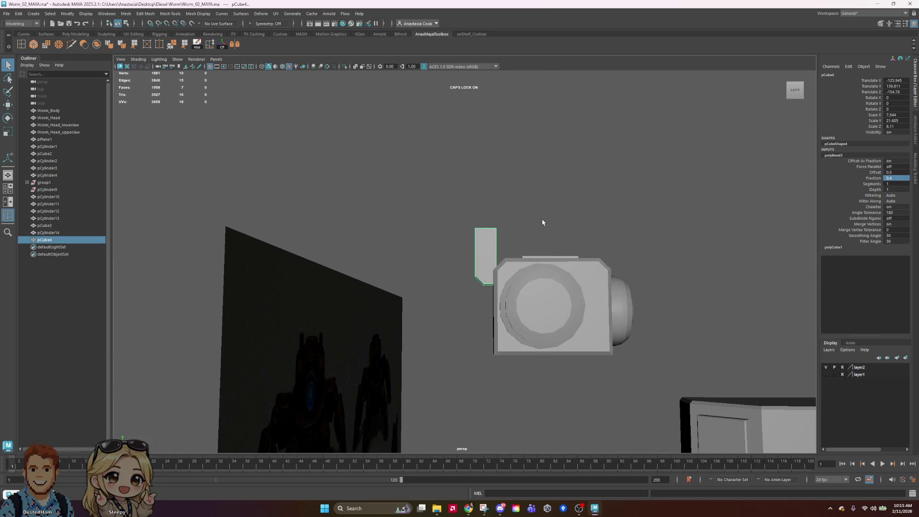
pyautogui.press('w')
pyautogui.moveTo(570, 255); pyautogui.dragTo(575, 259)
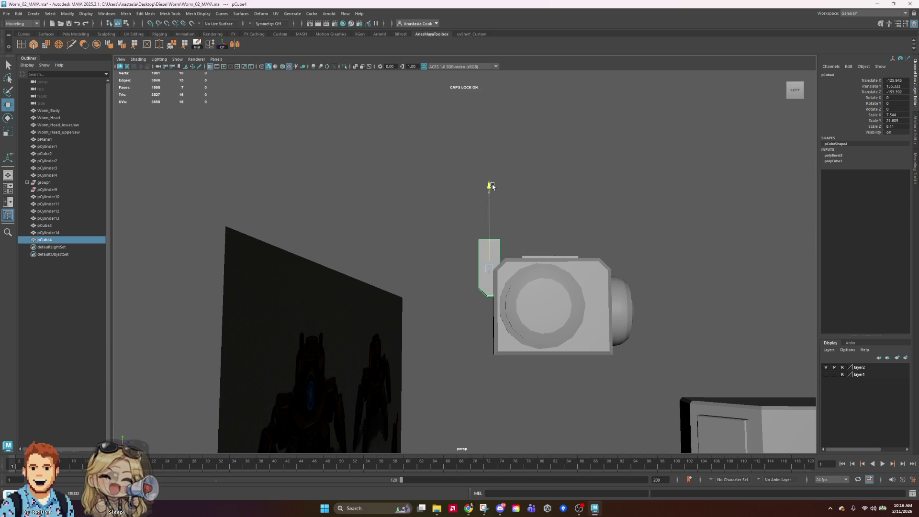
# Inspect a face of the thin box, then nudge the box along Z
pyautogui.moveTo(524, 227); pyautogui.dragTo(503, 246, button='right')
pyautogui.moveTo(502, 247)
pyautogui.keyDown('alt'); pyautogui.mouseDown()
pyautogui.moveTo(559, 247)
pyautogui.moveTo(567, 237)
pyautogui.mouseUp(); pyautogui.keyUp('alt')
pyautogui.click(567, 237)
pyautogui.keyDown('alt'); pyautogui.moveTo(565, 289); pyautogui.dragTo(562, 229); pyautogui.keyUp('alt')
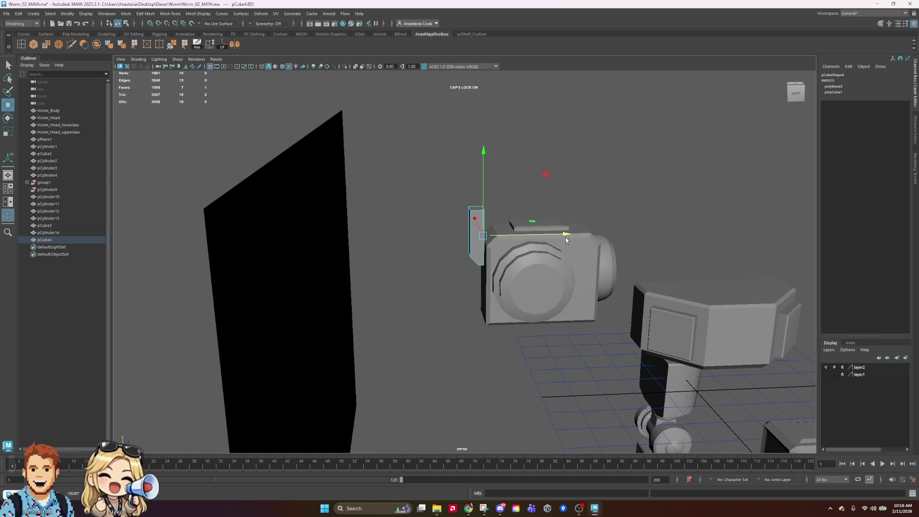
pyautogui.moveTo(478, 231); pyautogui.dragTo(522, 255, button='right')
pyautogui.moveTo(565, 234)
pyautogui.mouseDown()
pyautogui.moveTo(667, 297)
pyautogui.moveTo(444, 294)
pyautogui.mouseUp()
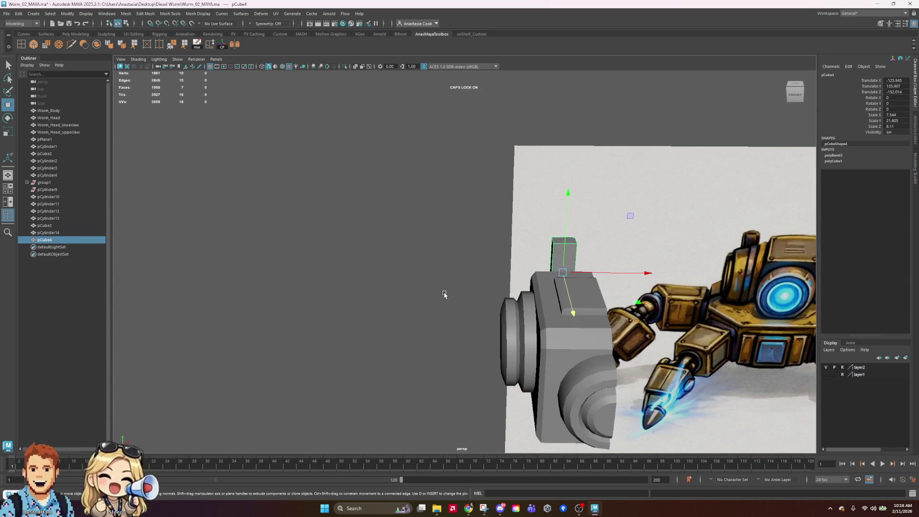
# Select the thin box's top edges and bevel them
pyautogui.press('r')
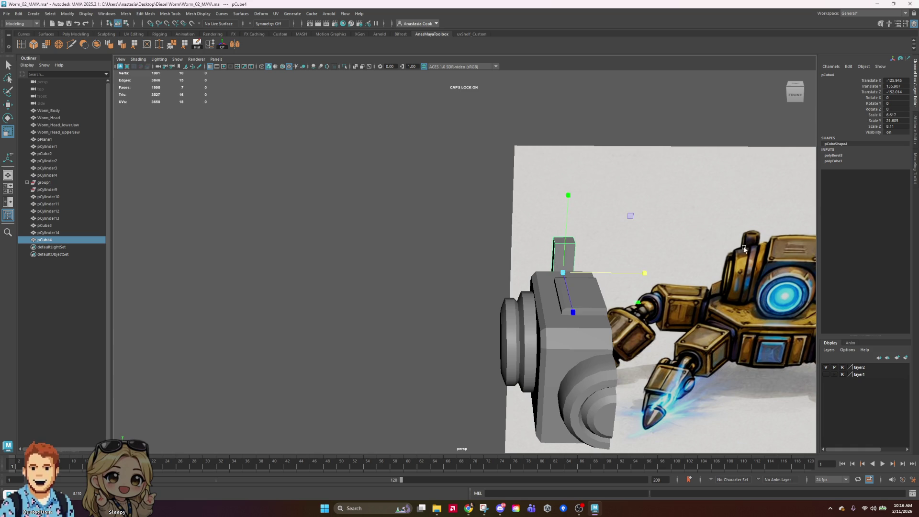
pyautogui.keyDown('alt'); pyautogui.moveTo(712, 257); pyautogui.dragTo(611, 274, button='middle'); pyautogui.keyUp('alt')
pyautogui.rightClick(442, 272)
pyautogui.moveTo(422, 268); pyautogui.dragTo(440, 249, button='right')
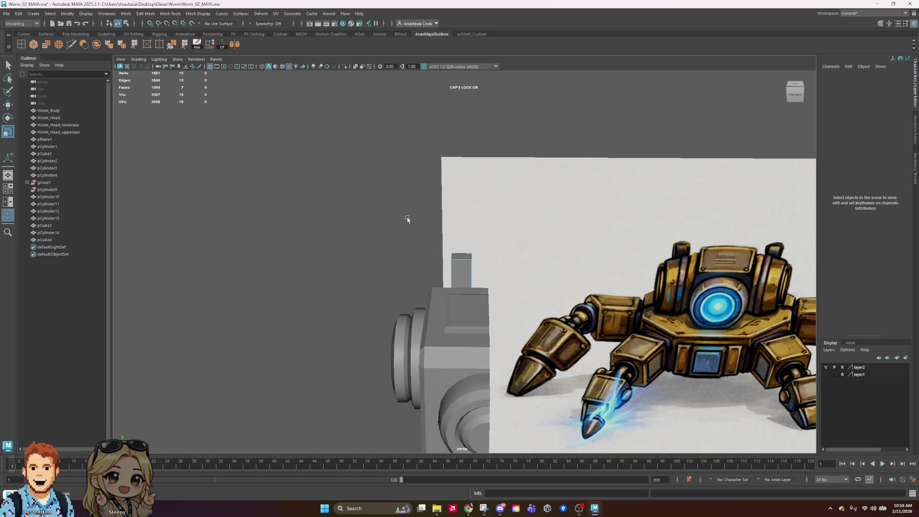
pyautogui.moveTo(406, 219); pyautogui.dragTo(520, 266)
pyautogui.moveTo(355, 280); pyautogui.dragTo(354, 281)
pyautogui.moveTo(356, 282)
pyautogui.keyDown('alt'); pyautogui.mouseDown()
pyautogui.moveTo(761, 312)
pyautogui.moveTo(707, 302)
pyautogui.moveTo(727, 312)
pyautogui.mouseUp(); pyautogui.keyUp('alt')
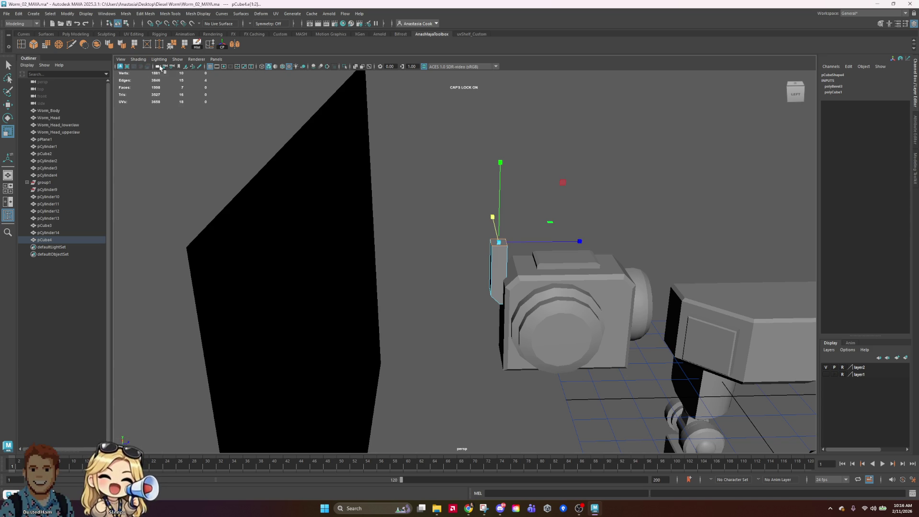
pyautogui.click(36, 46)
# Undo an accidental deselection and save the scene with Ctrl+S
pyautogui.keyDown('alt'); pyautogui.moveTo(619, 174); pyautogui.dragTo(527, 208); pyautogui.keyUp('alt')
pyautogui.moveTo(461, 227); pyautogui.dragTo(413, 212, button='right')
pyautogui.press('w')
pyautogui.click(465, 209)
pyautogui.hotkey('ctrl', 'z')
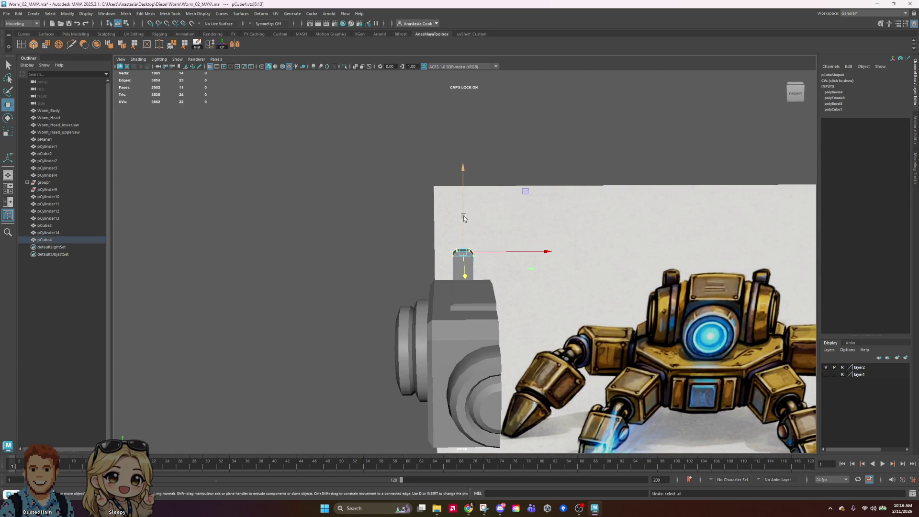
pyautogui.hotkey('ctrl', 's')
# Select the upright block pCube4, then the head box pCube3 and one of its edges
pyautogui.keyDown('alt'); pyautogui.moveTo(567, 202); pyautogui.dragTo(550, 252); pyautogui.keyUp('alt')
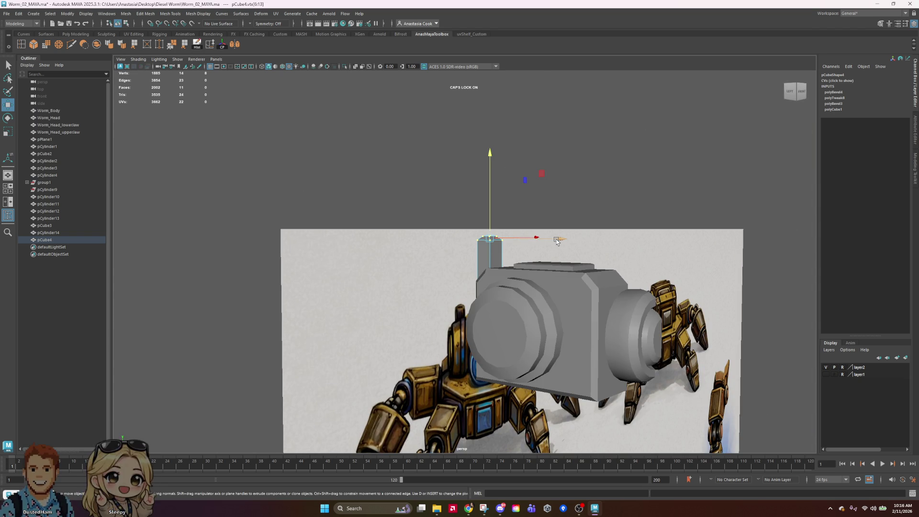
pyautogui.moveTo(490, 251); pyautogui.dragTo(490, 232, button='right')
pyautogui.click(580, 208)
pyautogui.moveTo(496, 247)
pyautogui.keyDown('alt'); pyautogui.mouseDown()
pyautogui.moveTo(616, 266)
pyautogui.moveTo(450, 266)
pyautogui.moveTo(463, 259)
pyautogui.mouseUp(); pyautogui.keyUp('alt')
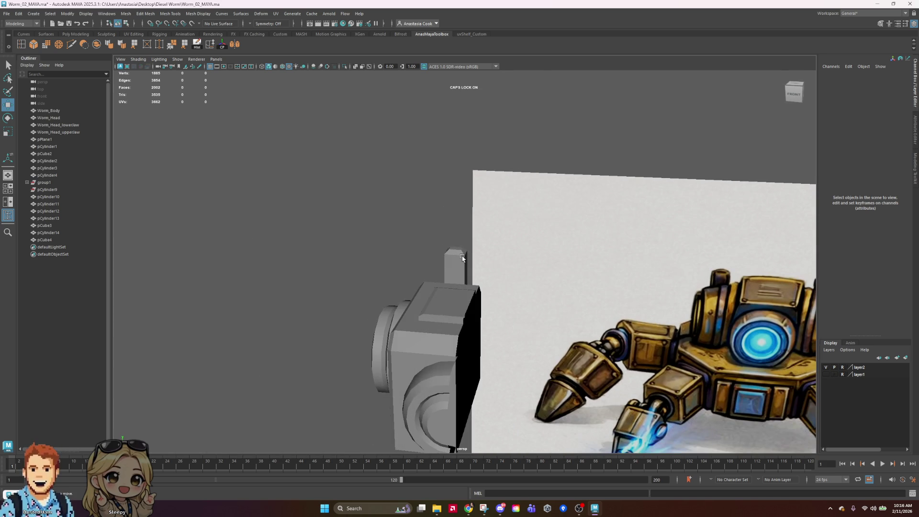
pyautogui.click(462, 259)
pyautogui.moveTo(463, 259); pyautogui.dragTo(463, 236, button='right')
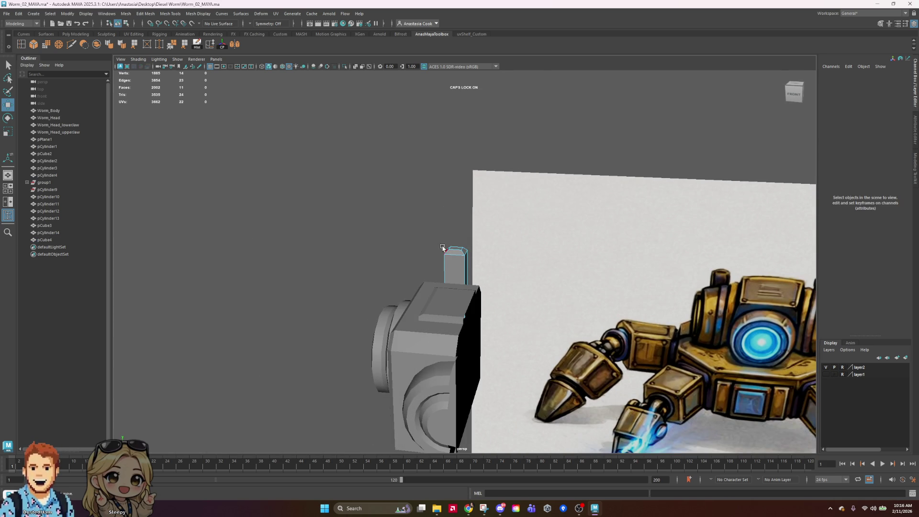
pyautogui.moveTo(546, 272)
pyautogui.keyDown('alt'); pyautogui.mouseDown()
pyautogui.moveTo(512, 335)
pyautogui.moveTo(449, 286)
pyautogui.mouseUp(); pyautogui.keyUp('alt')
pyautogui.click(449, 286)
pyautogui.rightClick(469, 286)
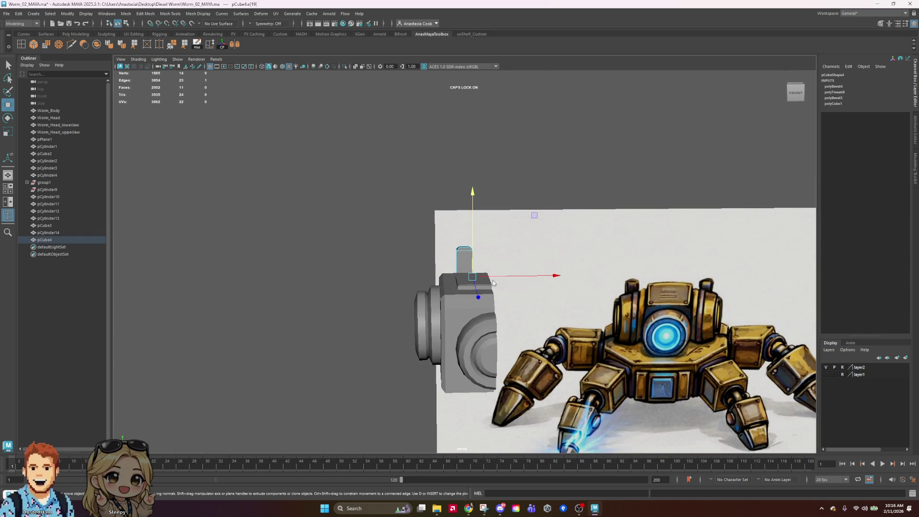
pyautogui.moveTo(471, 294)
pyautogui.mouseDown(button='right')
pyautogui.moveTo(525, 290)
pyautogui.moveTo(527, 272)
pyautogui.mouseUp(button='right')
pyautogui.click(500, 292)
pyautogui.scroll(3, 524, 287)
pyautogui.click(528, 310)
pyautogui.keyDown('alt'); pyautogui.moveTo(614, 326); pyautogui.dragTo(655, 323); pyautogui.keyUp('alt')
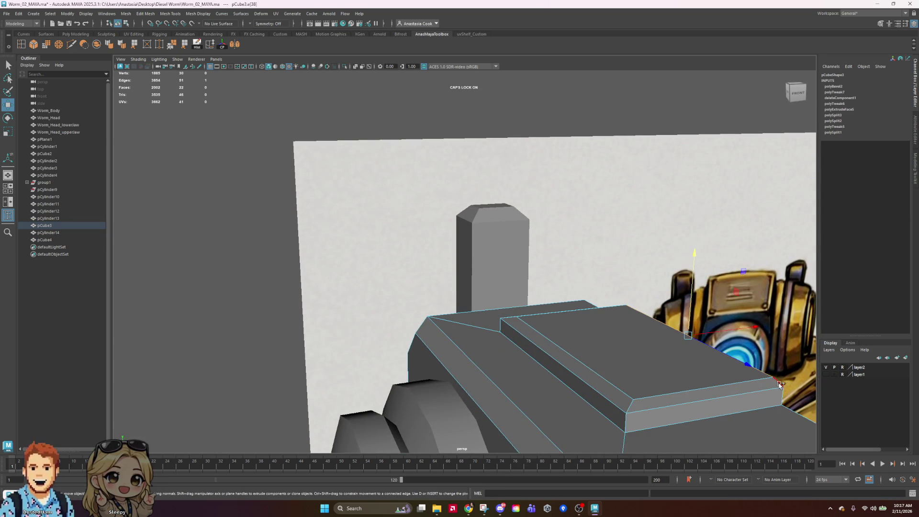
pyautogui.moveTo(711, 366)
pyautogui.keyDown('alt'); pyautogui.mouseDown()
pyautogui.moveTo(731, 317)
pyautogui.moveTo(755, 314)
pyautogui.moveTo(600, 301)
pyautogui.mouseUp(); pyautogui.keyUp('alt')
pyautogui.hotkey('ctrl', 'z')
pyautogui.moveTo(496, 232); pyautogui.dragTo(496, 211)
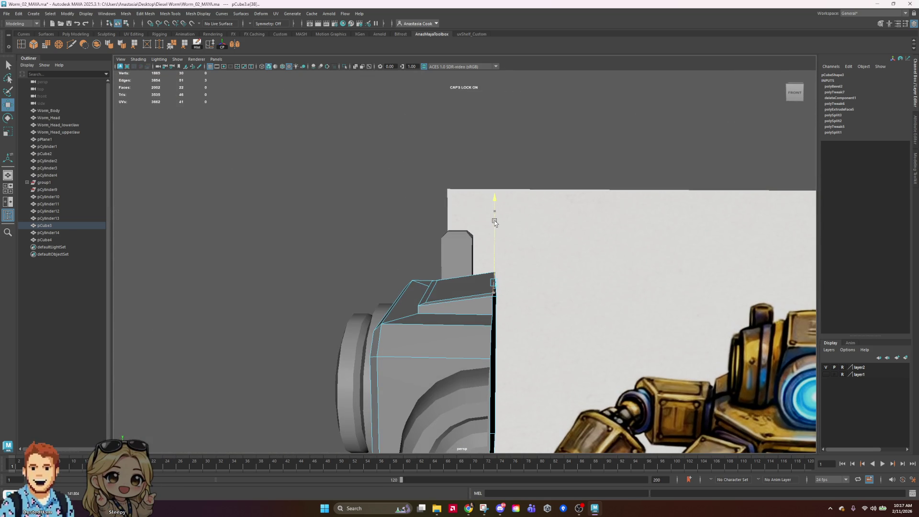
pyautogui.hotkey('ctrl', 'z')
pyautogui.moveTo(524, 279)
pyautogui.keyDown('alt'); pyautogui.mouseDown()
pyautogui.moveTo(644, 301)
pyautogui.moveTo(505, 225)
pyautogui.moveTo(518, 246)
pyautogui.moveTo(648, 256)
pyautogui.moveTo(518, 258)
pyautogui.moveTo(487, 293)
pyautogui.mouseUp(); pyautogui.keyUp('alt')
pyautogui.moveTo(500, 187); pyautogui.dragTo(545, 160, button='right')
pyautogui.click(613, 148)
pyautogui.moveTo(613, 148)
pyautogui.keyDown('alt'); pyautogui.mouseDown()
pyautogui.moveTo(660, 228)
pyautogui.moveTo(517, 191)
pyautogui.moveTo(467, 208)
pyautogui.moveTo(450, 244)
pyautogui.moveTo(379, 272)
pyautogui.mouseUp(); pyautogui.keyUp('alt')
pyautogui.click(379, 271)
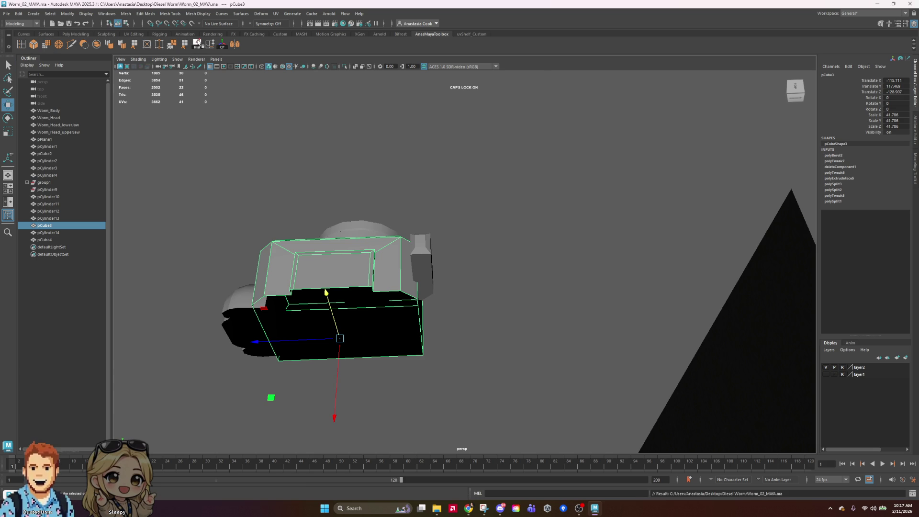
pyautogui.click(499, 343)
pyautogui.moveTo(488, 360)
pyautogui.keyDown('alt'); pyautogui.mouseDown()
pyautogui.moveTo(455, 317)
pyautogui.moveTo(509, 294)
pyautogui.moveTo(501, 332)
pyautogui.moveTo(457, 355)
pyautogui.moveTo(574, 371)
pyautogui.moveTo(576, 328)
pyautogui.mouseUp(); pyautogui.keyUp('alt')
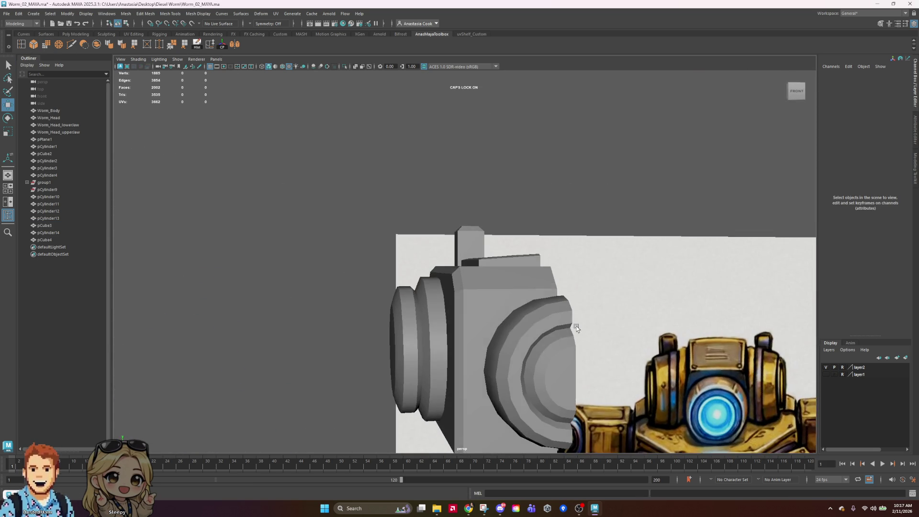
pyautogui.keyDown('alt'); pyautogui.moveTo(576, 327); pyautogui.dragTo(559, 333, button='right'); pyautogui.keyUp('alt')
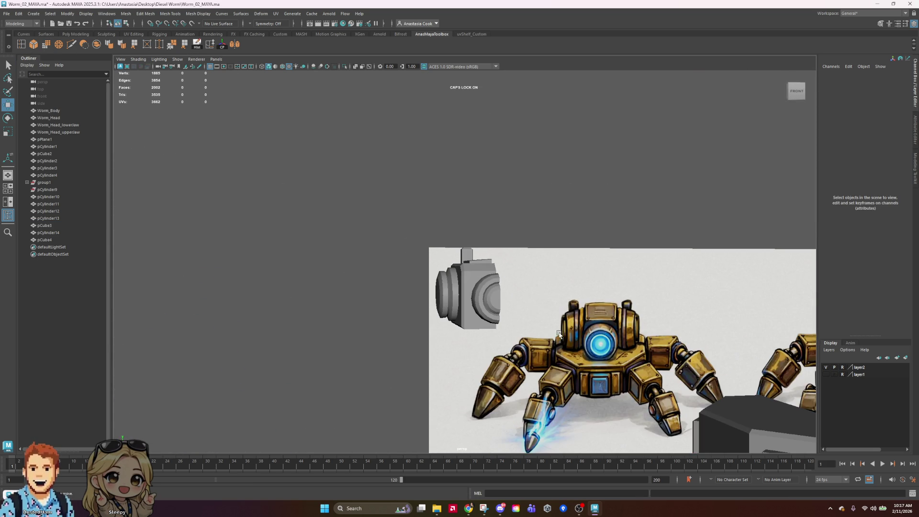
pyautogui.click(474, 285)
pyautogui.scroll(2, 474, 279)
pyautogui.moveTo(735, 296)
pyautogui.keyDown('alt'); pyautogui.mouseDown()
pyautogui.moveTo(662, 242)
pyautogui.moveTo(523, 228)
pyautogui.moveTo(549, 233)
pyautogui.mouseUp(); pyautogui.keyUp('alt')
pyautogui.hotkey('ctrl', 'z')
pyautogui.hotkey('ctrl', 'z')
pyautogui.hotkey('ctrl', 'z')
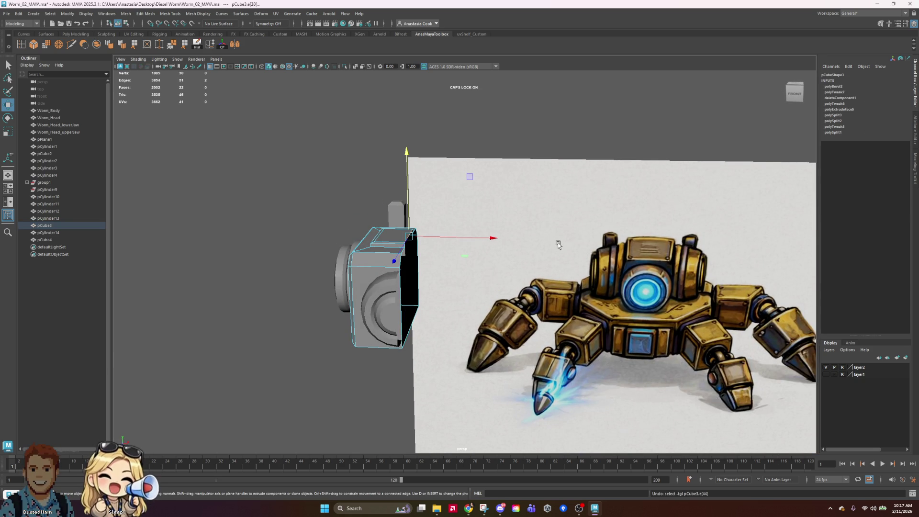
pyautogui.moveTo(434, 280); pyautogui.dragTo(545, 179, button='right')
pyautogui.moveTo(544, 179)
pyautogui.keyDown('alt'); pyautogui.mouseDown()
pyautogui.moveTo(660, 326)
pyautogui.moveTo(564, 287)
pyautogui.moveTo(535, 249)
pyautogui.moveTo(488, 242)
pyautogui.moveTo(492, 270)
pyautogui.moveTo(517, 278)
pyautogui.mouseUp(); pyautogui.keyUp('alt')
pyautogui.click(400, 232)
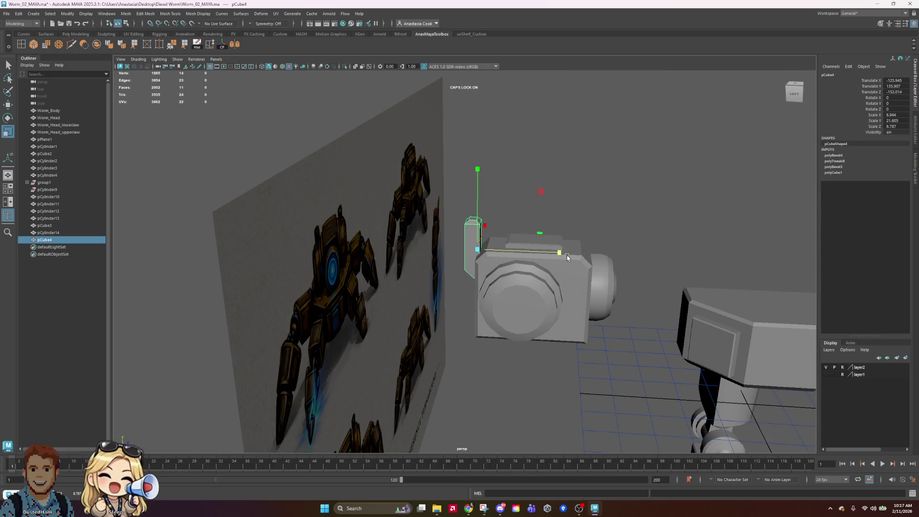
# Review the small block's edges and the right-hand side cylinder from several angles
pyautogui.moveTo(492, 171)
pyautogui.keyDown('alt'); pyautogui.mouseDown()
pyautogui.moveTo(652, 207)
pyautogui.moveTo(556, 207)
pyautogui.moveTo(500, 228)
pyautogui.moveTo(482, 266)
pyautogui.moveTo(492, 229)
pyautogui.moveTo(456, 177)
pyautogui.mouseUp(); pyautogui.keyUp('alt')
pyautogui.moveTo(411, 206); pyautogui.dragTo(423, 187, button='right')
pyautogui.moveTo(335, 179); pyautogui.dragTo(455, 245)
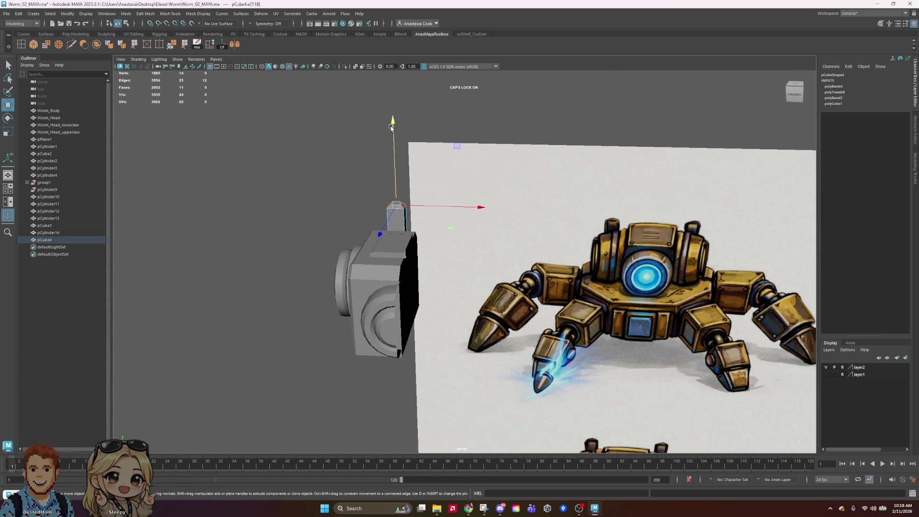
pyautogui.moveTo(392, 127)
pyautogui.keyDown('alt'); pyautogui.mouseDown()
pyautogui.moveTo(539, 211)
pyautogui.moveTo(531, 202)
pyautogui.mouseUp(); pyautogui.keyUp('alt')
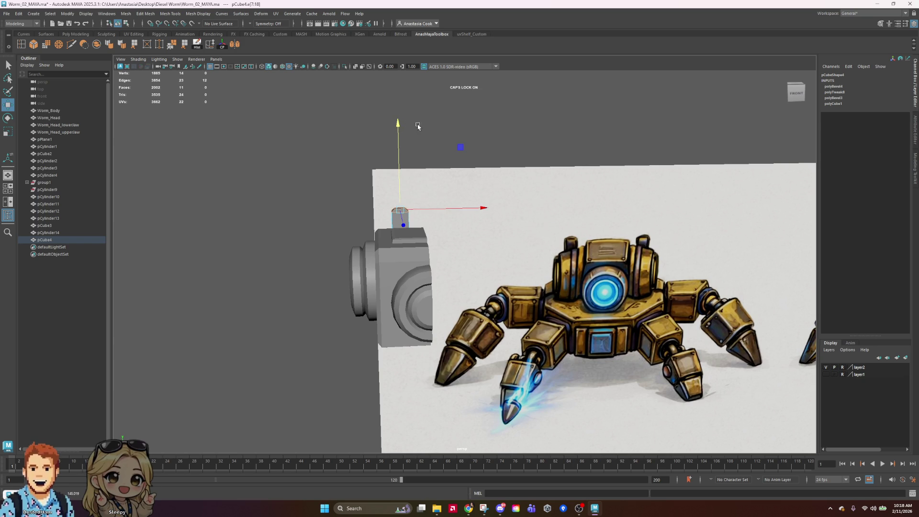
pyautogui.click(540, 165)
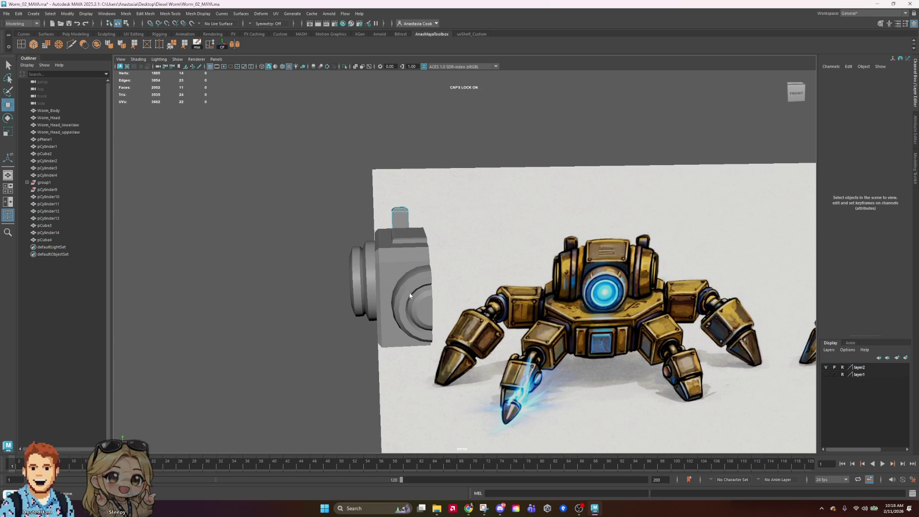
pyautogui.click(422, 271)
pyautogui.moveTo(422, 271)
pyautogui.keyDown('alt'); pyautogui.mouseDown()
pyautogui.moveTo(502, 268)
pyautogui.moveTo(361, 284)
pyautogui.mouseUp(); pyautogui.keyUp('alt')
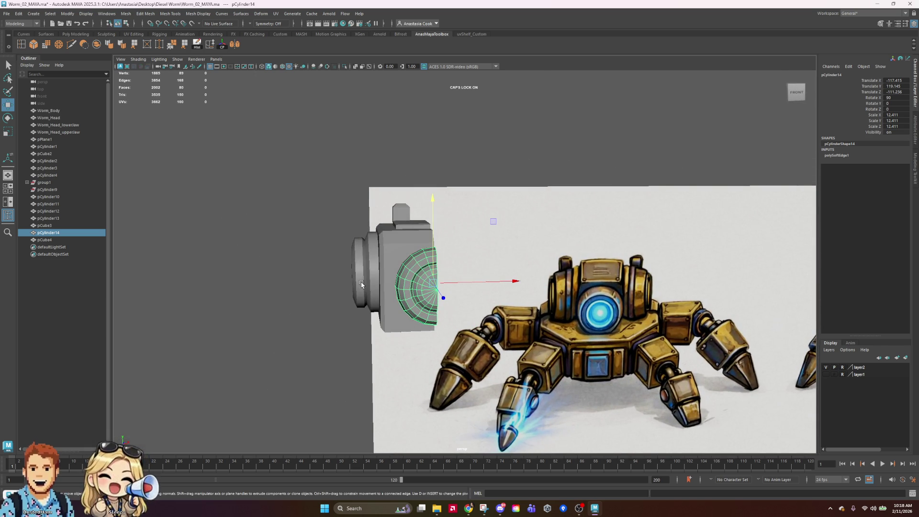
pyautogui.click(464, 199)
# Pick the left side cylinder pCylinder13, then select the head box for component editing
pyautogui.moveTo(528, 231)
pyautogui.keyDown('alt'); pyautogui.mouseDown()
pyautogui.moveTo(543, 338)
pyautogui.moveTo(496, 324)
pyautogui.moveTo(447, 274)
pyautogui.moveTo(522, 219)
pyautogui.mouseUp(); pyautogui.keyUp('alt')
pyautogui.scroll(-5, 450, 271)
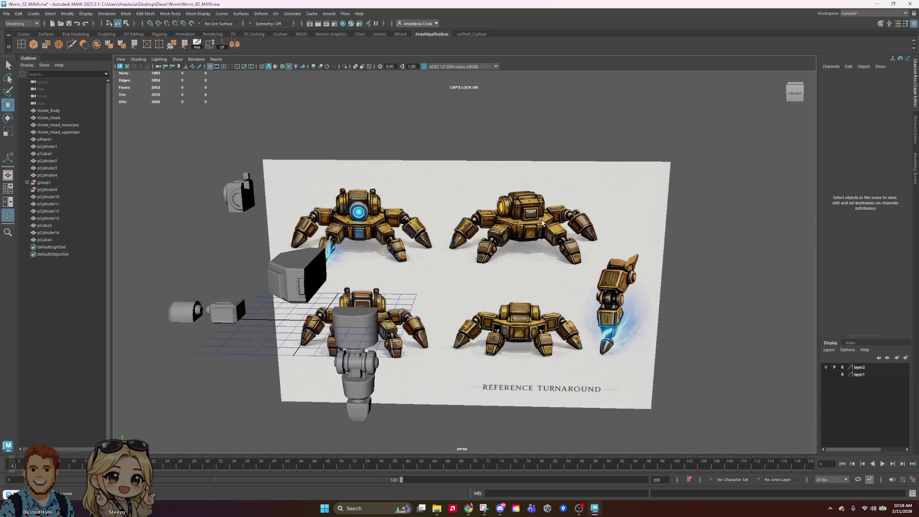
pyautogui.scroll(8, 373, 213)
pyautogui.moveTo(418, 245)
pyautogui.keyDown('alt'); pyautogui.mouseDown()
pyautogui.moveTo(434, 212)
pyautogui.moveTo(469, 215)
pyautogui.mouseUp(); pyautogui.keyUp('alt')
pyautogui.click(434, 212)
pyautogui.scroll(2, 490, 253)
pyautogui.click(419, 232)
pyautogui.scroll(3, 418, 232)
pyautogui.rightClick(480, 201)
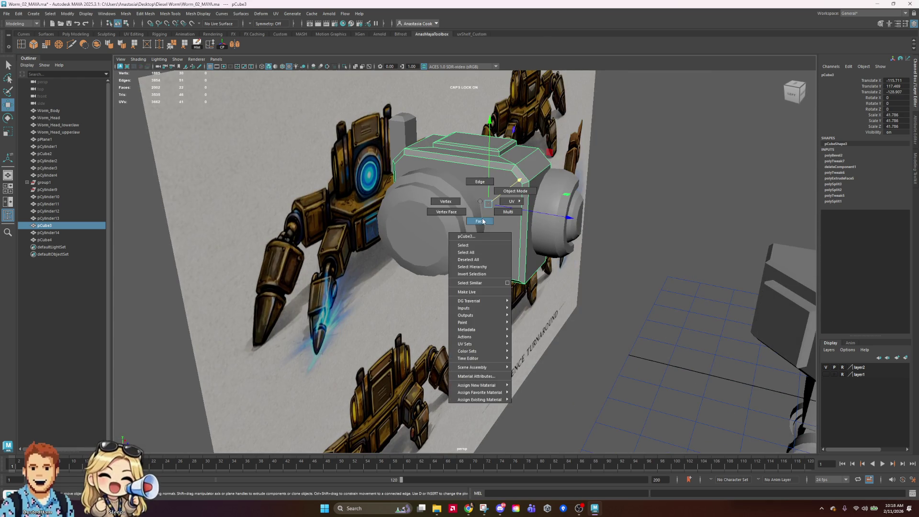
# Select a side face of the head box and extrude it once
pyautogui.click(480, 220)
pyautogui.click(449, 220)
pyautogui.press('r')
pyautogui.moveTo(457, 218)
pyautogui.keyDown('shift'); pyautogui.mouseDown()
pyautogui.moveTo(445, 222)
pyautogui.moveTo(411, 198)
pyautogui.mouseUp(); pyautogui.keyUp('shift')
pyautogui.press('w')
pyautogui.scroll(4, 421, 201)
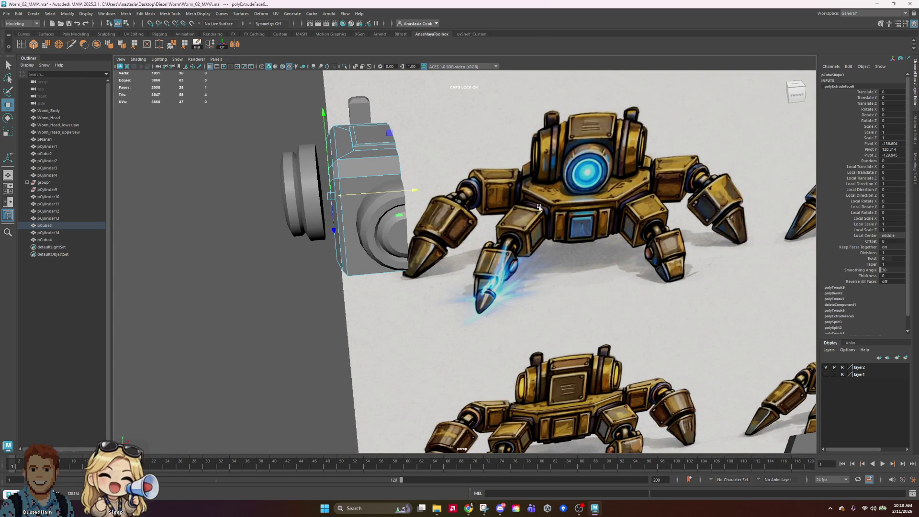
pyautogui.scroll(-5, 539, 206)
pyautogui.moveTo(538, 207)
pyautogui.keyDown('alt'); pyautogui.mouseDown()
pyautogui.moveTo(652, 246)
pyautogui.moveTo(629, 247)
pyautogui.mouseUp(); pyautogui.keyUp('alt')
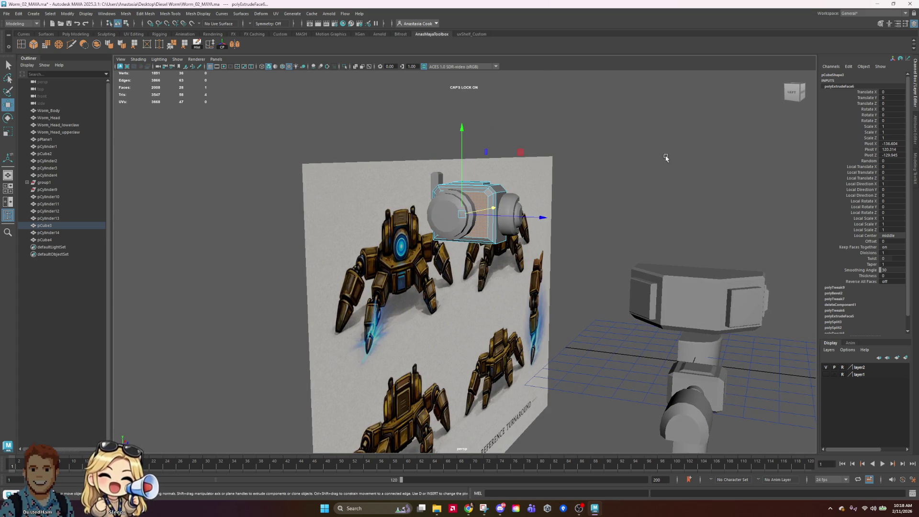
# Extrude the side face a second time and scale the new face inward
pyautogui.keyDown('alt'); pyautogui.moveTo(713, 171); pyautogui.dragTo(598, 201); pyautogui.keyUp('alt')
pyautogui.scroll(3, 598, 201)
pyautogui.keyDown('shift'); pyautogui.moveTo(479, 218); pyautogui.dragTo(474, 219); pyautogui.keyUp('shift')
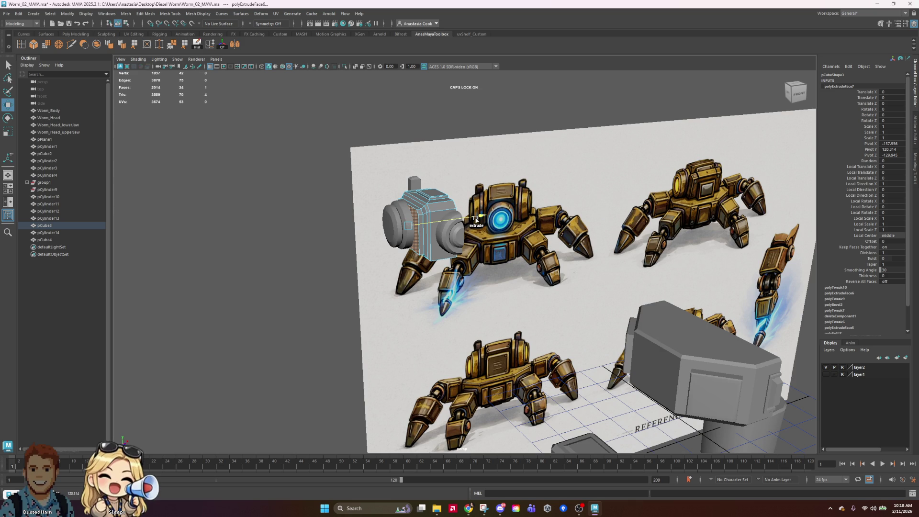
pyautogui.moveTo(561, 220)
pyautogui.keyDown('alt'); pyautogui.mouseDown()
pyautogui.moveTo(485, 208)
pyautogui.moveTo(499, 219)
pyautogui.moveTo(559, 212)
pyautogui.mouseUp(); pyautogui.keyUp('alt')
pyautogui.scroll(2, 451, 216)
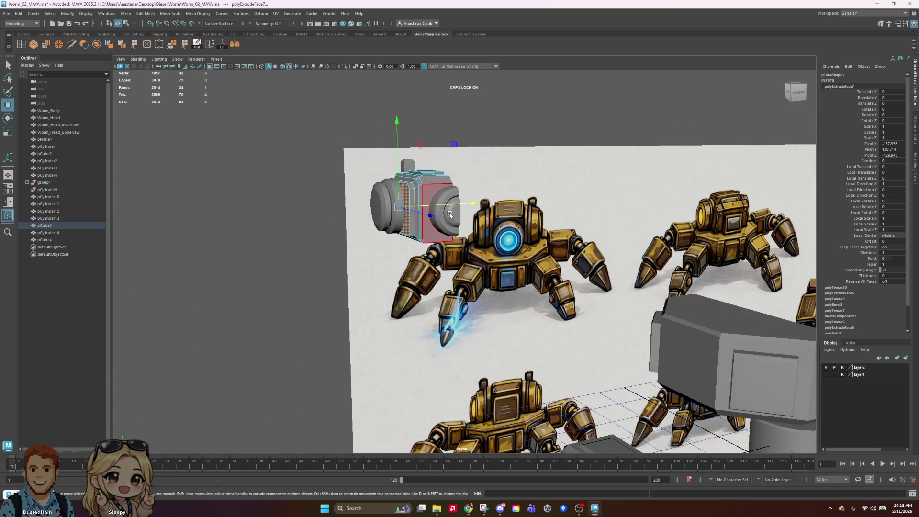
pyautogui.scroll(-5, 451, 216)
pyautogui.moveTo(451, 216)
pyautogui.keyDown('alt'); pyautogui.mouseDown()
pyautogui.moveTo(603, 259)
pyautogui.moveTo(320, 327)
pyautogui.moveTo(328, 328)
pyautogui.mouseUp(); pyautogui.keyUp('alt')
pyautogui.scroll(6, 484, 286)
pyautogui.press('r')
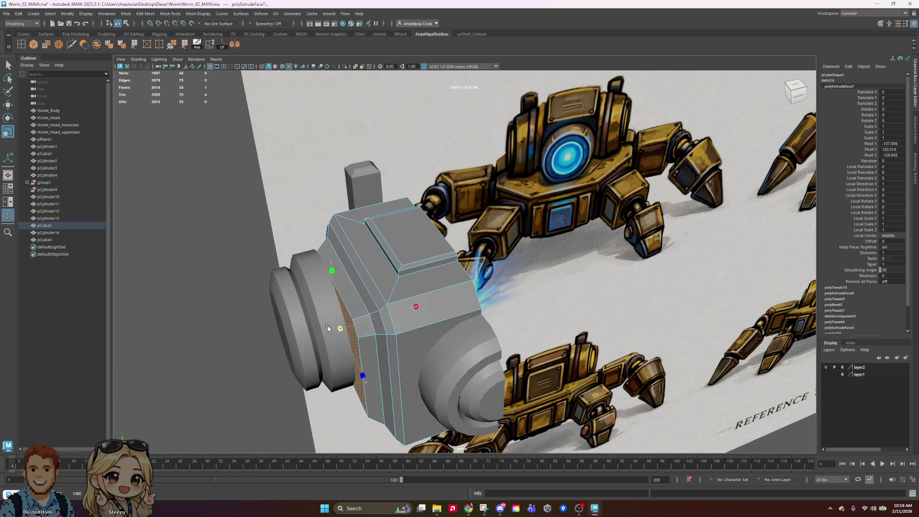
pyautogui.moveTo(299, 330); pyautogui.dragTo(277, 311, button='right')
# Slide the side cylinder back toward the box, shrink it and lower it slightly
pyautogui.press('f')
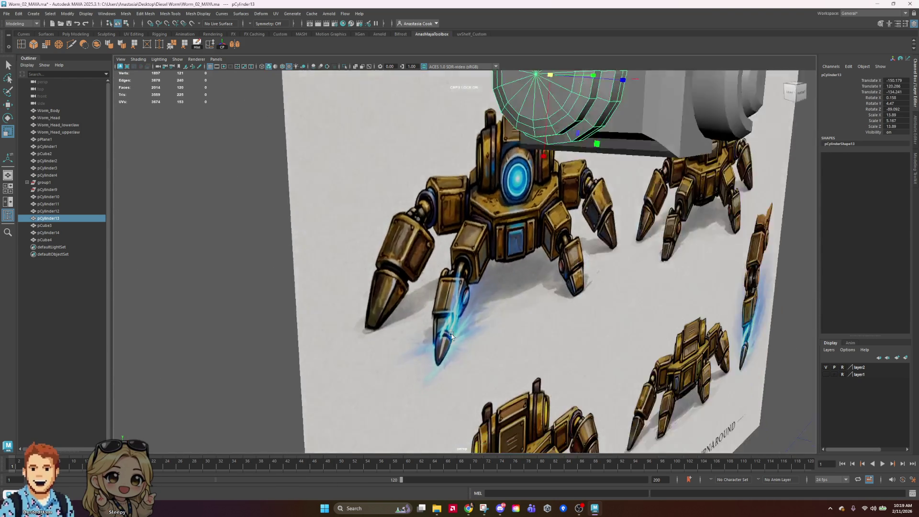
pyautogui.press('w')
pyautogui.moveTo(484, 210); pyautogui.dragTo(499, 220)
pyautogui.moveTo(434, 223); pyautogui.dragTo(420, 223)
pyautogui.press('w')
pyautogui.moveTo(429, 148); pyautogui.dragTo(428, 153)
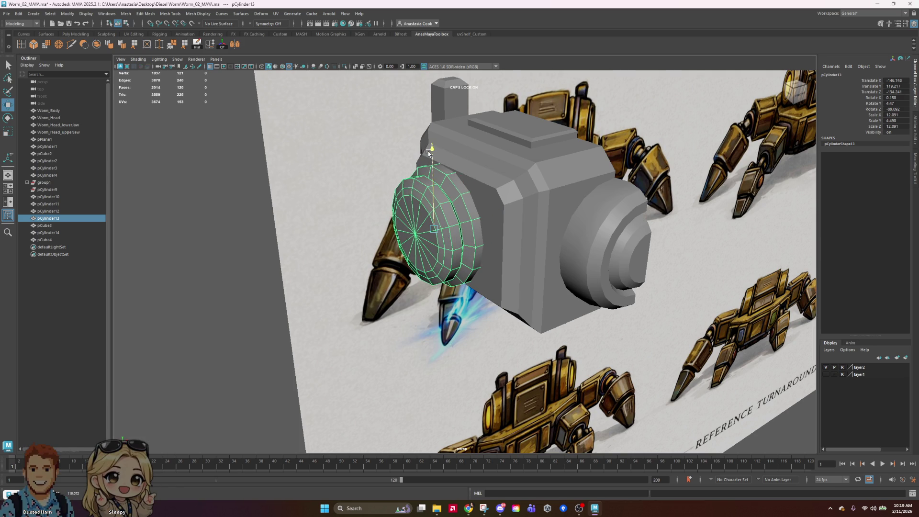
pyautogui.moveTo(446, 188)
pyautogui.keyDown('alt'); pyautogui.mouseDown()
pyautogui.moveTo(566, 220)
pyautogui.moveTo(512, 275)
pyautogui.mouseUp(); pyautogui.keyUp('alt')
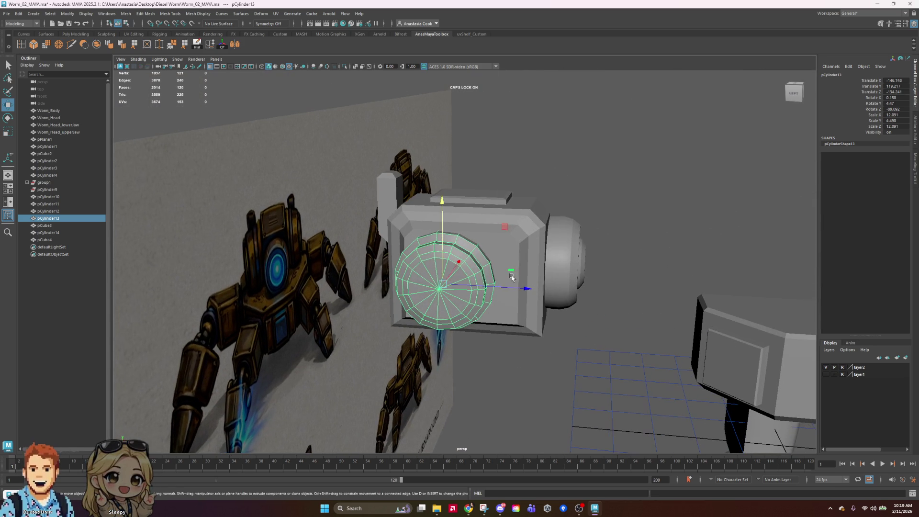
pyautogui.moveTo(439, 285); pyautogui.dragTo(438, 285)
# Raise the cylinder slightly, shrink it a little more and nudge it along its depth
pyautogui.press('w')
pyautogui.moveTo(441, 241); pyautogui.dragTo(441, 236)
pyautogui.moveTo(478, 268)
pyautogui.keyDown('alt'); pyautogui.mouseDown()
pyautogui.moveTo(520, 293)
pyautogui.moveTo(530, 286)
pyautogui.moveTo(530, 296)
pyautogui.mouseUp(); pyautogui.keyUp('alt')
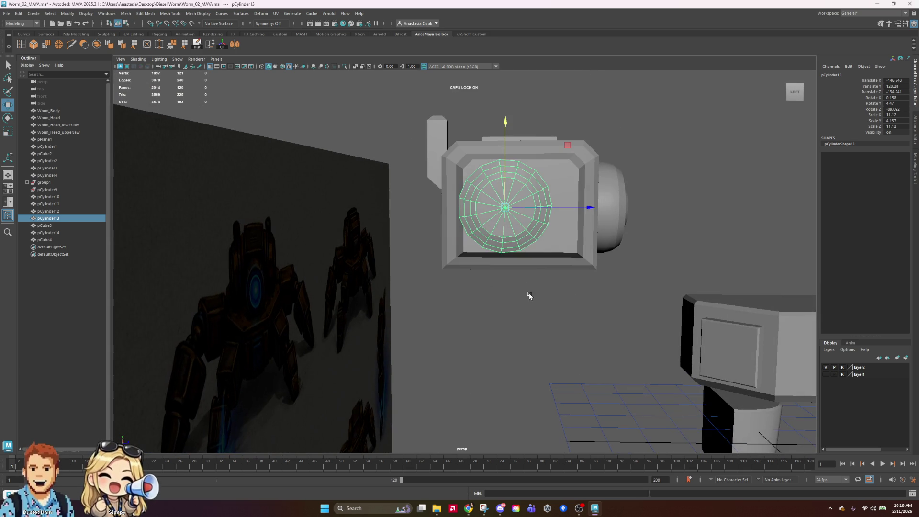
pyautogui.press('e')
pyautogui.press('r')
pyautogui.moveTo(507, 209); pyautogui.dragTo(504, 207)
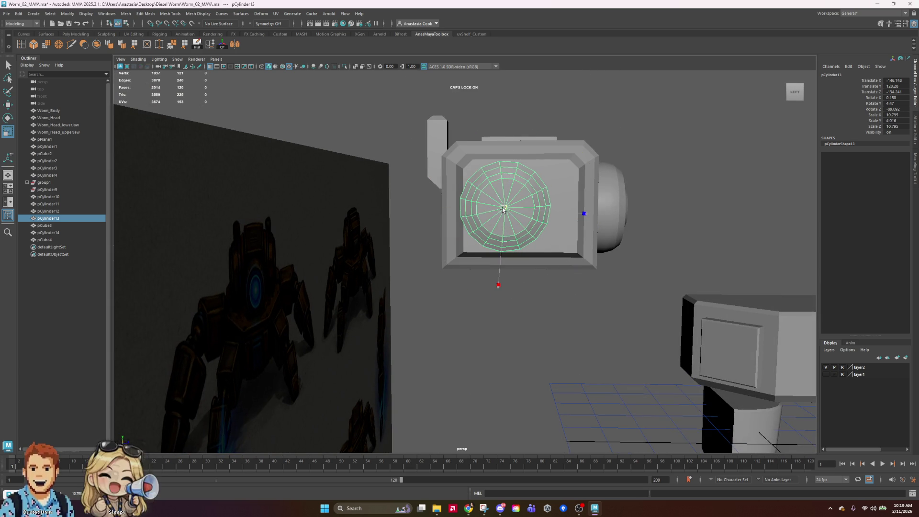
pyautogui.moveTo(581, 210)
pyautogui.mouseDown()
pyautogui.moveTo(555, 216)
pyautogui.moveTo(581, 222)
pyautogui.mouseUp()
# Enlarge the side cylinder slightly and raise pCylinder13 to Translate Y 120.265
pyautogui.moveTo(425, 227)
pyautogui.keyDown('alt'); pyautogui.mouseDown()
pyautogui.moveTo(439, 291)
pyautogui.moveTo(408, 287)
pyautogui.mouseUp(); pyautogui.keyUp('alt')
pyautogui.press('w')
pyautogui.moveTo(399, 214); pyautogui.dragTo(399, 217)
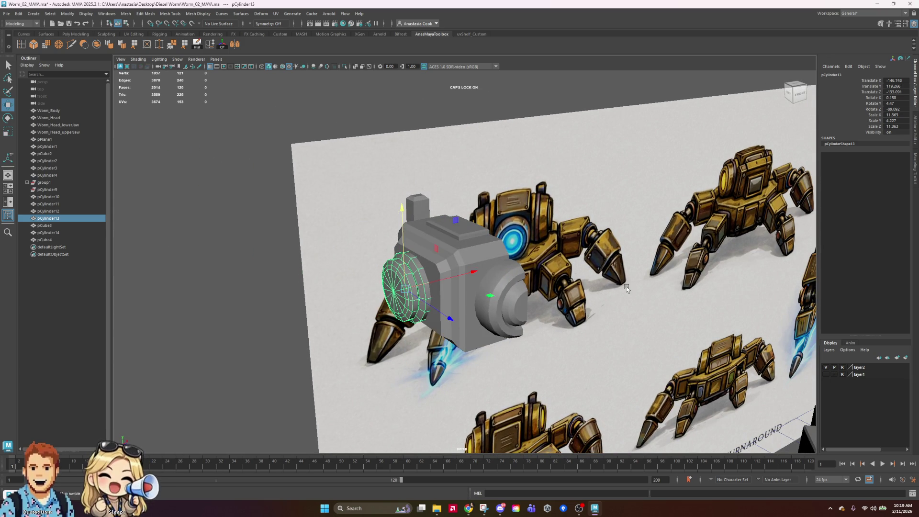
pyautogui.keyDown('alt'); pyautogui.moveTo(626, 289); pyautogui.dragTo(654, 257); pyautogui.keyUp('alt')
pyautogui.scroll(3, 622, 268)
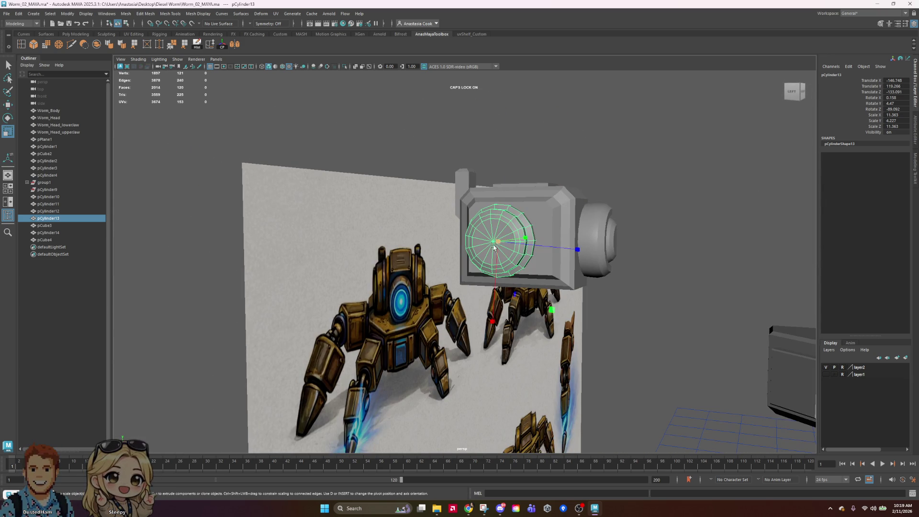
pyautogui.moveTo(495, 218); pyautogui.dragTo(496, 215)
pyautogui.keyDown('alt'); pyautogui.moveTo(663, 225); pyautogui.dragTo(589, 235); pyautogui.keyUp('alt')
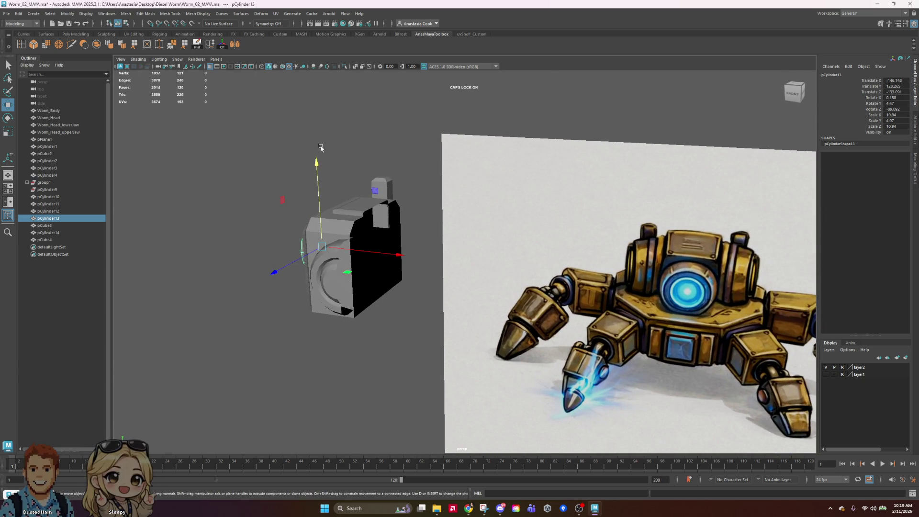
# Clear the selection, pick the lens cylinder, then select the head box pCube3
pyautogui.click(332, 137)
pyautogui.keyDown('alt'); pyautogui.moveTo(332, 138); pyautogui.dragTo(588, 256); pyautogui.keyUp('alt')
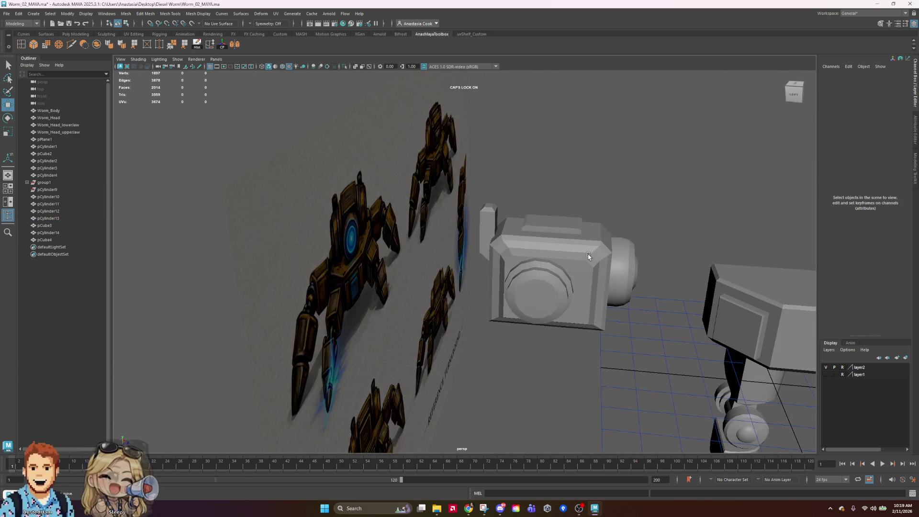
pyautogui.click(550, 285)
pyautogui.keyDown('alt'); pyautogui.moveTo(550, 286); pyautogui.dragTo(453, 274); pyautogui.keyUp('alt')
pyautogui.click(375, 212)
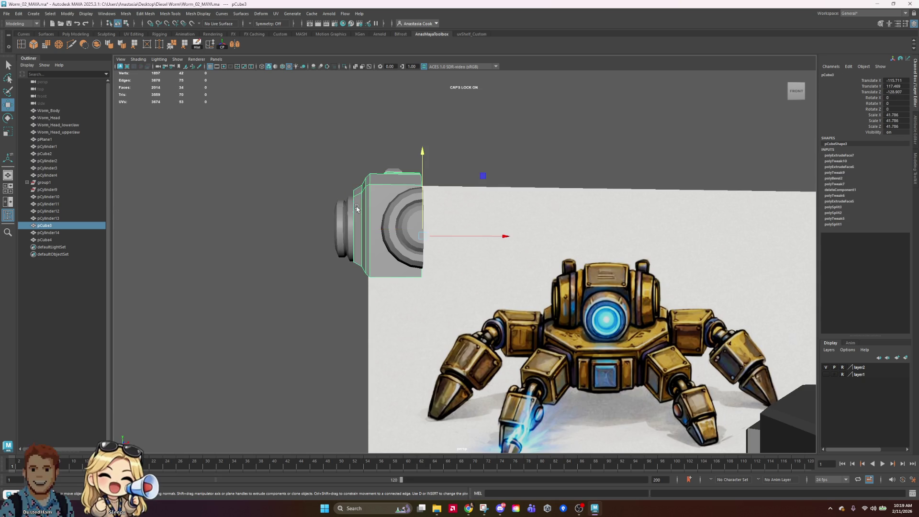
# Switch pCube3 to Edge mode and select edges along its front bevel
pyautogui.scroll(3, 374, 212)
pyautogui.moveTo(374, 213)
pyautogui.keyDown('alt'); pyautogui.mouseDown()
pyautogui.moveTo(353, 235)
pyautogui.moveTo(241, 231)
pyautogui.mouseUp(); pyautogui.keyUp('alt')
pyautogui.rightClick(242, 231)
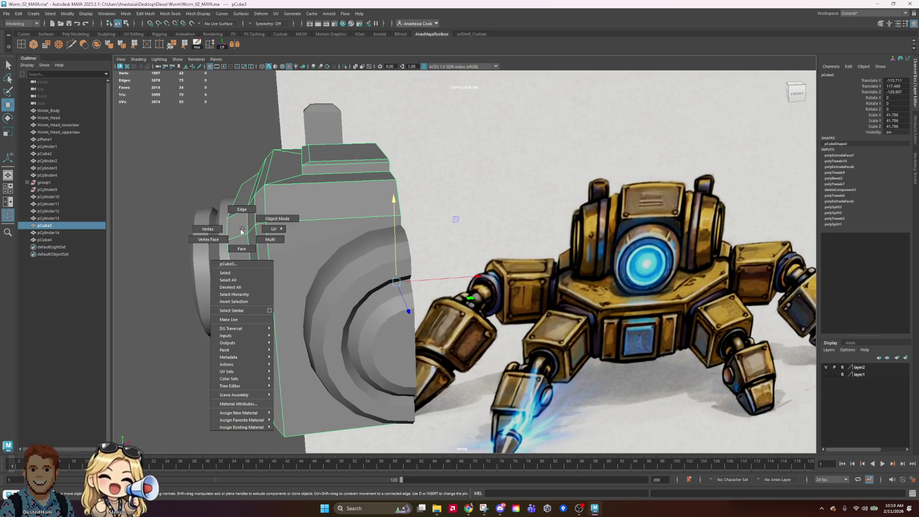
pyautogui.click(237, 217)
pyautogui.click(234, 229)
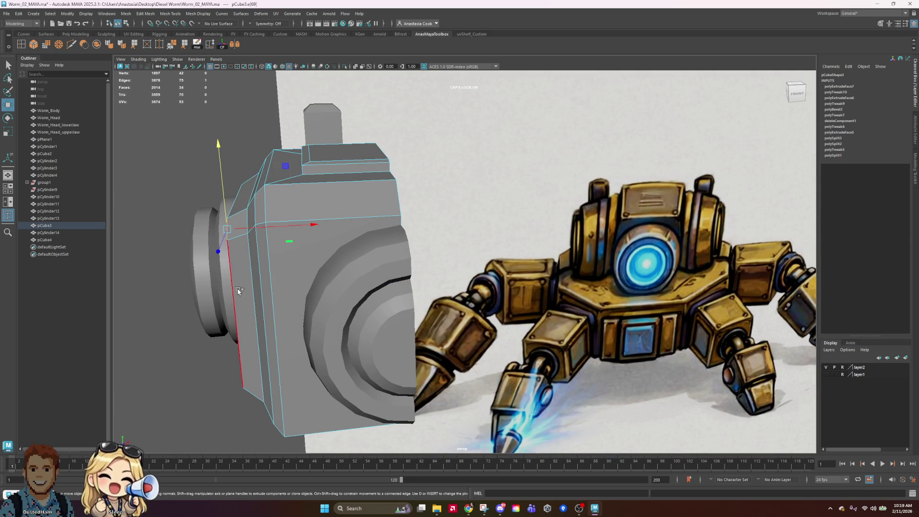
pyautogui.moveTo(245, 293)
pyautogui.keyDown('alt'); pyautogui.mouseDown()
pyautogui.moveTo(448, 307)
pyautogui.moveTo(522, 299)
pyautogui.moveTo(531, 275)
pyautogui.mouseUp(); pyautogui.keyUp('alt')
pyautogui.press('super')
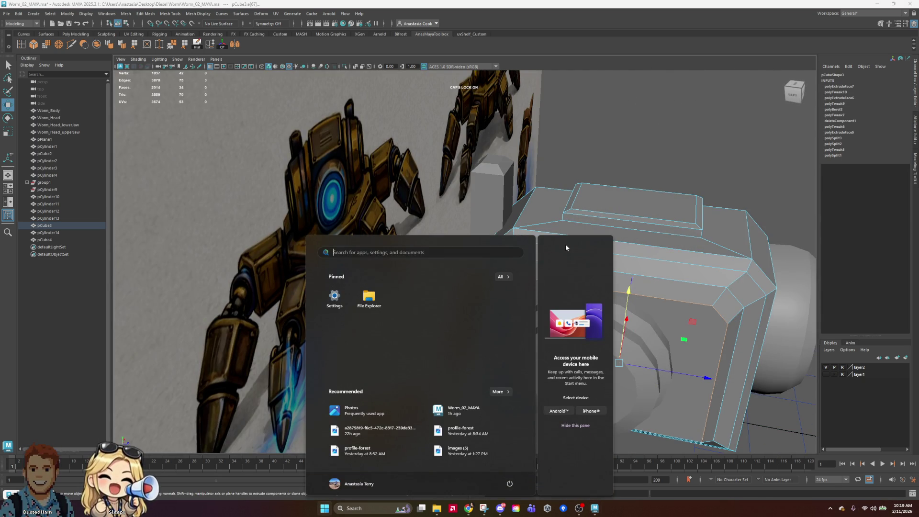
pyautogui.press('Escape')
pyautogui.keyDown('shift'); pyautogui.click(515, 285); pyautogui.keyUp('shift')
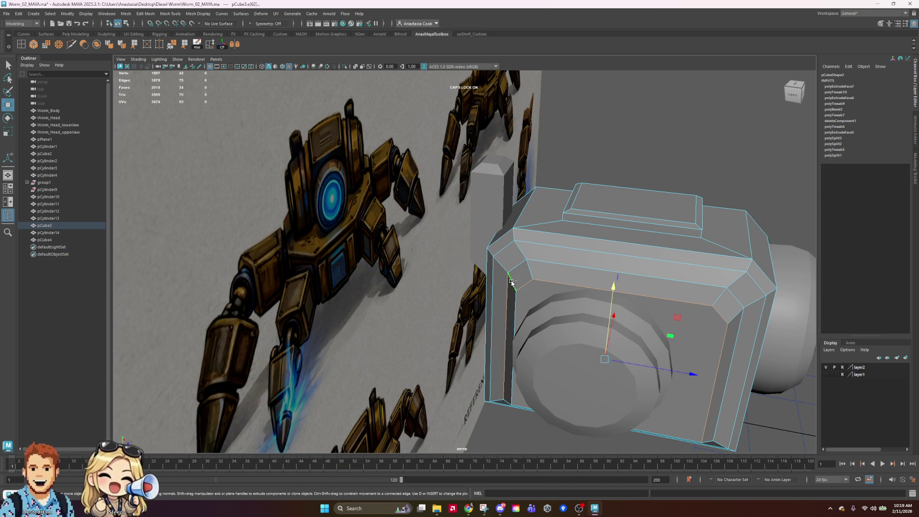
# Scale the selected bevel edges outward to about 1.03, then reselect the lens cylinder
pyautogui.moveTo(624, 404)
pyautogui.keyDown('alt'); pyautogui.mouseDown()
pyautogui.moveTo(698, 386)
pyautogui.moveTo(661, 364)
pyautogui.mouseUp(); pyautogui.keyUp('alt')
pyautogui.press('r')
pyautogui.moveTo(361, 253); pyautogui.dragTo(453, 283)
pyautogui.moveTo(225, 248); pyautogui.dragTo(254, 239, button='right')
pyautogui.click(225, 249)
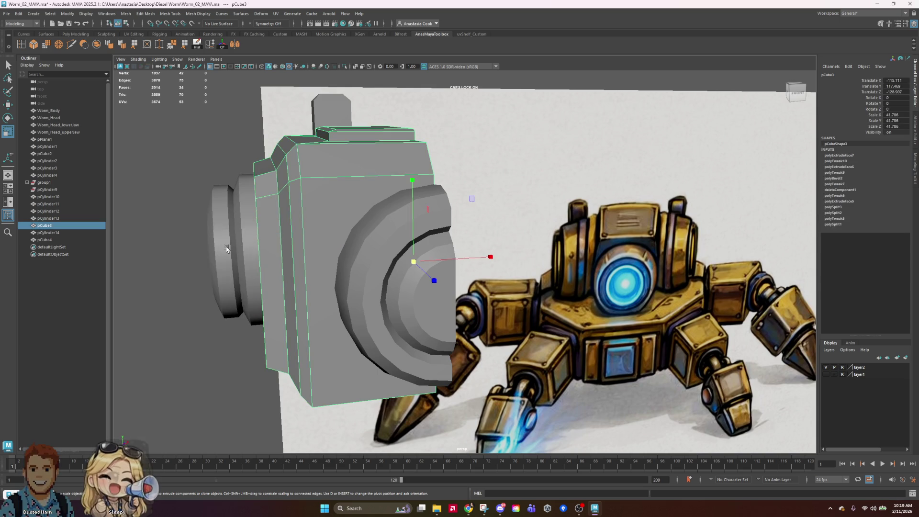
pyautogui.scroll(-5, 228, 252)
pyautogui.scroll(3, 466, 273)
pyautogui.keyDown('alt'); pyautogui.moveTo(466, 272); pyautogui.dragTo(561, 276); pyautogui.keyUp('alt')
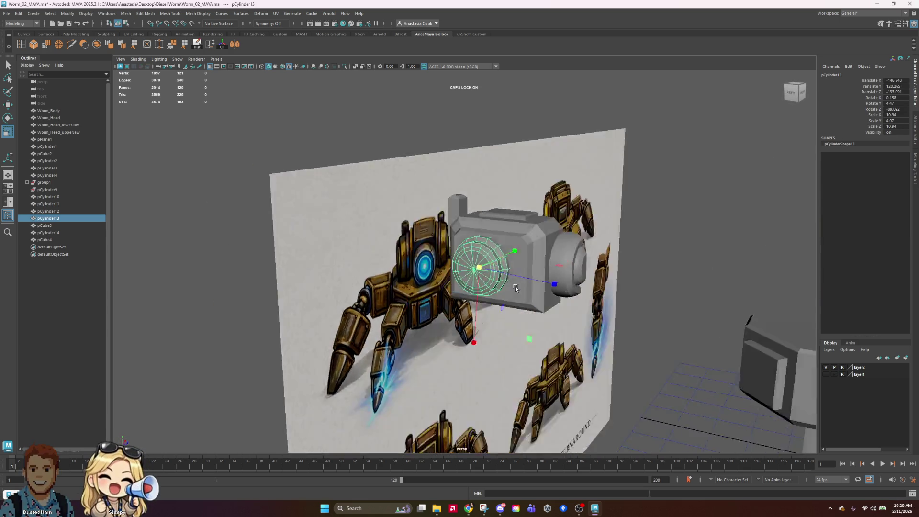
# Scale pCylinder13 up to 11.563 across and tilt it to about 11.8 degrees on Y
pyautogui.scroll(3, 561, 277)
pyautogui.moveTo(545, 243); pyautogui.dragTo(549, 244)
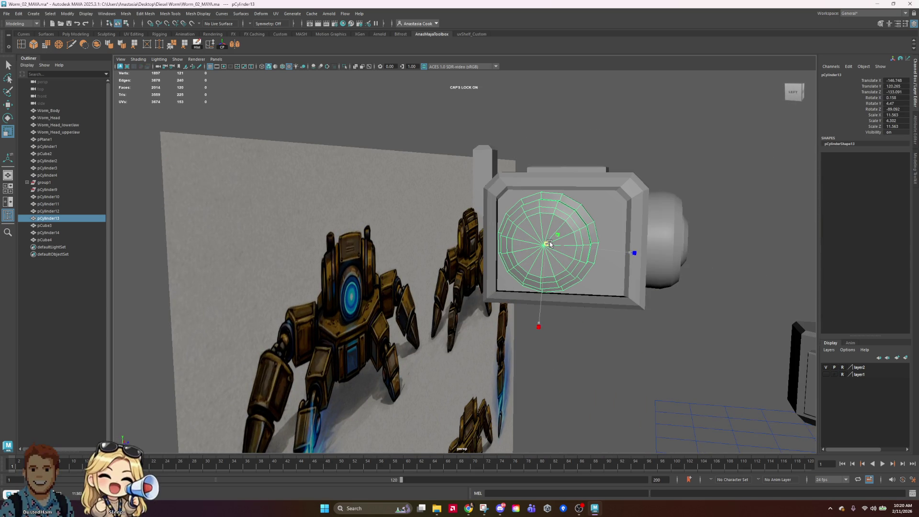
pyautogui.moveTo(627, 290)
pyautogui.keyDown('alt'); pyautogui.mouseDown()
pyautogui.moveTo(630, 258)
pyautogui.moveTo(631, 284)
pyautogui.mouseUp(); pyautogui.keyUp('alt')
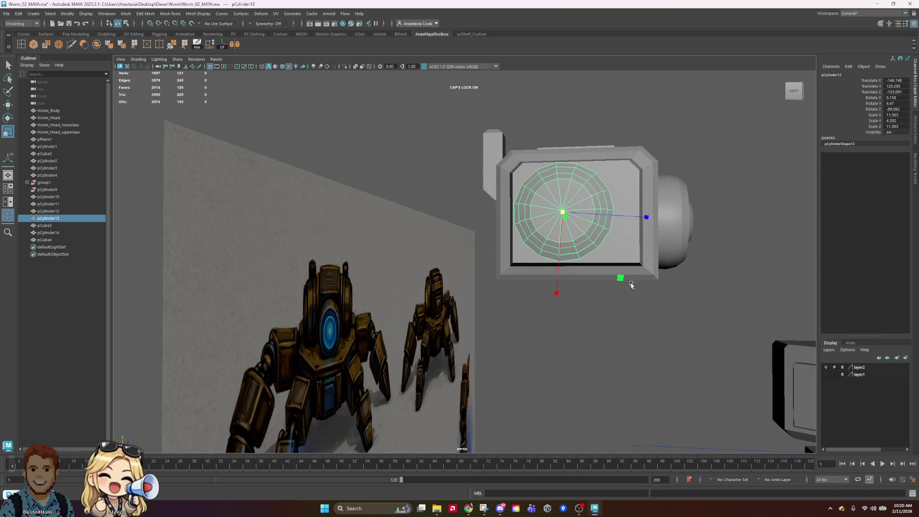
pyautogui.press('e')
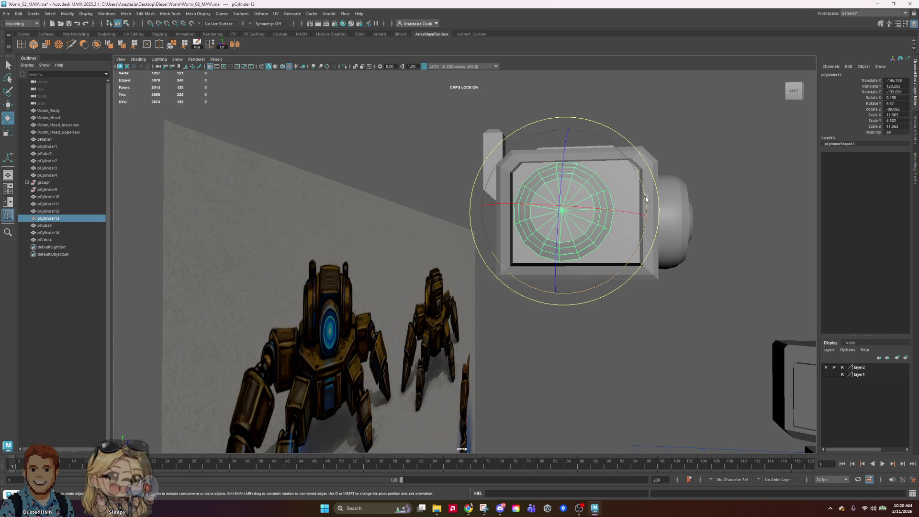
pyautogui.moveTo(647, 200); pyautogui.dragTo(701, 211)
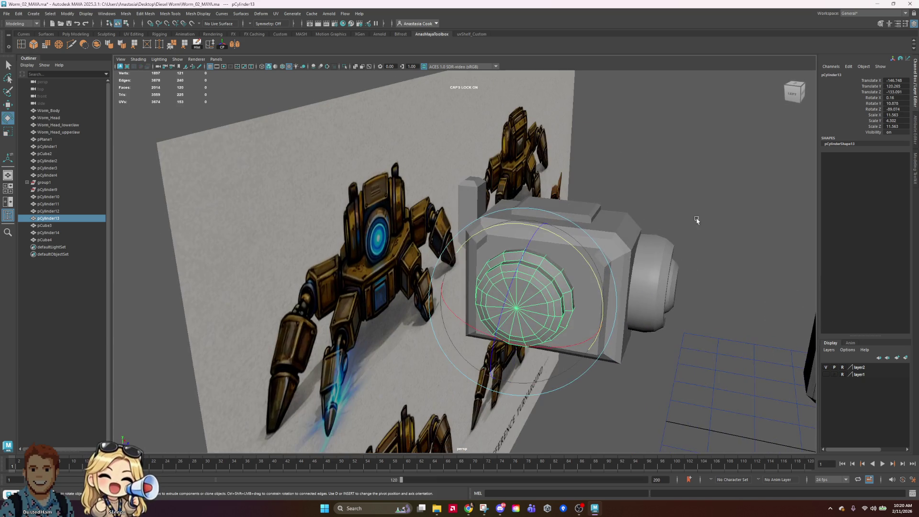
# Lower the lens cylinder a touch against the reference, then deselect it
pyautogui.scroll(3, 669, 301)
pyautogui.scroll(-5, 664, 253)
pyautogui.scroll(-3, 639, 194)
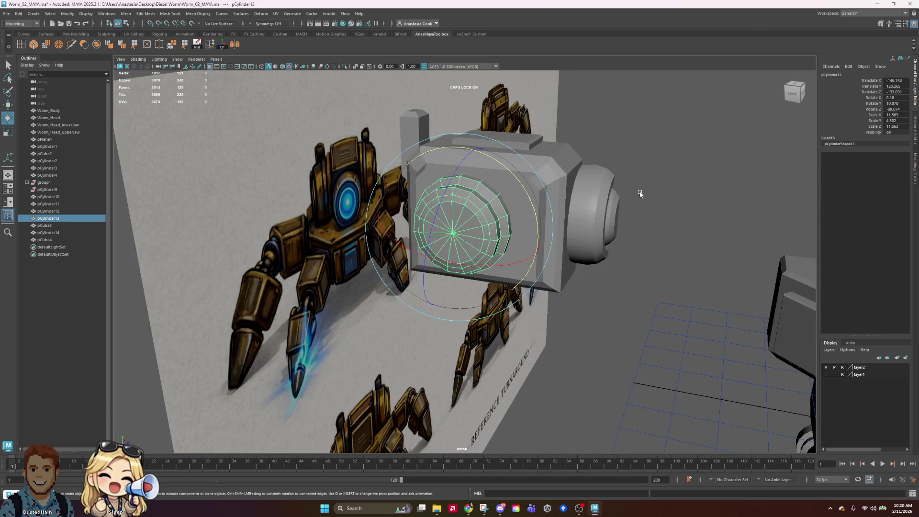
pyautogui.keyDown('alt'); pyautogui.moveTo(621, 243); pyautogui.dragTo(596, 251); pyautogui.keyUp('alt')
pyautogui.scroll(3, 596, 252)
pyautogui.moveTo(464, 242)
pyautogui.keyDown('alt'); pyautogui.mouseDown()
pyautogui.moveTo(415, 247)
pyautogui.moveTo(521, 257)
pyautogui.moveTo(512, 263)
pyautogui.mouseUp(); pyautogui.keyUp('alt')
pyautogui.moveTo(540, 87); pyautogui.dragTo(540, 84)
pyautogui.press('e')
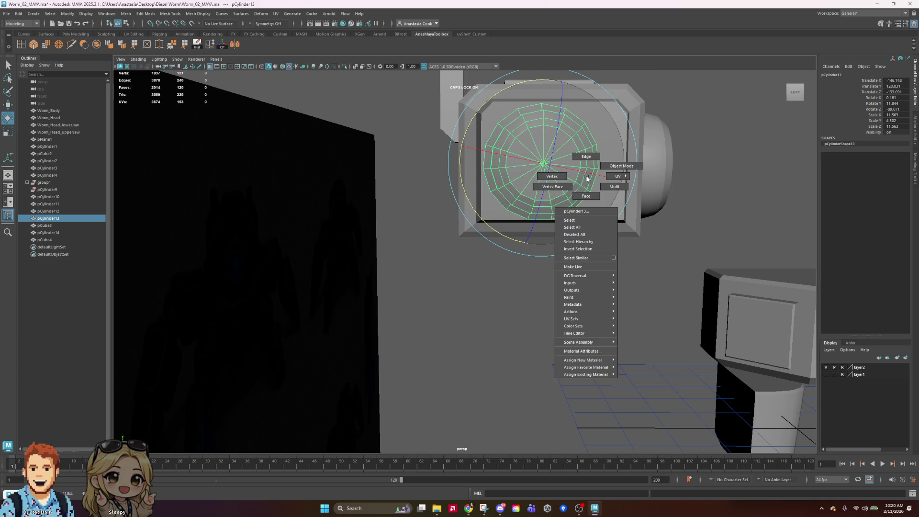
pyautogui.rightClick(587, 187)
pyautogui.click(723, 168)
pyautogui.moveTo(723, 167)
pyautogui.keyDown('alt'); pyautogui.mouseDown()
pyautogui.moveTo(625, 164)
pyautogui.moveTo(634, 127)
pyautogui.moveTo(708, 272)
pyautogui.moveTo(733, 230)
pyautogui.moveTo(673, 214)
pyautogui.moveTo(629, 222)
pyautogui.mouseUp(); pyautogui.keyUp('alt')
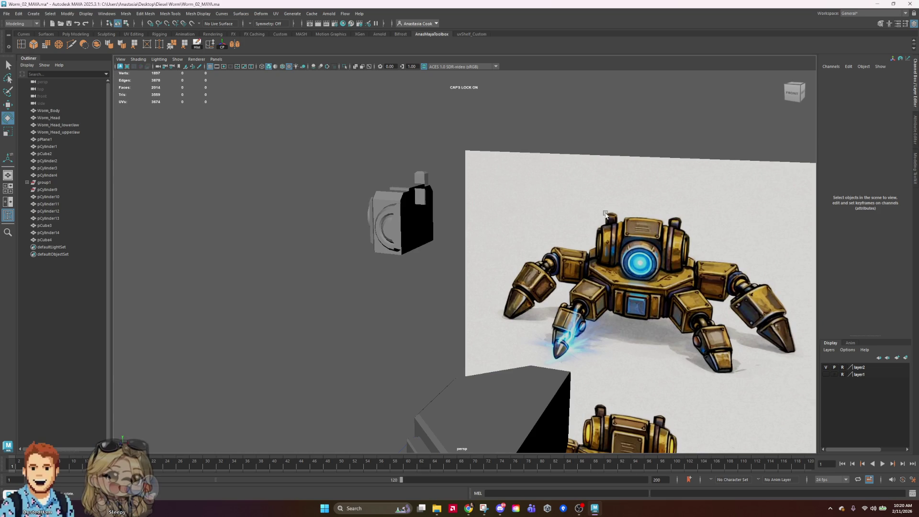
# Group the head box and its lens cylinders into group2 with Ctrl+G
pyautogui.moveTo(345, 163); pyautogui.dragTo(481, 301)
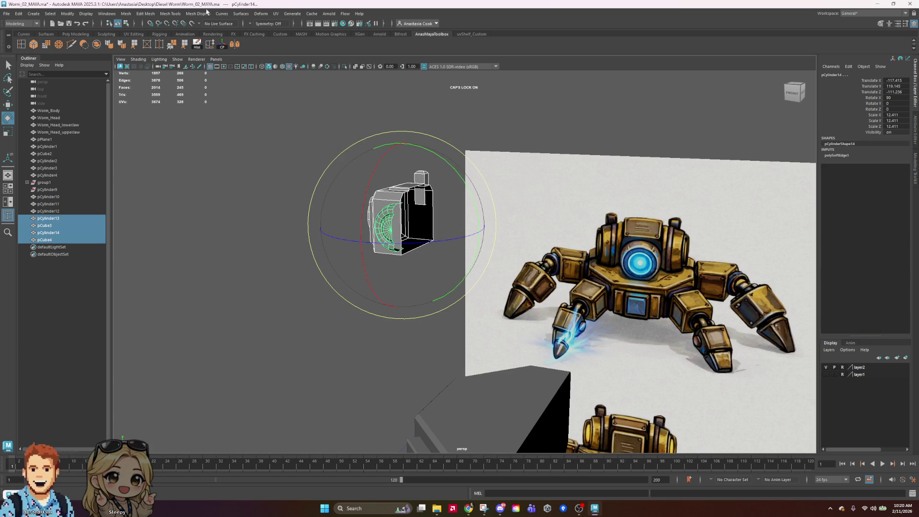
pyautogui.hotkey('ctrl', 'g')
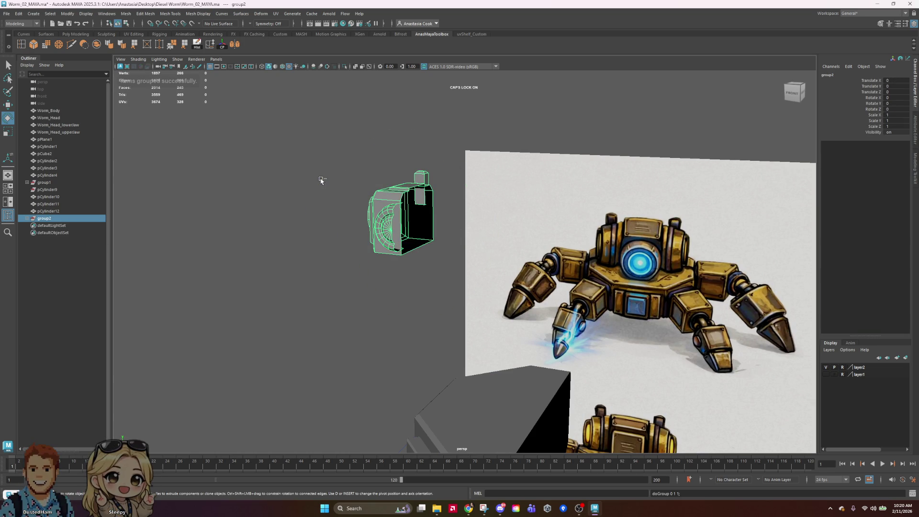
pyautogui.click(388, 227)
pyautogui.press('w')
pyautogui.moveTo(445, 230)
pyautogui.mouseDown()
pyautogui.moveTo(479, 232)
pyautogui.moveTo(531, 174)
pyautogui.mouseUp()
pyautogui.hotkey('ctrl', 'z')
pyautogui.click(343, 175)
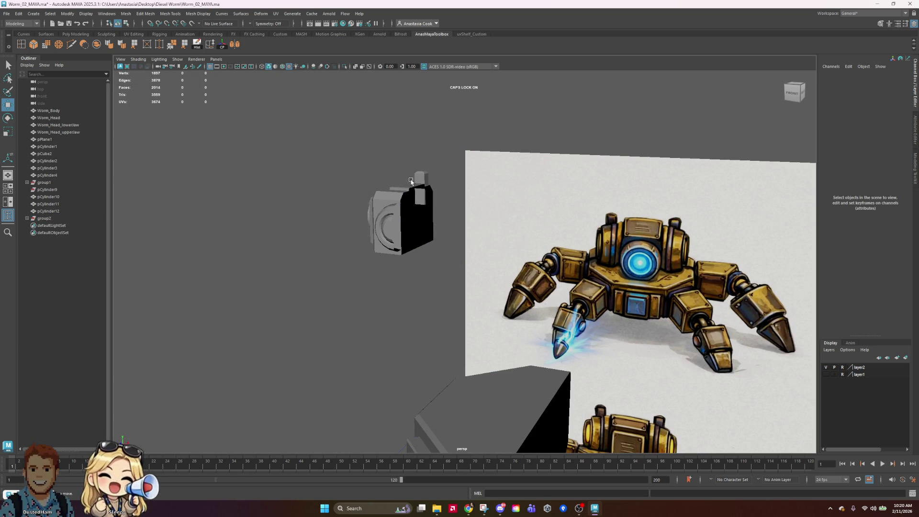
# Move group2 over the robot body and lower it onto the body
pyautogui.click(36, 218)
pyautogui.keyDown('alt'); pyautogui.moveTo(598, 268); pyautogui.dragTo(684, 324); pyautogui.keyUp('alt')
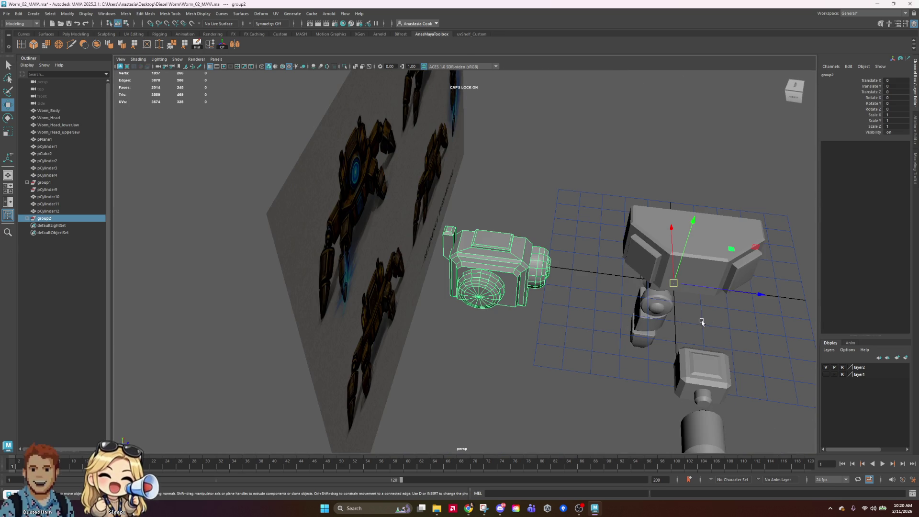
pyautogui.moveTo(522, 284)
pyautogui.mouseDown()
pyautogui.moveTo(689, 302)
pyautogui.moveTo(693, 334)
pyautogui.moveTo(512, 291)
pyautogui.mouseUp()
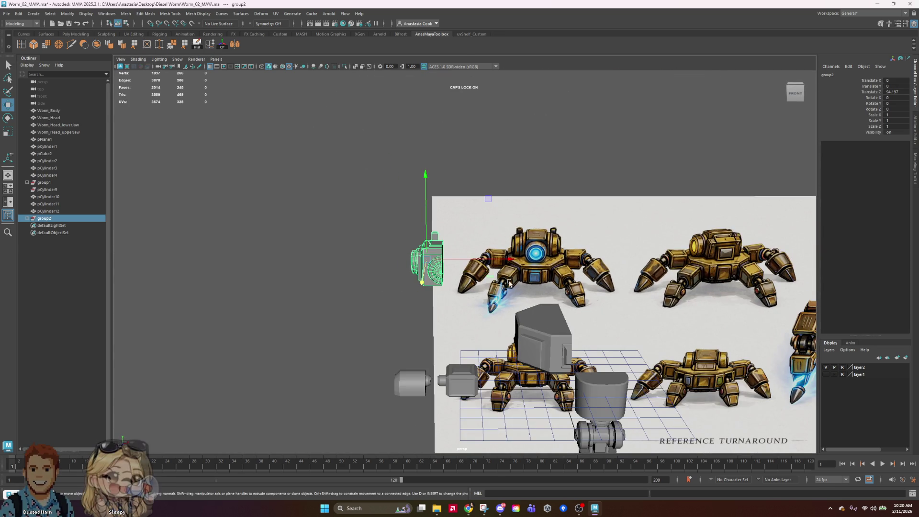
pyautogui.click(558, 261)
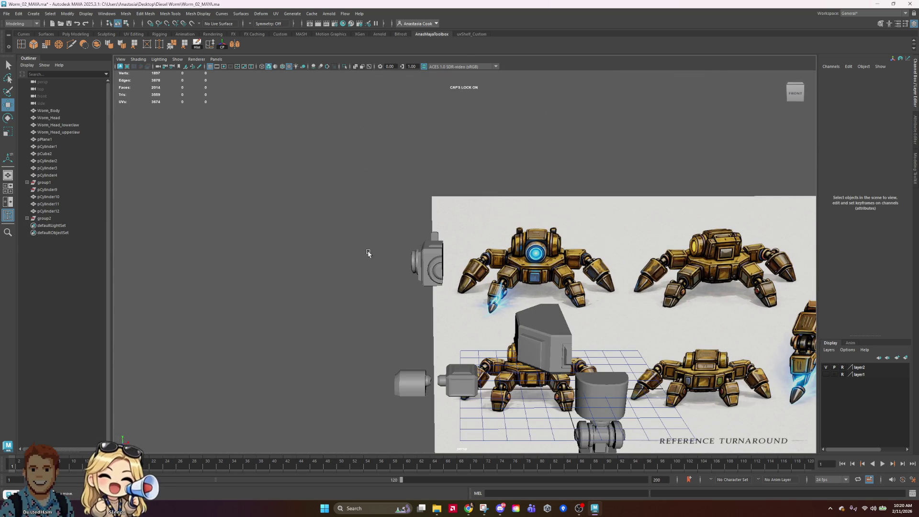
pyautogui.click(43, 219)
pyautogui.moveTo(447, 261)
pyautogui.mouseDown()
pyautogui.moveTo(555, 261)
pyautogui.moveTo(670, 230)
pyautogui.moveTo(619, 271)
pyautogui.mouseUp()
pyautogui.moveTo(518, 141)
pyautogui.mouseDown()
pyautogui.moveTo(515, 162)
pyautogui.moveTo(698, 279)
pyautogui.moveTo(703, 301)
pyautogui.moveTo(526, 306)
pyautogui.moveTo(365, 295)
pyautogui.mouseUp()
# Scale group2 up to 1.396 and settle it at Translate Y -22.79
pyautogui.moveTo(445, 249)
pyautogui.mouseDown()
pyautogui.moveTo(482, 257)
pyautogui.moveTo(495, 273)
pyautogui.moveTo(479, 267)
pyautogui.moveTo(546, 275)
pyautogui.moveTo(510, 229)
pyautogui.mouseUp()
pyautogui.press('w')
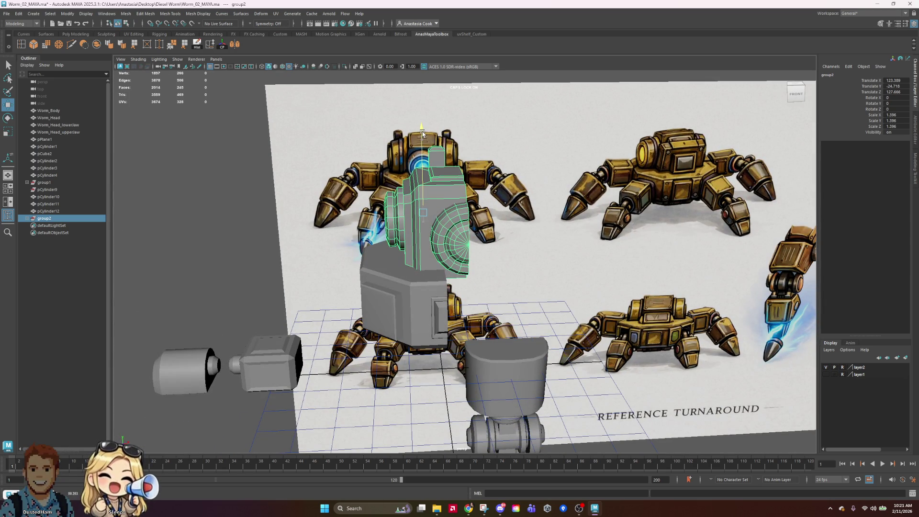
pyautogui.moveTo(423, 129)
pyautogui.keyDown('alt'); pyautogui.mouseDown()
pyautogui.moveTo(527, 164)
pyautogui.moveTo(452, 180)
pyautogui.moveTo(496, 188)
pyautogui.mouseUp(); pyautogui.keyUp('alt')
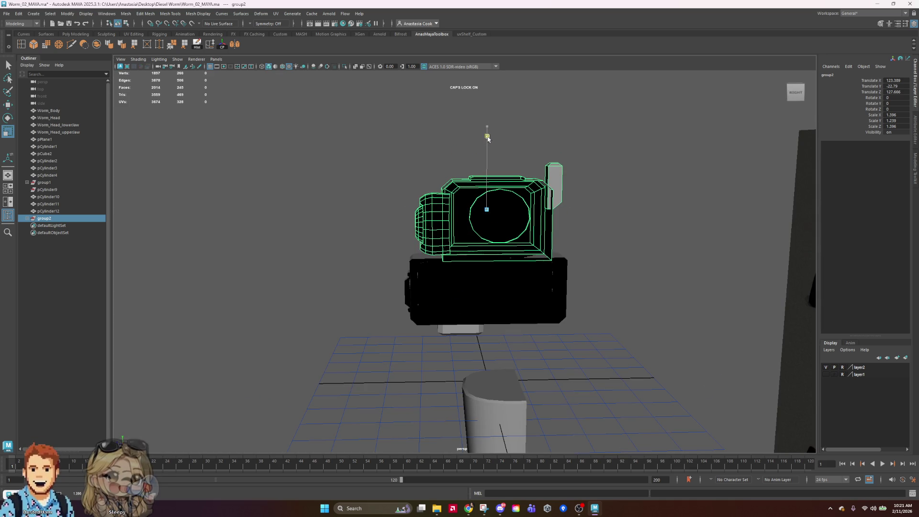
pyautogui.moveTo(488, 138); pyautogui.dragTo(488, 135)
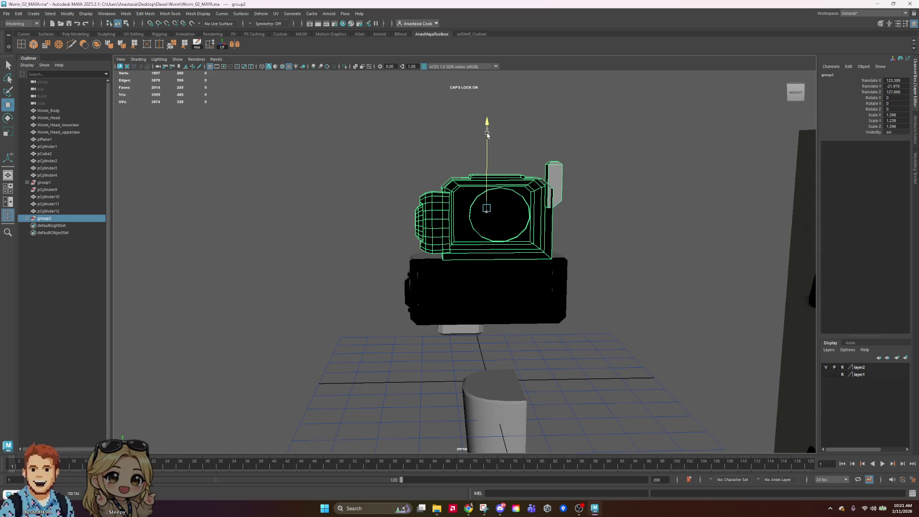
pyautogui.moveTo(482, 202)
pyautogui.keyDown('alt'); pyautogui.mouseDown()
pyautogui.moveTo(662, 258)
pyautogui.moveTo(646, 242)
pyautogui.moveTo(540, 227)
pyautogui.moveTo(531, 241)
pyautogui.mouseUp(); pyautogui.keyUp('alt')
pyautogui.moveTo(624, 246)
pyautogui.keyDown('alt'); pyautogui.mouseDown()
pyautogui.moveTo(646, 252)
pyautogui.moveTo(450, 228)
pyautogui.moveTo(641, 249)
pyautogui.moveTo(550, 257)
pyautogui.moveTo(618, 244)
pyautogui.moveTo(575, 242)
pyautogui.moveTo(562, 252)
pyautogui.mouseUp(); pyautogui.keyUp('alt')
pyautogui.hotkey('ctrl', 'z')
pyautogui.hotkey('ctrl', 'z')
pyautogui.hotkey('ctrl', 'z')
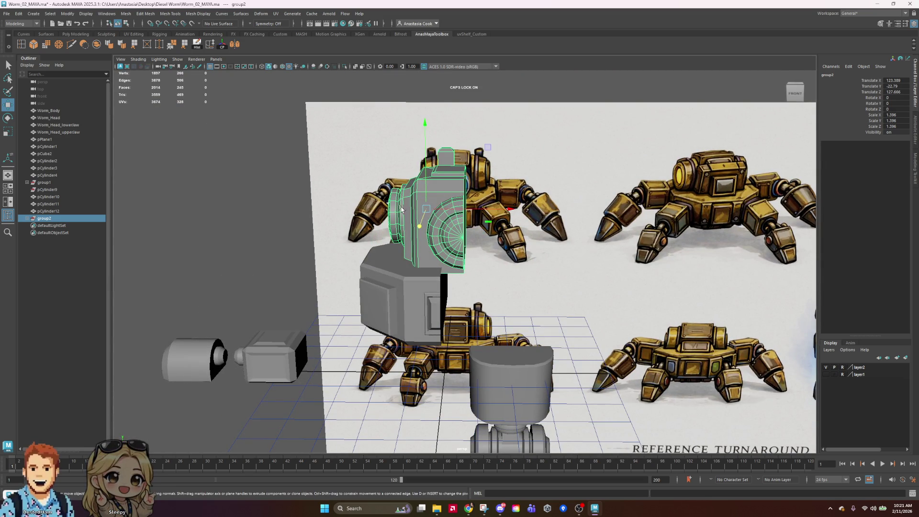
# Enlarge the front lens cylinder pCylinder13 to 12.952 across and 4.611 deep
pyautogui.click(414, 232)
pyautogui.moveTo(414, 233)
pyautogui.keyDown('alt'); pyautogui.mouseDown()
pyautogui.moveTo(510, 258)
pyautogui.moveTo(457, 255)
pyautogui.mouseUp(); pyautogui.keyUp('alt')
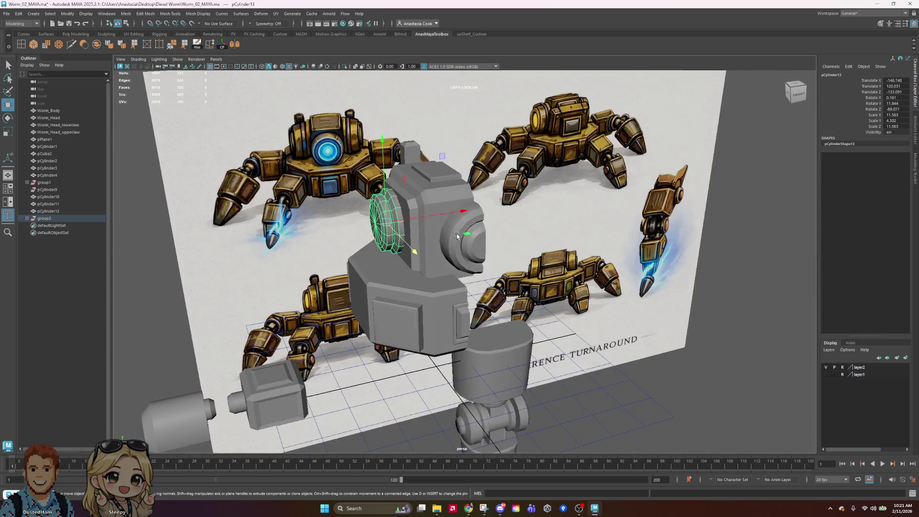
pyautogui.moveTo(379, 220); pyautogui.dragTo(384, 221)
pyautogui.scroll(3, 360, 166)
# Switch the head box pCube3 to Edge mode and select a vertical edge
pyautogui.moveTo(361, 166); pyautogui.dragTo(354, 119, button='right')
pyautogui.click(378, 229)
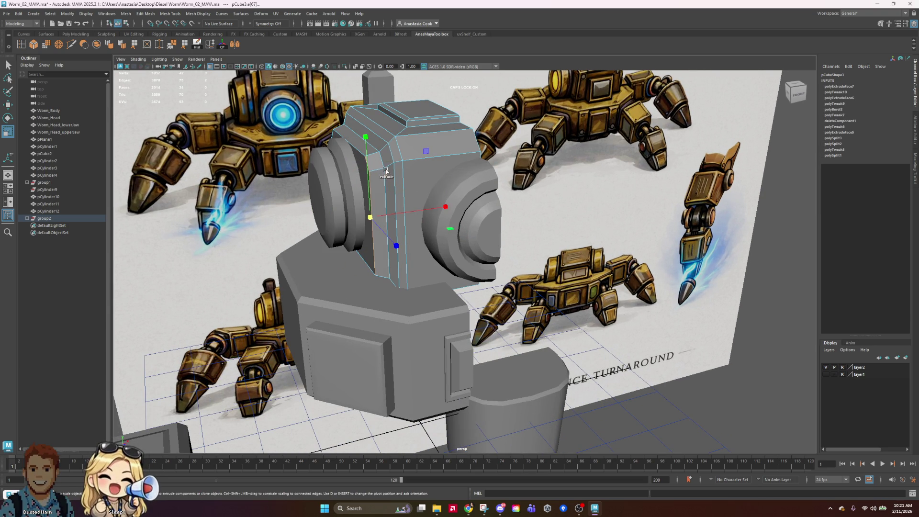
pyautogui.click(364, 142)
pyautogui.keyDown('alt'); pyautogui.moveTo(364, 142); pyautogui.dragTo(369, 227); pyautogui.keyUp('alt')
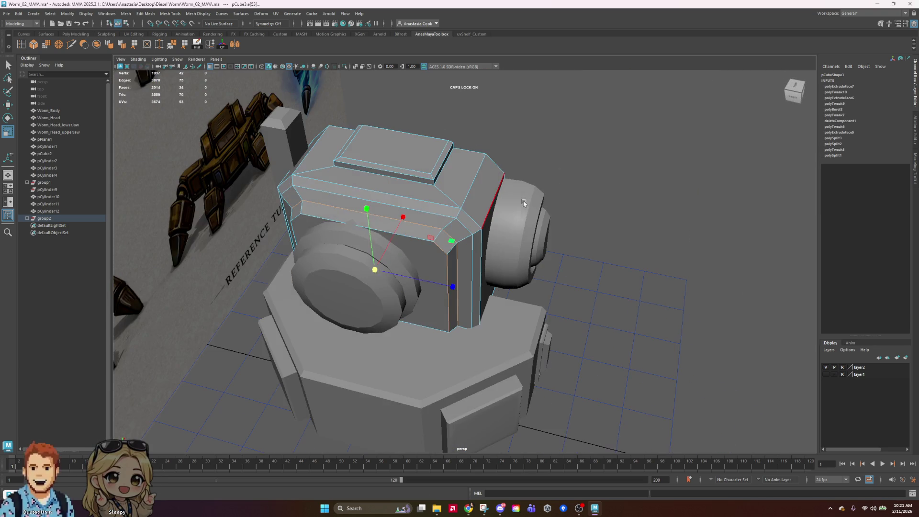
pyautogui.moveTo(296, 217)
pyautogui.keyDown('alt'); pyautogui.mouseDown()
pyautogui.moveTo(377, 183)
pyautogui.moveTo(521, 193)
pyautogui.mouseUp(); pyautogui.keyUp('alt')
pyautogui.press('e')
pyautogui.press('r')
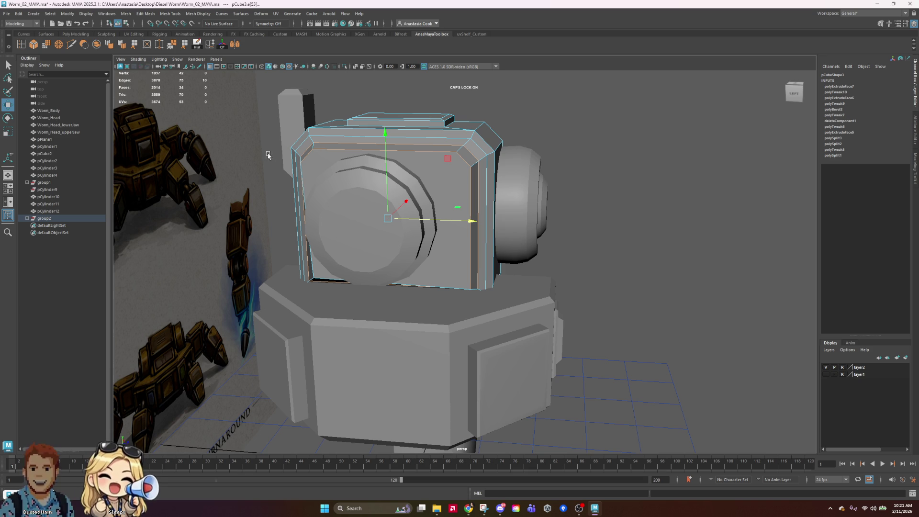
# Undo the trial edge changes, then slide the vertical edge sideways along X
pyautogui.moveTo(559, 251)
pyautogui.keyDown('alt'); pyautogui.mouseDown()
pyautogui.moveTo(457, 189)
pyautogui.moveTo(449, 200)
pyautogui.moveTo(460, 198)
pyautogui.mouseUp(); pyautogui.keyUp('alt')
pyautogui.press('r')
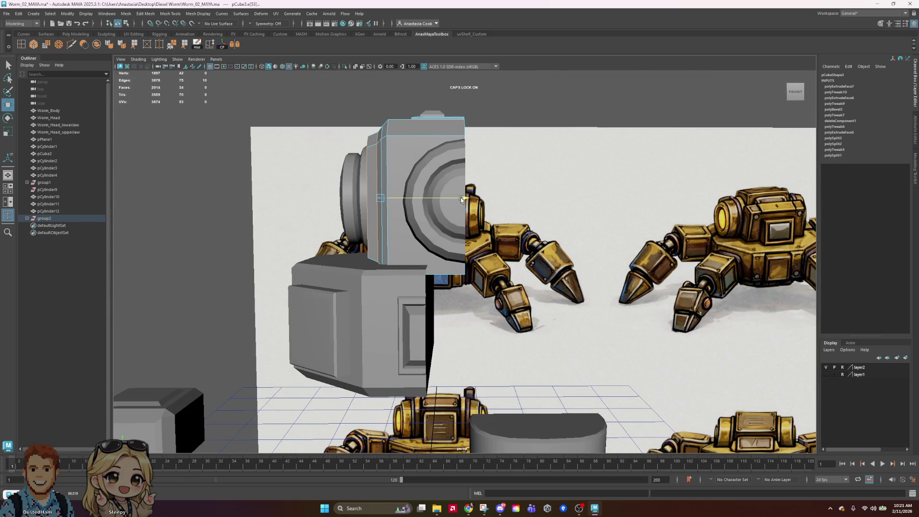
pyautogui.keyDown('alt'); pyautogui.moveTo(362, 230); pyautogui.dragTo(447, 242); pyautogui.keyUp('alt')
pyautogui.hotkey('ctrl', 'z')
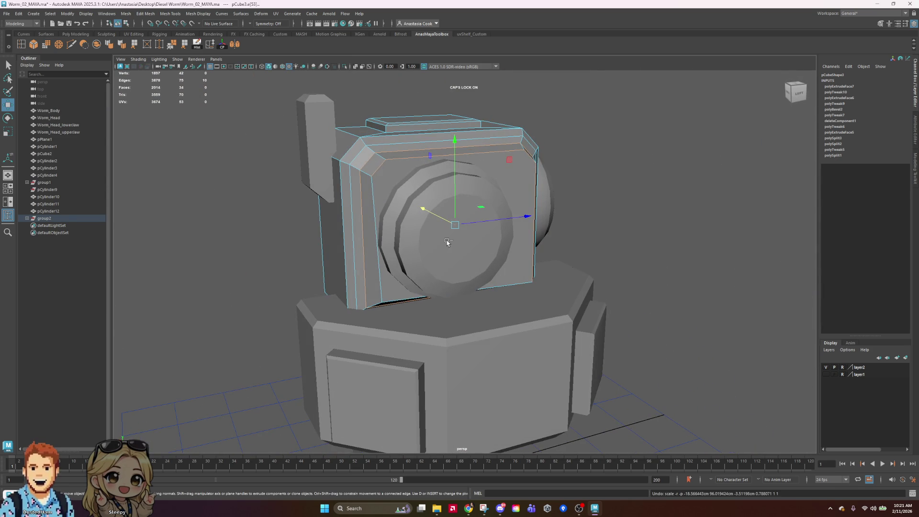
pyautogui.hotkey('ctrl', 'z')
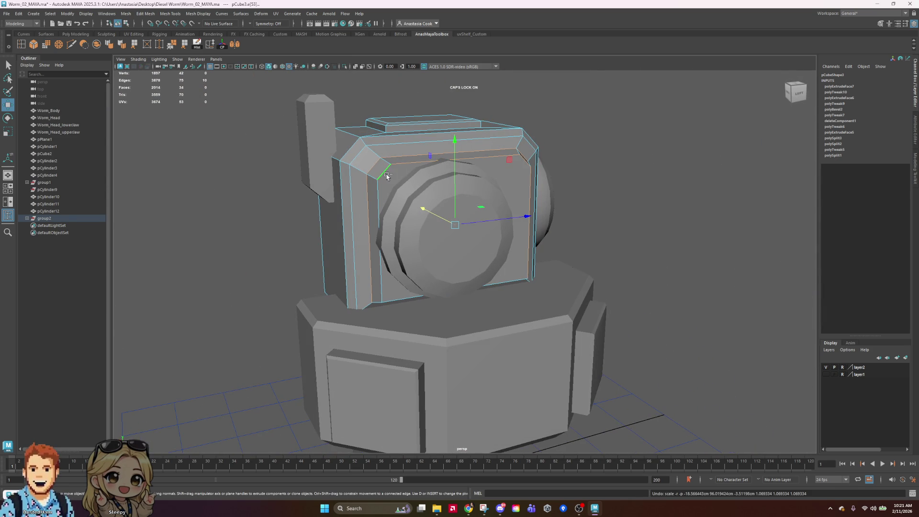
pyautogui.moveTo(635, 244)
pyautogui.keyDown('alt'); pyautogui.mouseDown()
pyautogui.moveTo(536, 248)
pyautogui.moveTo(570, 247)
pyautogui.moveTo(538, 225)
pyautogui.moveTo(526, 233)
pyautogui.mouseUp(); pyautogui.keyUp('alt')
pyautogui.press('r')
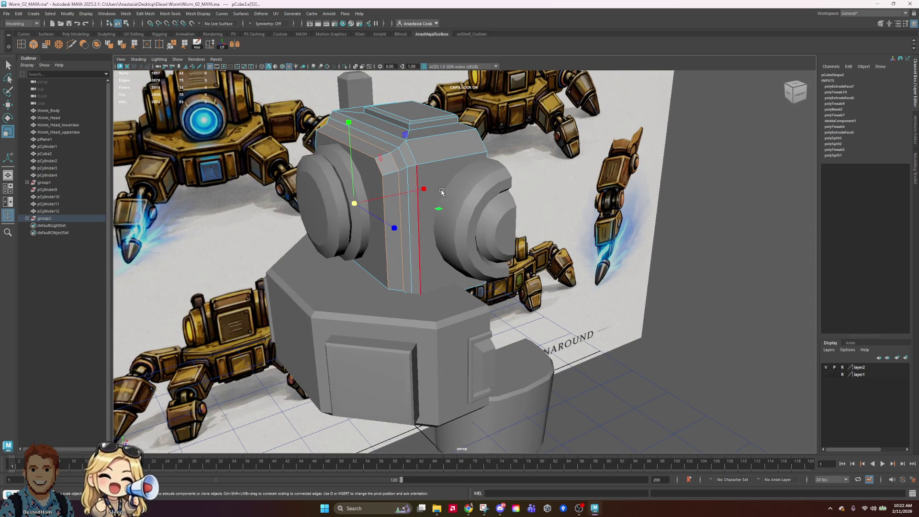
pyautogui.press('w')
pyautogui.moveTo(438, 216)
pyautogui.keyDown('alt'); pyautogui.mouseDown()
pyautogui.moveTo(419, 236)
pyautogui.moveTo(431, 225)
pyautogui.mouseUp(); pyautogui.keyUp('alt')
pyautogui.moveTo(456, 183); pyautogui.dragTo(454, 183)
pyautogui.moveTo(383, 222)
pyautogui.keyDown('alt'); pyautogui.mouseDown()
pyautogui.moveTo(407, 206)
pyautogui.moveTo(474, 220)
pyautogui.moveTo(393, 215)
pyautogui.mouseUp(); pyautogui.keyUp('alt')
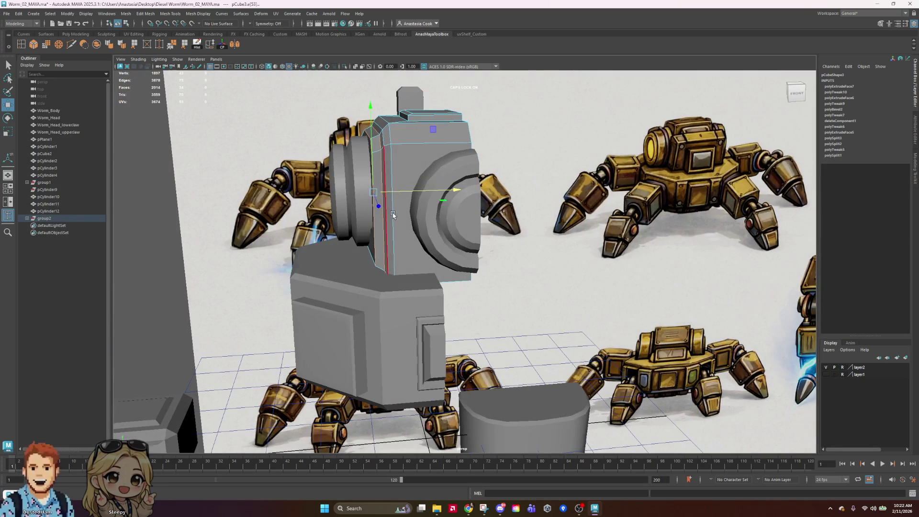
# Return to object mode and nudge pCylinder13 along Z to -132.727
pyautogui.moveTo(339, 204); pyautogui.dragTo(369, 173, button='right')
pyautogui.click(345, 200)
pyautogui.click(345, 200)
pyautogui.keyDown('alt'); pyautogui.moveTo(345, 200); pyautogui.dragTo(380, 222); pyautogui.keyUp('alt')
pyautogui.press('r')
pyautogui.press('w')
pyautogui.moveTo(455, 224); pyautogui.dragTo(457, 225)
pyautogui.press('e')
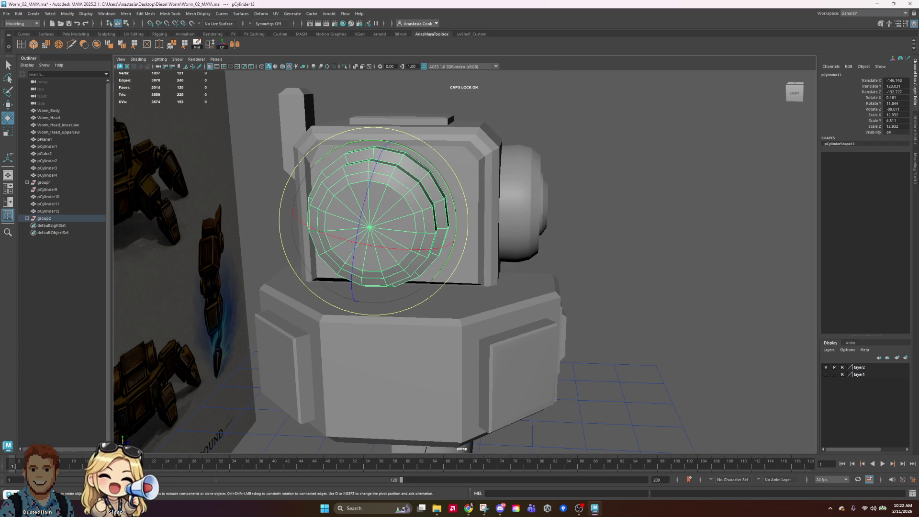
# Tilt the front lens cylinder against the box face, then select the head box pCube3
pyautogui.moveTo(450, 170); pyautogui.dragTo(427, 164)
pyautogui.click(644, 207)
pyautogui.moveTo(644, 207)
pyautogui.keyDown('alt'); pyautogui.mouseDown()
pyautogui.moveTo(583, 252)
pyautogui.moveTo(597, 243)
pyautogui.mouseUp(); pyautogui.keyUp('alt')
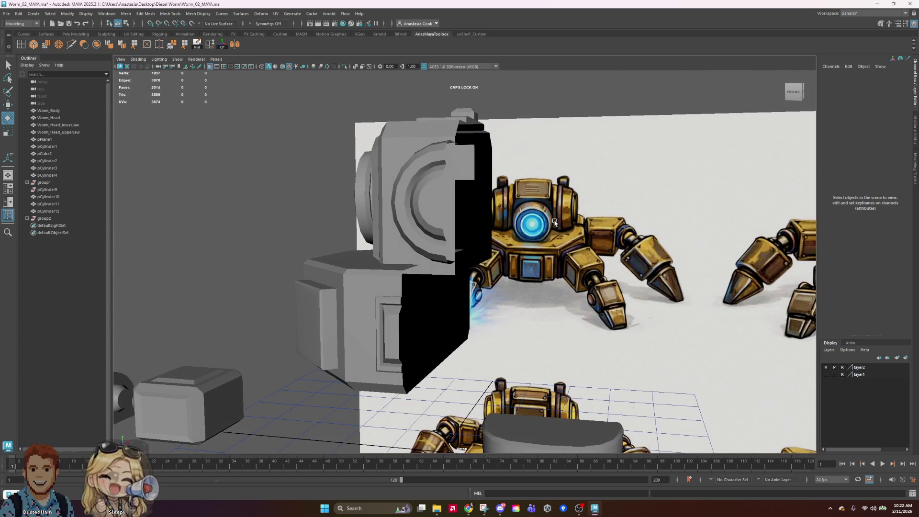
pyautogui.click(451, 151)
pyautogui.moveTo(451, 151)
pyautogui.keyDown('alt'); pyautogui.mouseDown()
pyautogui.moveTo(501, 235)
pyautogui.moveTo(466, 201)
pyautogui.mouseUp(); pyautogui.keyUp('alt')
# Switch the head box to vertex editing and raise one vertex slightly
pyautogui.moveTo(450, 187); pyautogui.dragTo(454, 207, button='right')
pyautogui.moveTo(454, 206)
pyautogui.keyDown('alt'); pyautogui.mouseDown()
pyautogui.moveTo(546, 199)
pyautogui.moveTo(536, 201)
pyautogui.moveTo(550, 230)
pyautogui.mouseUp(); pyautogui.keyUp('alt')
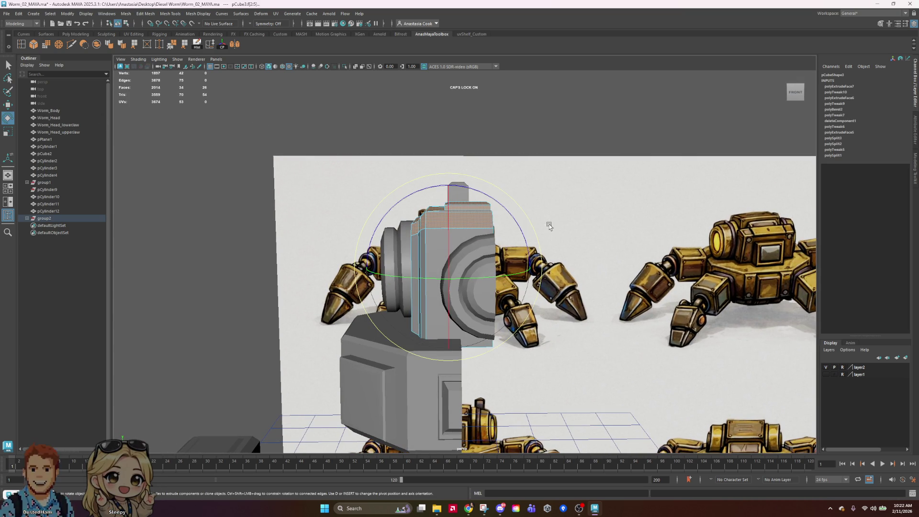
pyautogui.moveTo(479, 168)
pyautogui.keyDown('alt'); pyautogui.mouseDown()
pyautogui.moveTo(508, 182)
pyautogui.moveTo(586, 191)
pyautogui.mouseUp(); pyautogui.keyUp('alt')
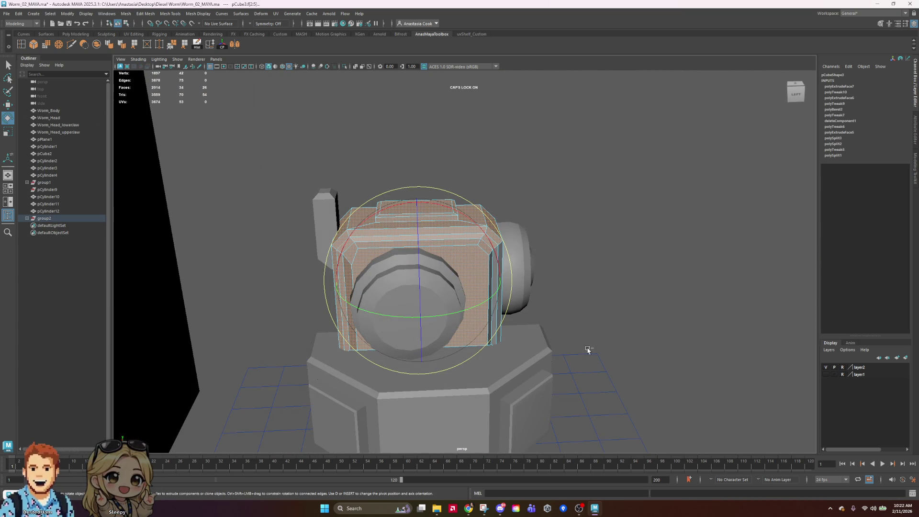
pyautogui.click(596, 372)
pyautogui.rightClick(350, 252)
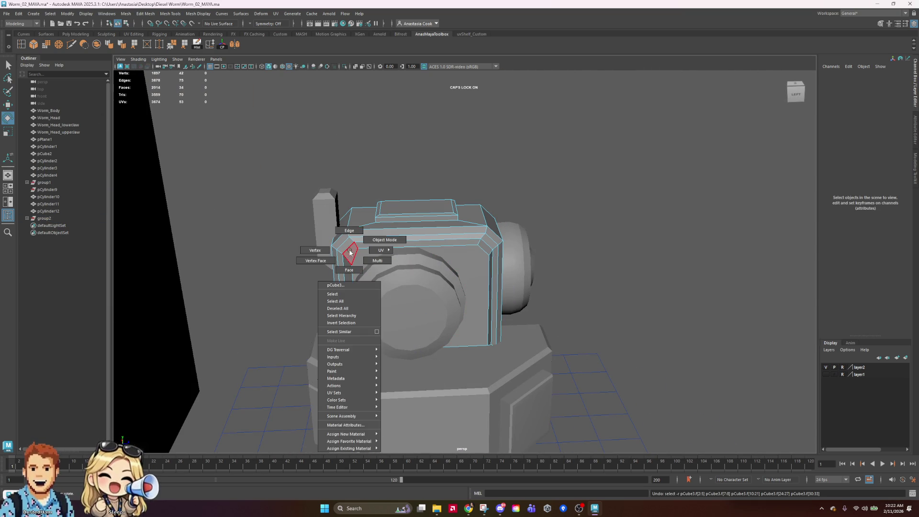
pyautogui.click(318, 246)
pyautogui.rightClick(415, 253)
pyautogui.click(379, 250)
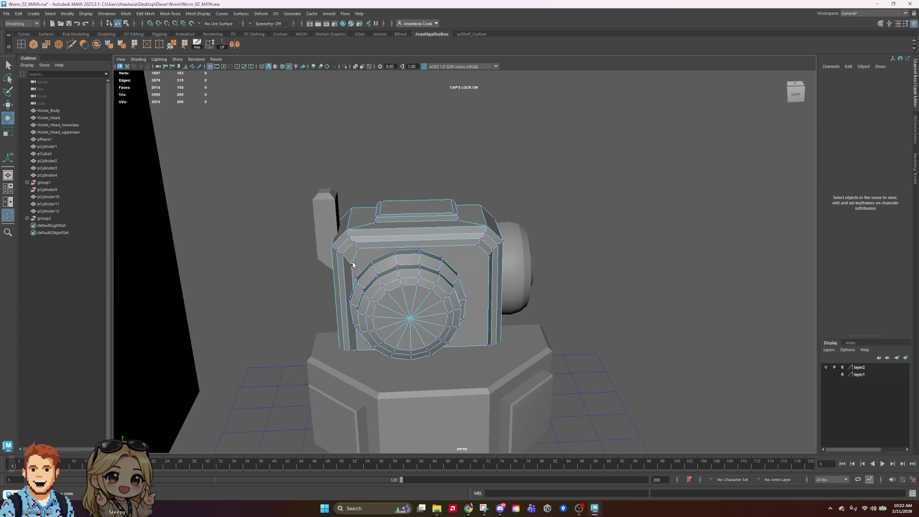
pyautogui.click(351, 264)
pyautogui.press('w')
pyautogui.moveTo(346, 185); pyautogui.dragTo(346, 176)
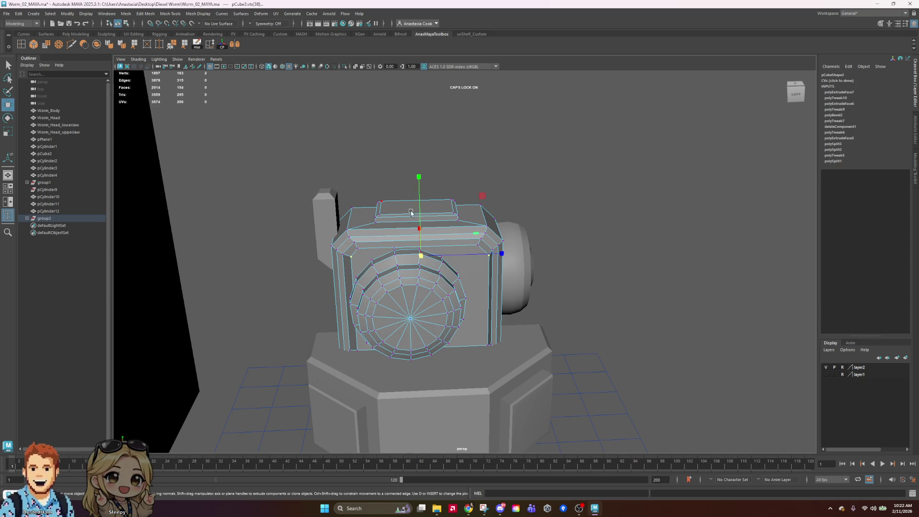
# Undo the vertex edits back to the head box's inner edge loop selection
pyautogui.keyDown('alt'); pyautogui.moveTo(413, 324); pyautogui.dragTo(550, 315); pyautogui.keyUp('alt')
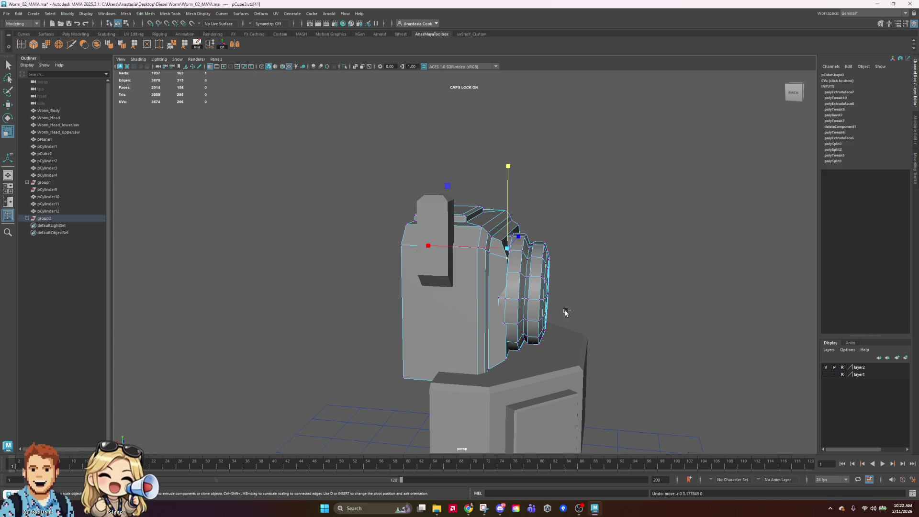
pyautogui.hotkey('ctrl', 'z')
pyautogui.moveTo(508, 281); pyautogui.dragTo(509, 242, button='right')
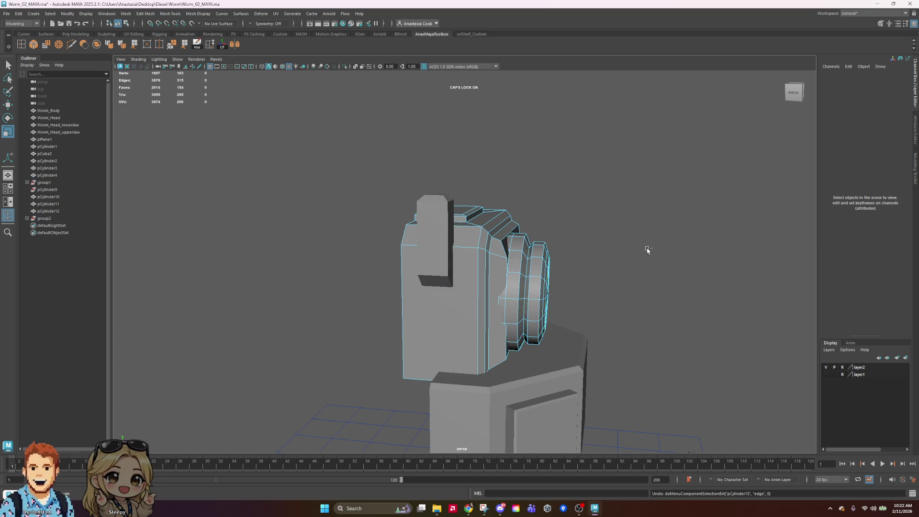
pyautogui.hotkey('ctrl', 'z')
pyautogui.hotkey('ctrl', 'z')
pyautogui.hotkey('ctrl', 'z')
pyautogui.hotkey('ctrl', 'z')
pyautogui.hotkey('ctrl', 'z')
pyautogui.hotkey('ctrl', 'z')
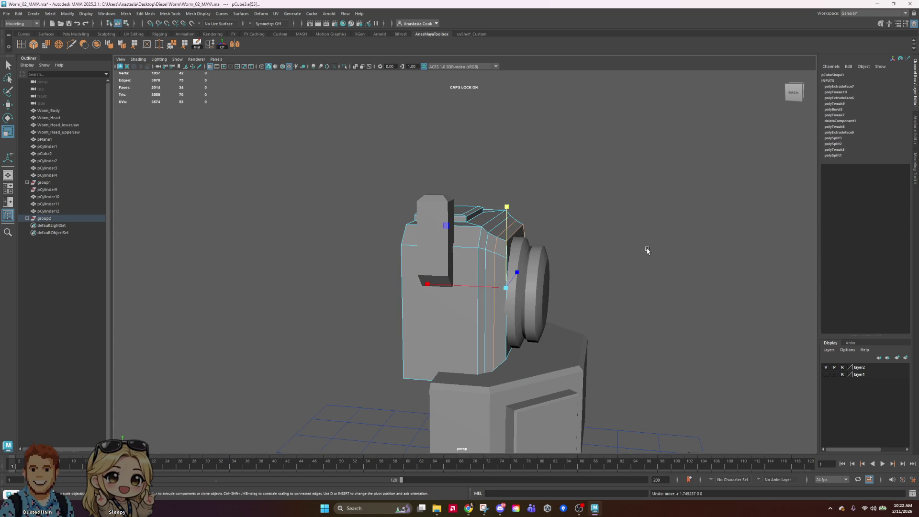
pyautogui.keyDown('alt'); pyautogui.moveTo(604, 276); pyautogui.dragTo(490, 270); pyautogui.keyUp('alt')
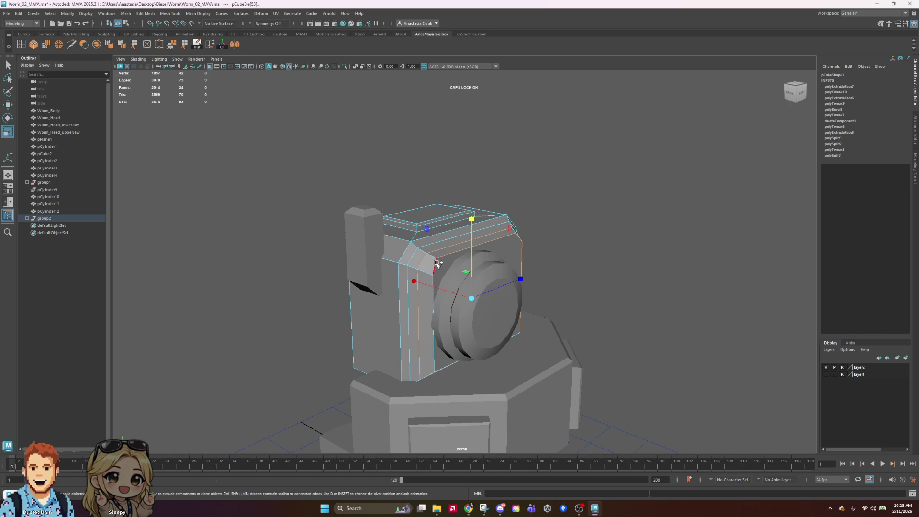
pyautogui.keyDown('alt'); pyautogui.moveTo(574, 365); pyautogui.dragTo(515, 325); pyautogui.keyUp('alt')
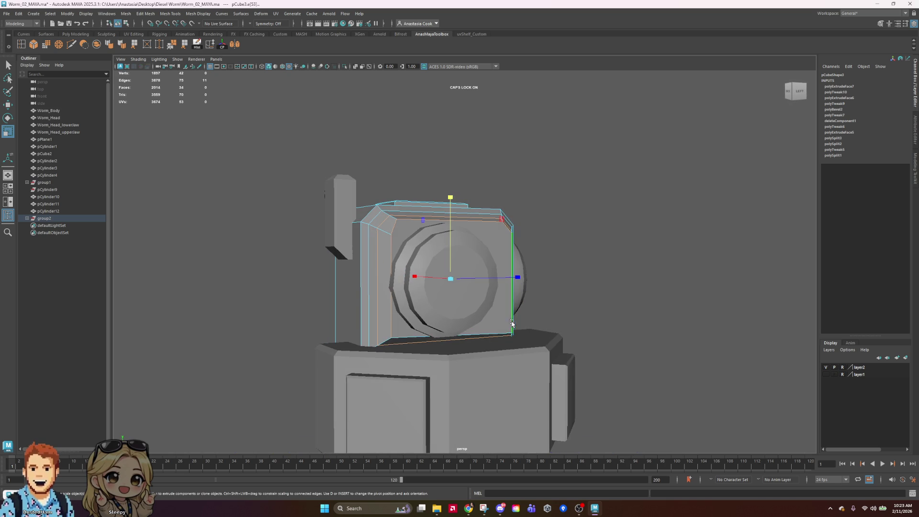
pyautogui.hotkey('ctrl', 'z')
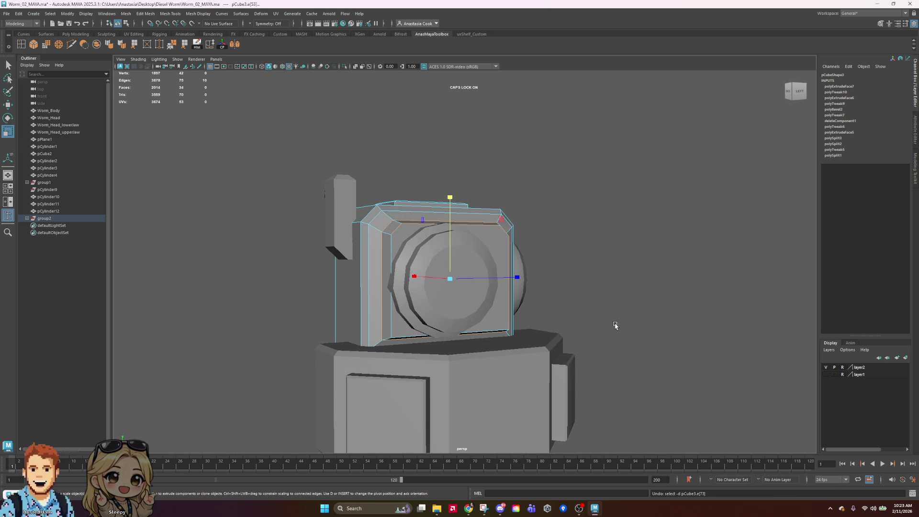
pyautogui.moveTo(530, 262)
pyautogui.keyDown('alt'); pyautogui.mouseDown()
pyautogui.moveTo(597, 273)
pyautogui.moveTo(529, 269)
pyautogui.moveTo(525, 281)
pyautogui.moveTo(559, 270)
pyautogui.mouseUp(); pyautogui.keyUp('alt')
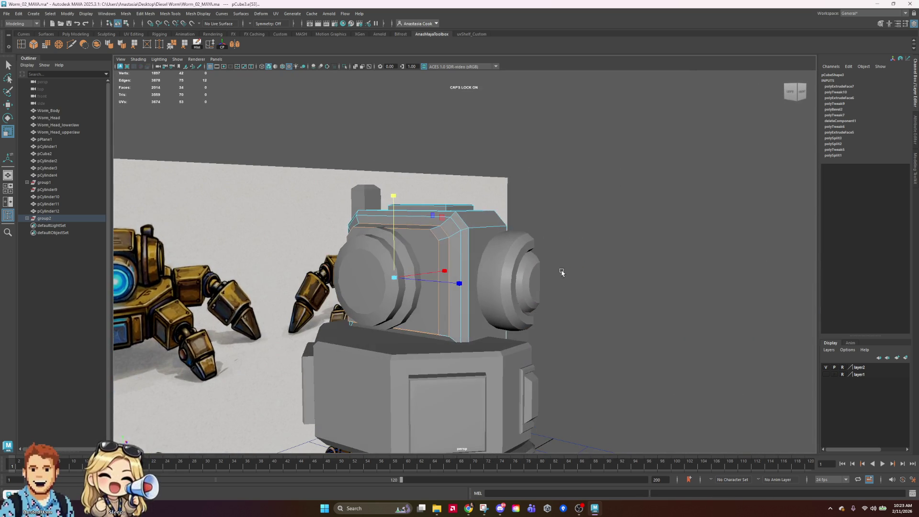
pyautogui.keyDown('alt'); pyautogui.moveTo(503, 319); pyautogui.dragTo(546, 313); pyautogui.keyUp('alt')
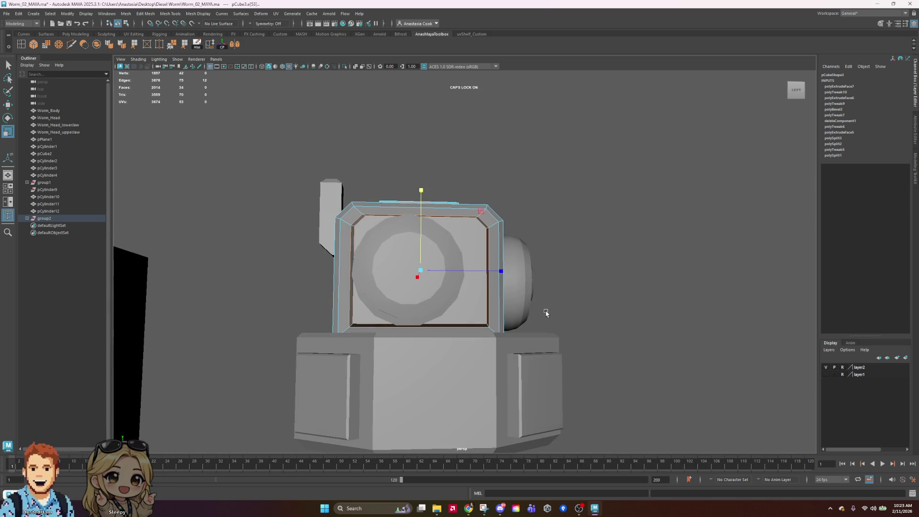
# Scale the inner edge loop outward to about 1.075, then shrink pCylinder13 to 12.294 across
pyautogui.press('r')
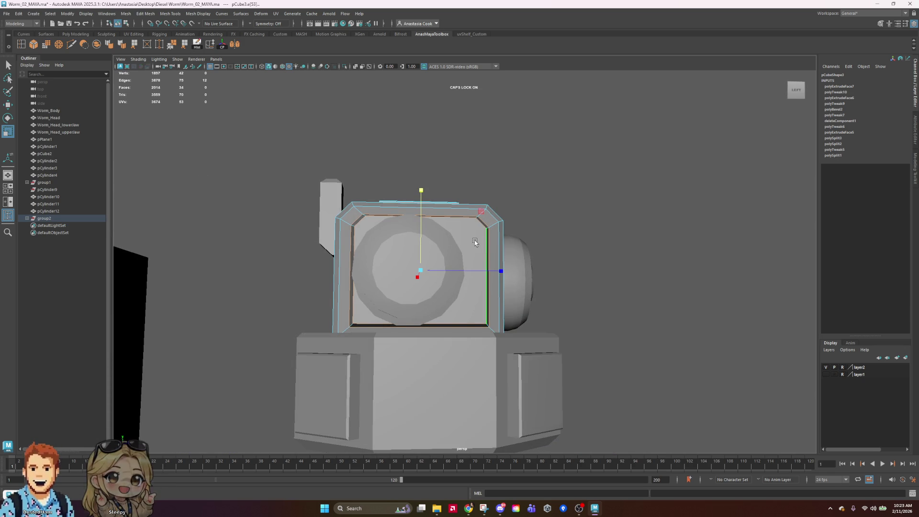
pyautogui.keyDown('alt'); pyautogui.moveTo(475, 241); pyautogui.dragTo(487, 240); pyautogui.keyUp('alt')
pyautogui.moveTo(426, 268); pyautogui.dragTo(433, 270)
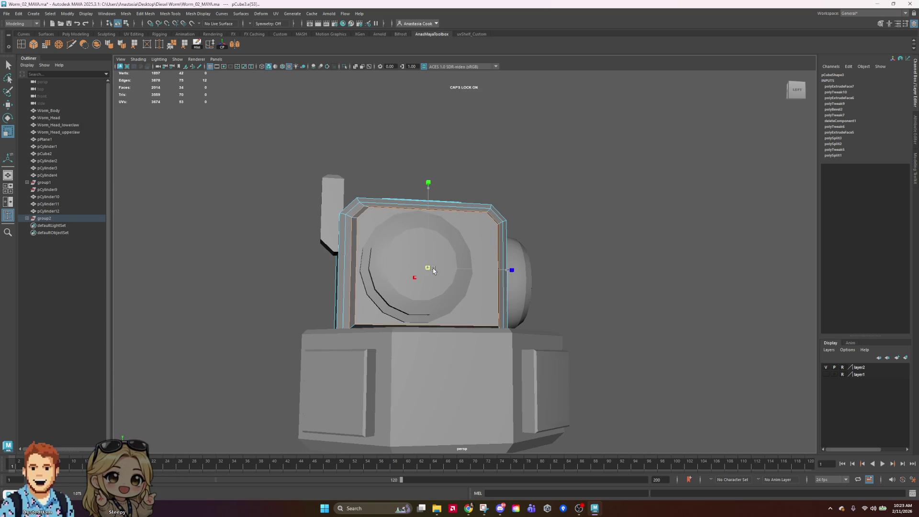
pyautogui.moveTo(550, 273)
pyautogui.keyDown('alt'); pyautogui.mouseDown()
pyautogui.moveTo(461, 275)
pyautogui.moveTo(490, 283)
pyautogui.moveTo(478, 269)
pyautogui.moveTo(487, 277)
pyautogui.mouseUp(); pyautogui.keyUp('alt')
pyautogui.moveTo(409, 242)
pyautogui.keyDown('alt'); pyautogui.mouseDown()
pyautogui.moveTo(531, 246)
pyautogui.moveTo(448, 244)
pyautogui.moveTo(507, 268)
pyautogui.mouseUp(); pyautogui.keyUp('alt')
pyautogui.press('r')
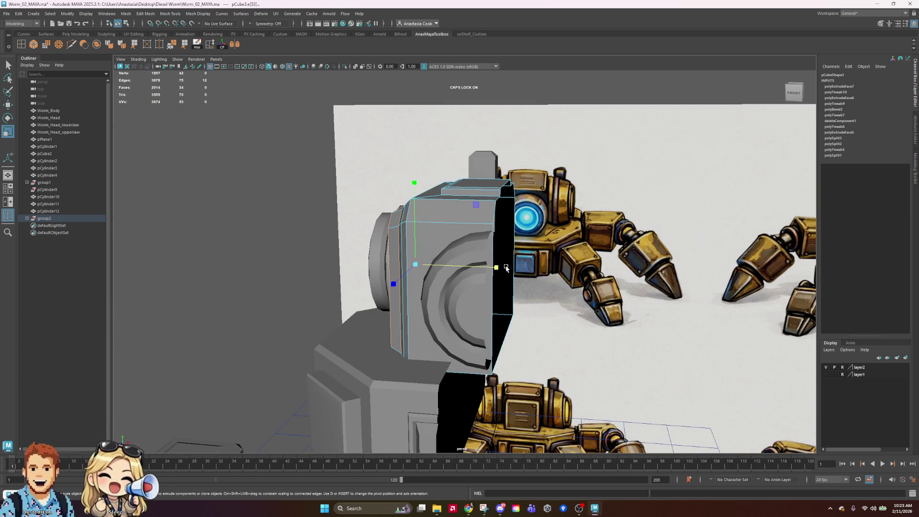
pyautogui.moveTo(498, 264)
pyautogui.keyDown('alt'); pyautogui.mouseDown()
pyautogui.moveTo(421, 294)
pyautogui.moveTo(490, 285)
pyautogui.moveTo(471, 263)
pyautogui.mouseUp(); pyautogui.keyUp('alt')
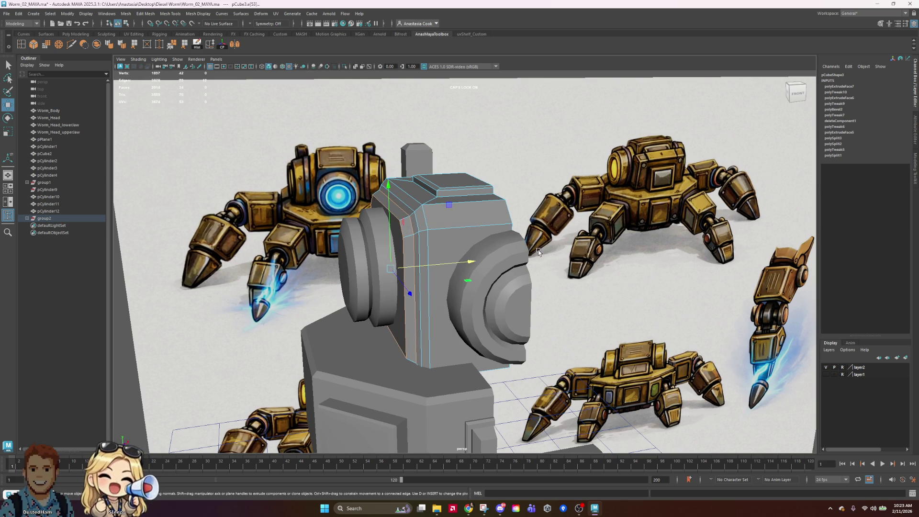
pyautogui.press('f')
pyautogui.moveTo(513, 257)
pyautogui.keyDown('alt'); pyautogui.mouseDown()
pyautogui.moveTo(585, 267)
pyautogui.moveTo(605, 239)
pyautogui.moveTo(431, 301)
pyautogui.mouseUp(); pyautogui.keyUp('alt')
pyautogui.moveTo(383, 294)
pyautogui.mouseDown(button='right')
pyautogui.moveTo(383, 308)
pyautogui.moveTo(411, 286)
pyautogui.mouseUp(button='right')
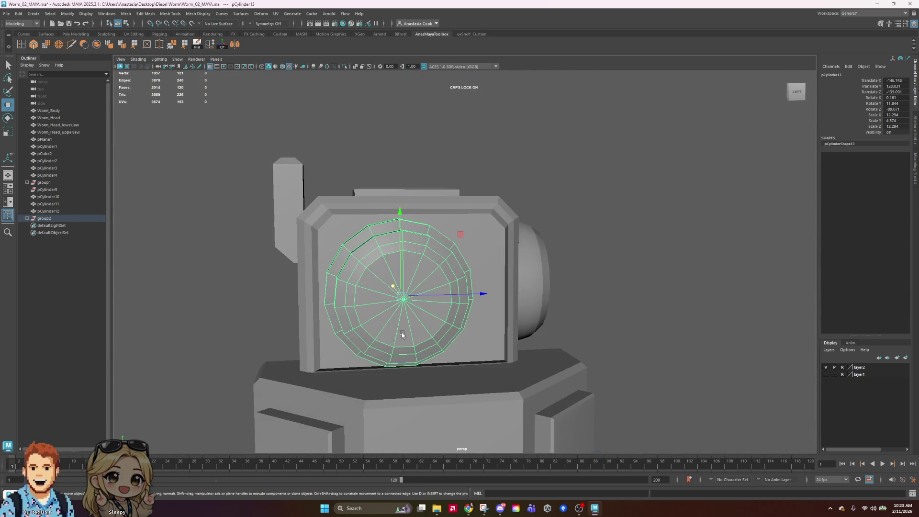
# Tilt the front lens cylinder further with the Rotate tool
pyautogui.moveTo(401, 298)
pyautogui.keyDown('alt'); pyautogui.mouseDown()
pyautogui.moveTo(350, 289)
pyautogui.moveTo(360, 295)
pyautogui.mouseUp(); pyautogui.keyUp('alt')
pyautogui.keyDown('alt'); pyautogui.moveTo(625, 247); pyautogui.dragTo(653, 242); pyautogui.keyUp('alt')
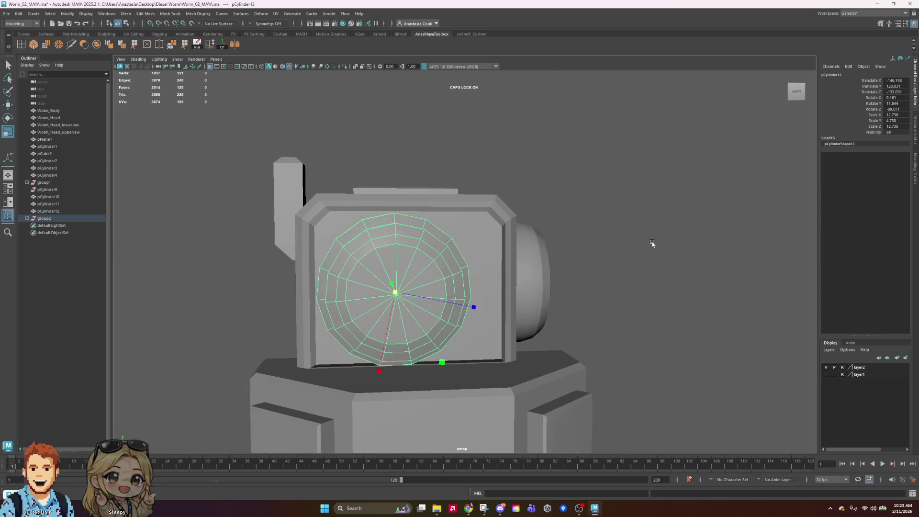
pyautogui.press('e')
pyautogui.moveTo(455, 250)
pyautogui.mouseDown()
pyautogui.moveTo(464, 229)
pyautogui.moveTo(455, 211)
pyautogui.mouseUp()
pyautogui.moveTo(622, 317)
pyautogui.keyDown('alt'); pyautogui.mouseDown()
pyautogui.moveTo(563, 317)
pyautogui.moveTo(605, 339)
pyautogui.moveTo(615, 319)
pyautogui.mouseUp(); pyautogui.keyUp('alt')
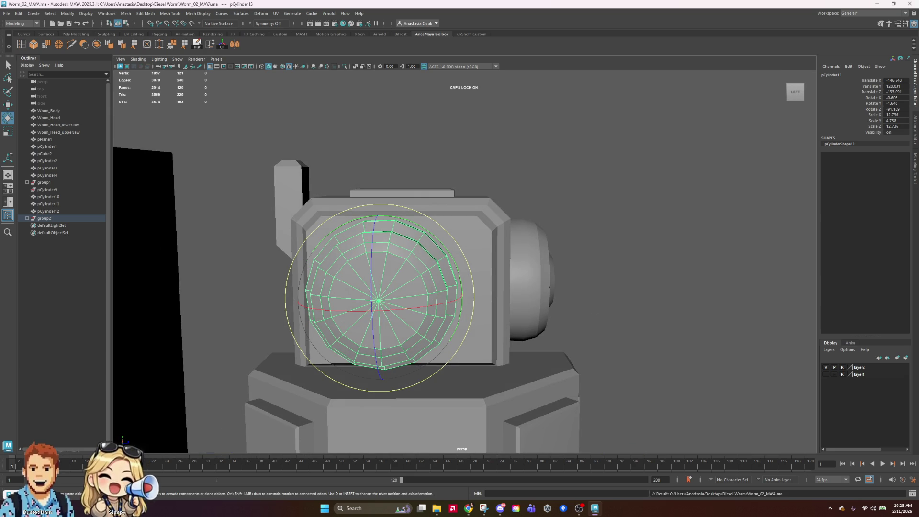
# Select the head box pCube3 and start the Multi-Cut tool
pyautogui.click(581, 218)
pyautogui.moveTo(582, 218)
pyautogui.keyDown('alt'); pyautogui.mouseDown()
pyautogui.moveTo(700, 256)
pyautogui.moveTo(618, 263)
pyautogui.moveTo(693, 280)
pyautogui.moveTo(419, 307)
pyautogui.moveTo(540, 285)
pyautogui.moveTo(531, 291)
pyautogui.mouseUp(); pyautogui.keyUp('alt')
pyautogui.click(419, 306)
pyautogui.press('w')
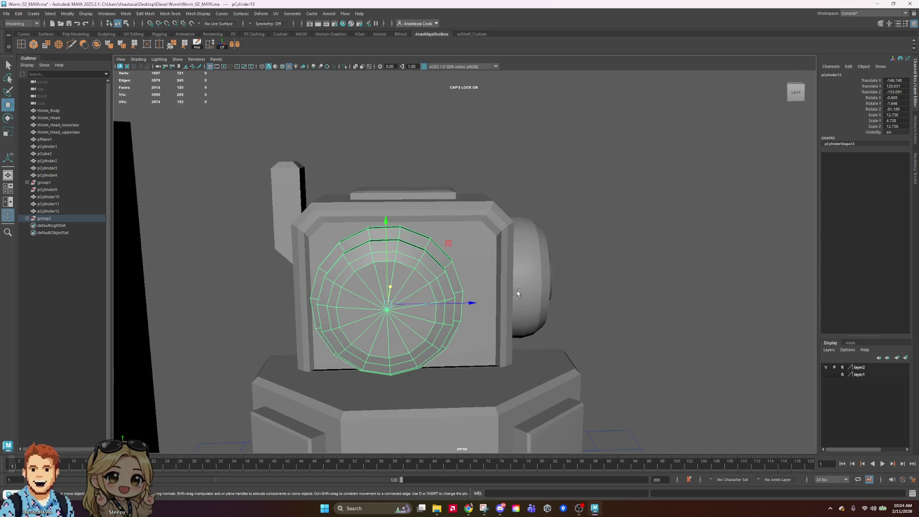
pyautogui.click(694, 302)
pyautogui.moveTo(694, 302)
pyautogui.keyDown('alt'); pyautogui.mouseDown()
pyautogui.moveTo(627, 299)
pyautogui.moveTo(642, 300)
pyautogui.moveTo(556, 336)
pyautogui.mouseUp(); pyautogui.keyUp('alt')
pyautogui.click(465, 365)
pyautogui.moveTo(570, 229)
pyautogui.keyDown('alt'); pyautogui.mouseDown()
pyautogui.moveTo(601, 291)
pyautogui.moveTo(584, 263)
pyautogui.moveTo(241, 69)
pyautogui.mouseUp(); pyautogui.keyUp('alt')
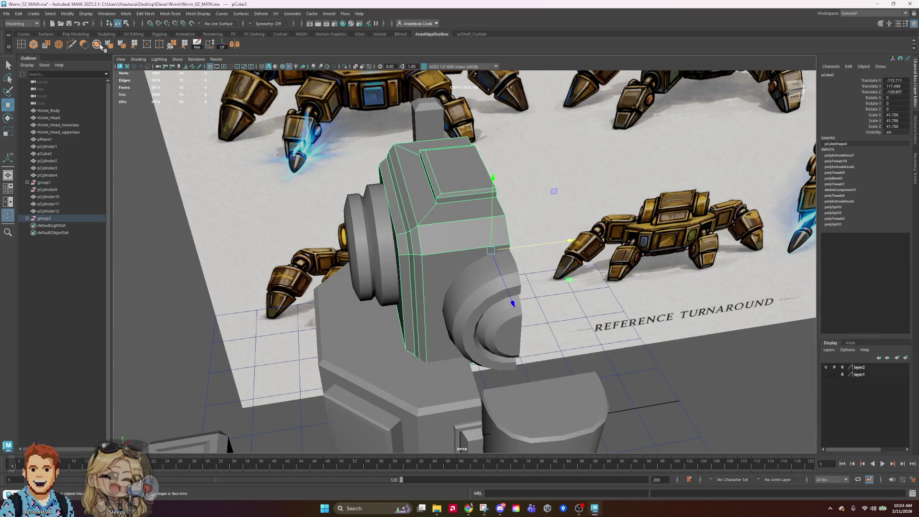
pyautogui.click(71, 44)
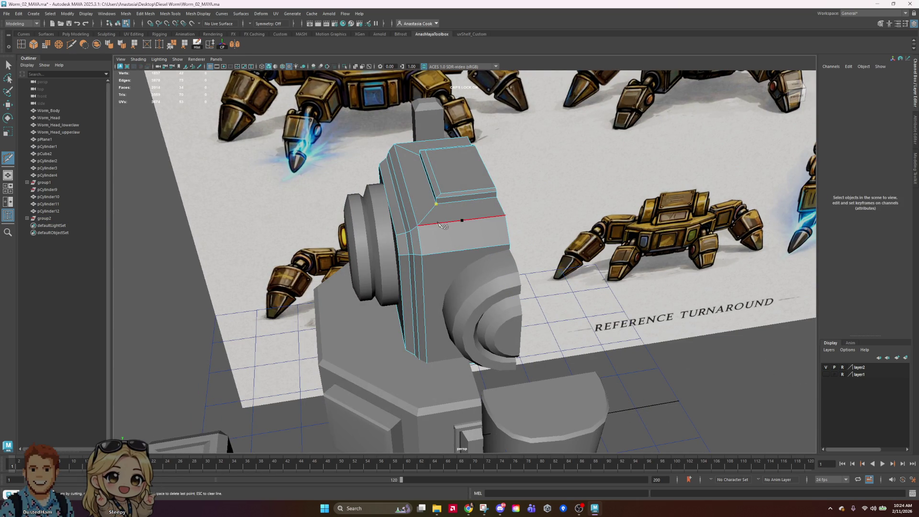
# Cut a vertical edge down the front of the head box, top edge to bottom edge
pyautogui.click(439, 259)
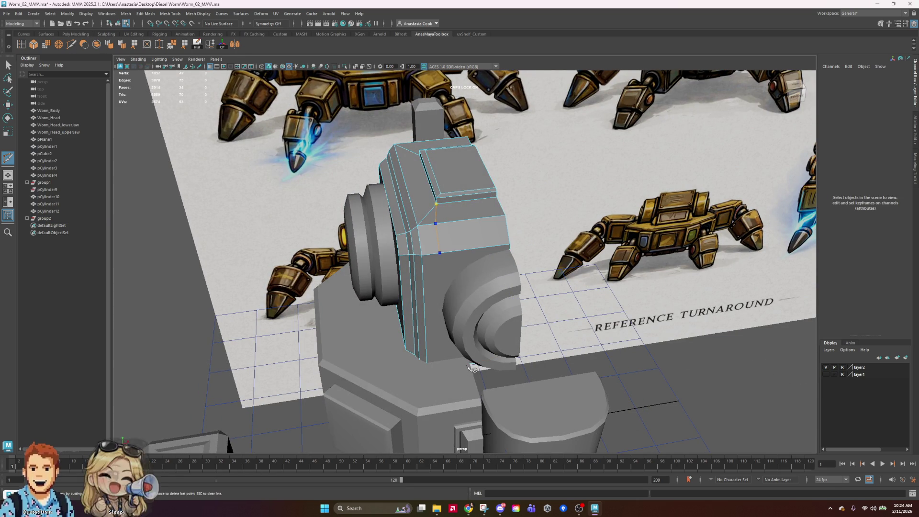
pyautogui.hotkey('ctrl', 'f')
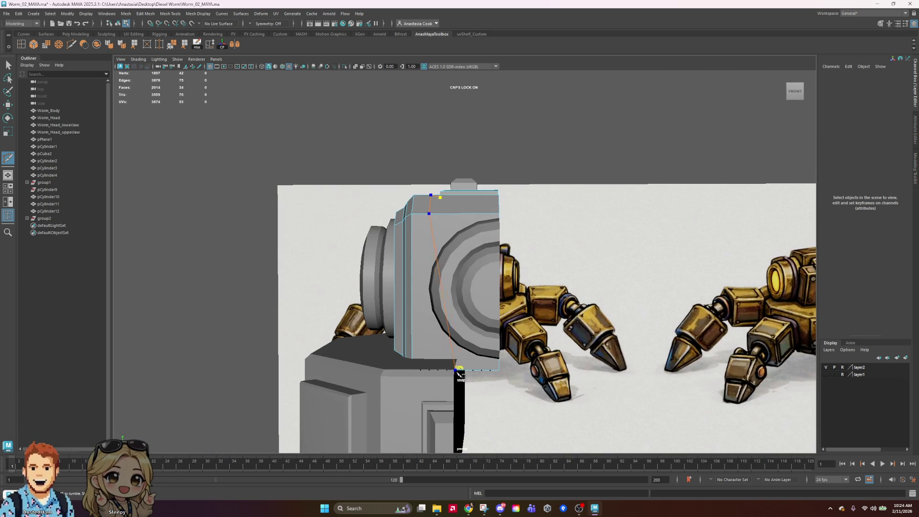
pyautogui.click(433, 374)
pyautogui.press('Return')
# Cut a matching vertical edge down the back of the head box
pyautogui.keyDown('alt'); pyautogui.moveTo(545, 253); pyautogui.dragTo(450, 293); pyautogui.keyUp('alt')
pyautogui.keyDown('alt'); pyautogui.moveTo(561, 336); pyautogui.dragTo(587, 345); pyautogui.keyUp('alt')
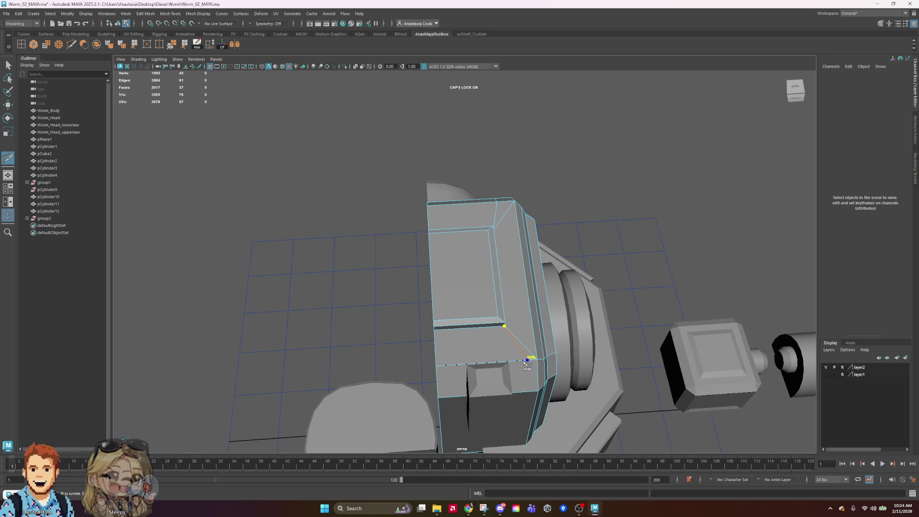
pyautogui.keyDown('alt'); pyautogui.moveTo(526, 364); pyautogui.dragTo(531, 297); pyautogui.keyUp('alt')
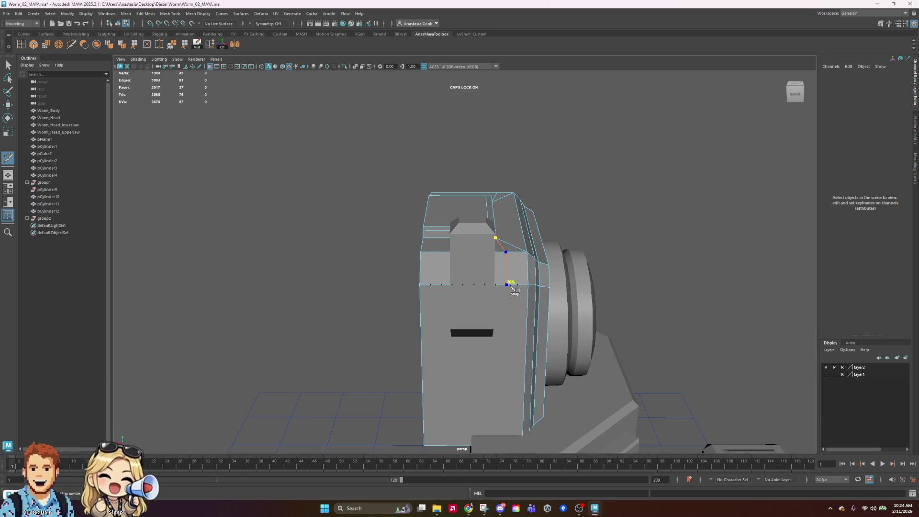
pyautogui.keyDown('alt'); pyautogui.moveTo(515, 282); pyautogui.dragTo(425, 330, button='middle'); pyautogui.keyUp('alt')
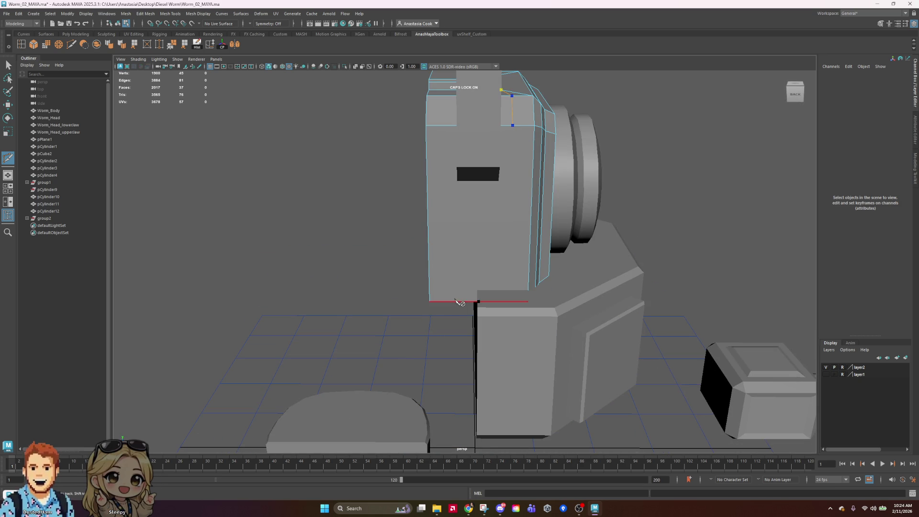
pyautogui.click(498, 301)
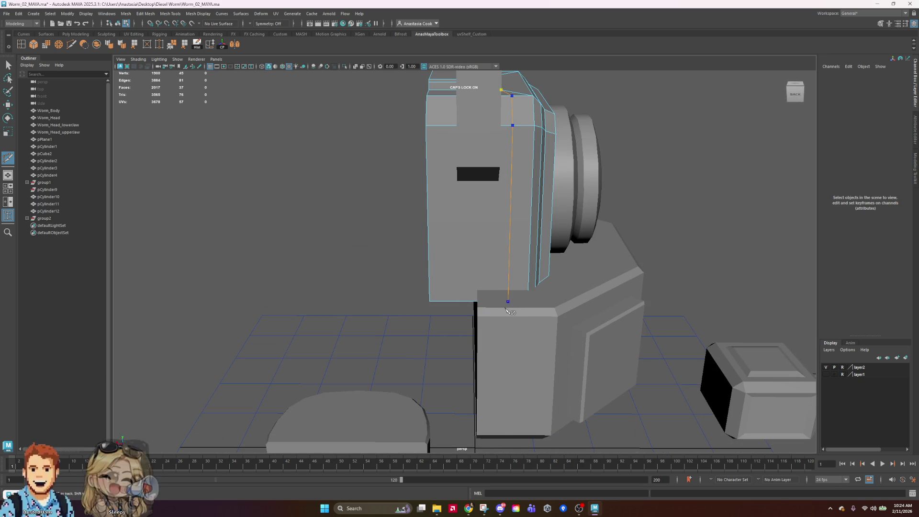
pyautogui.press('Return')
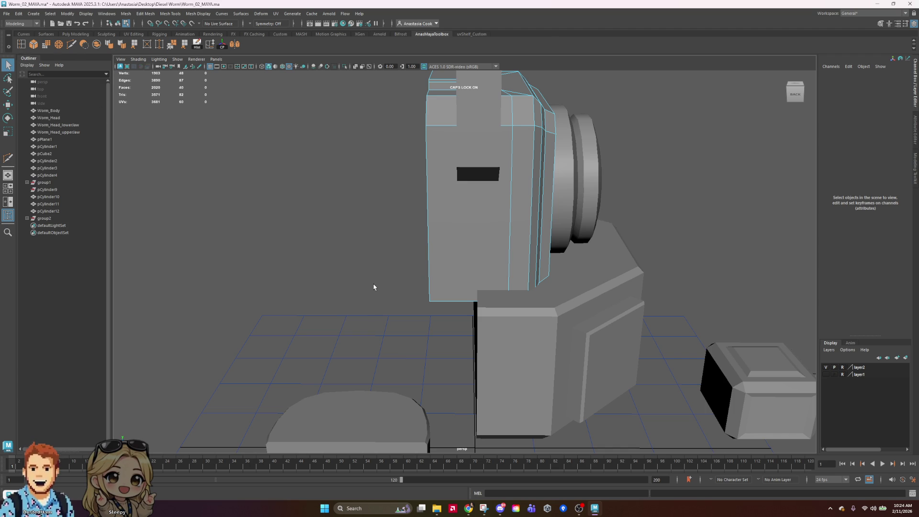
pyautogui.keyDown('alt'); pyautogui.moveTo(575, 200); pyautogui.dragTo(463, 189); pyautogui.keyUp('alt')
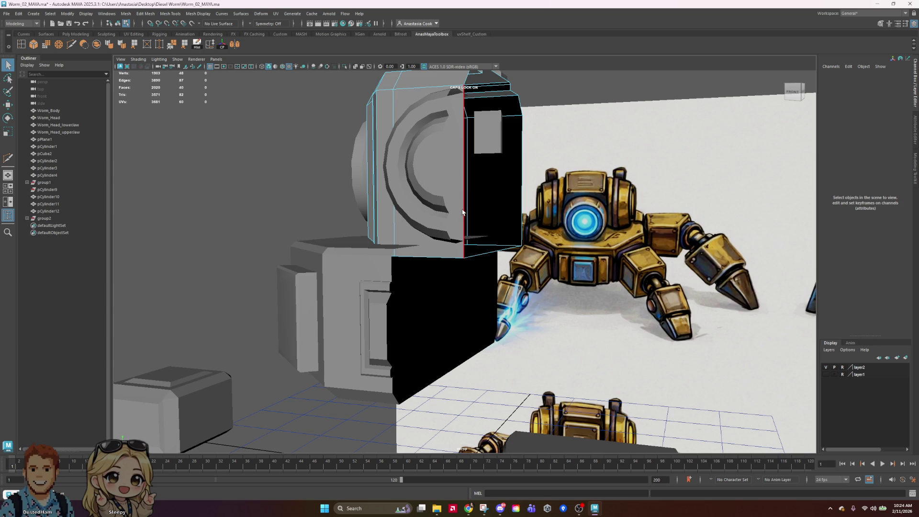
pyautogui.moveTo(416, 247)
pyautogui.keyDown('alt'); pyautogui.mouseDown()
pyautogui.moveTo(451, 251)
pyautogui.moveTo(402, 306)
pyautogui.mouseUp(); pyautogui.keyUp('alt')
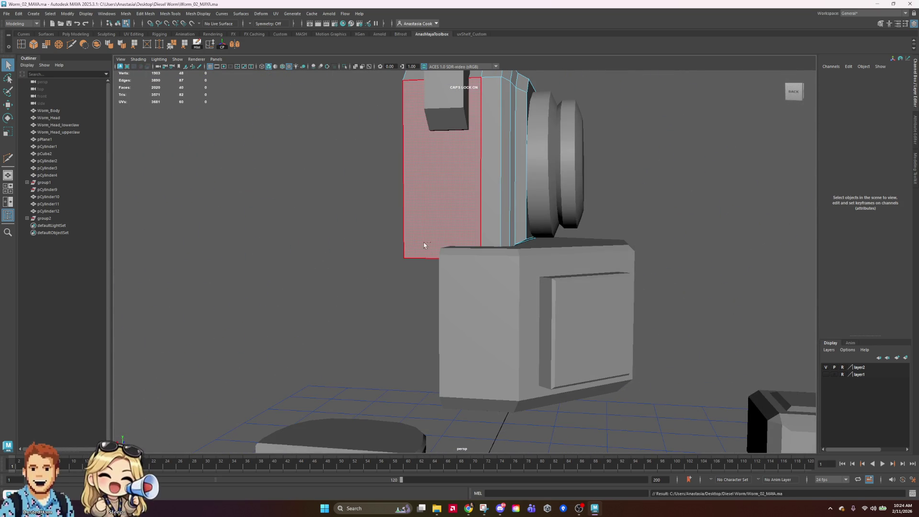
pyautogui.moveTo(671, 226)
pyautogui.keyDown('alt'); pyautogui.mouseDown()
pyautogui.moveTo(615, 224)
pyautogui.moveTo(636, 220)
pyautogui.mouseUp(); pyautogui.keyUp('alt')
# Select all the head parts and delete their construction history
pyautogui.press('F8')
pyautogui.click(712, 205)
pyautogui.click(467, 187)
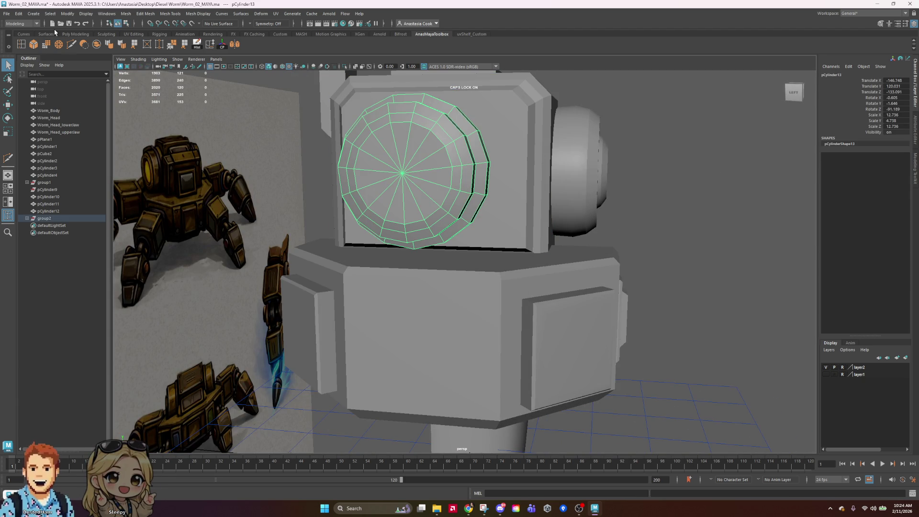
pyautogui.scroll(-5, 594, 236)
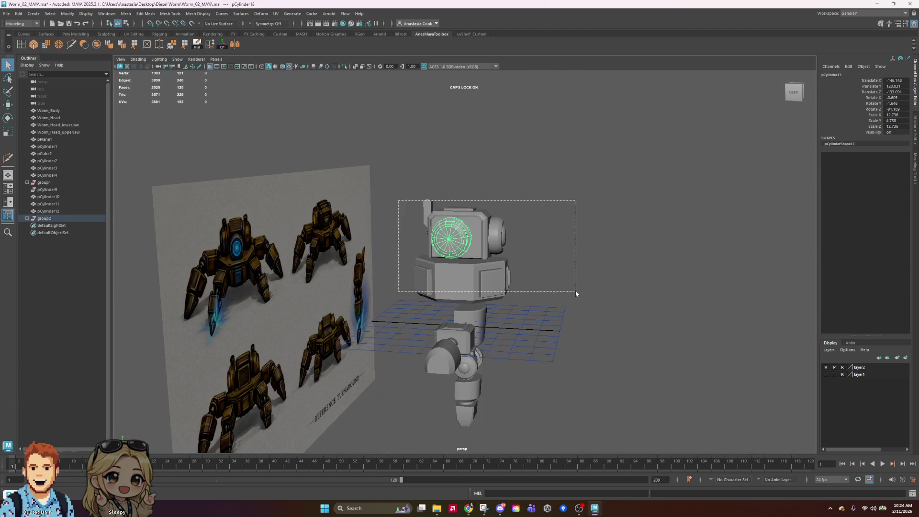
pyautogui.moveTo(575, 293); pyautogui.dragTo(576, 293)
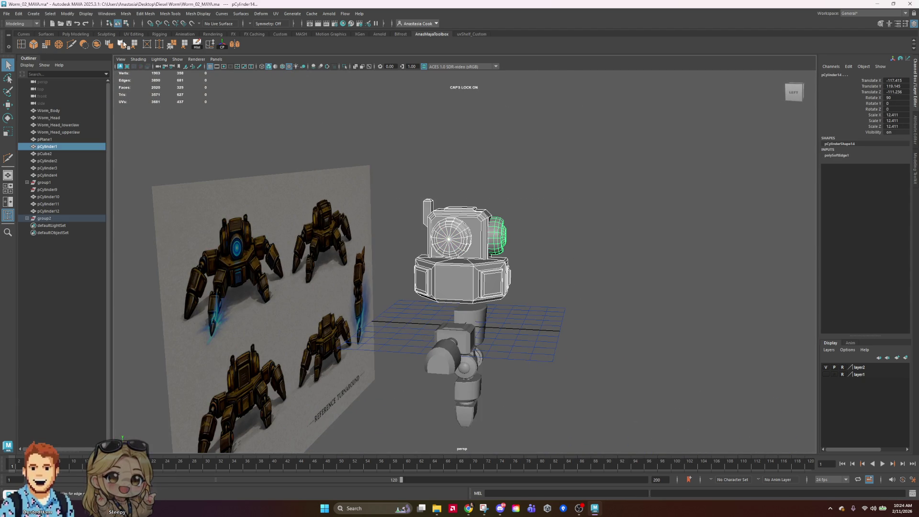
pyautogui.click(197, 46)
pyautogui.moveTo(473, 248); pyautogui.dragTo(550, 221, button='right')
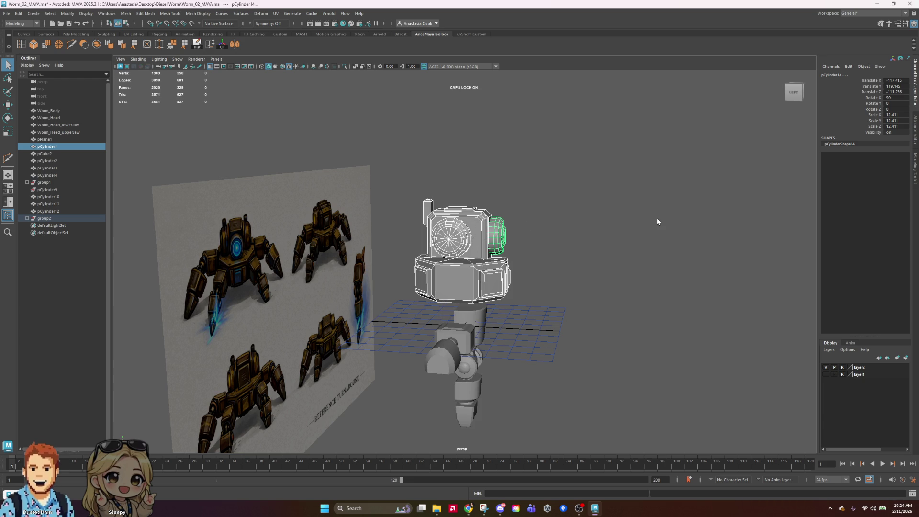
pyautogui.click(656, 218)
# Move the lens group group2 slightly to the left along X
pyautogui.moveTo(521, 222)
pyautogui.keyDown('alt'); pyautogui.mouseDown()
pyautogui.moveTo(565, 218)
pyautogui.moveTo(527, 220)
pyautogui.moveTo(608, 254)
pyautogui.moveTo(568, 257)
pyautogui.mouseUp(); pyautogui.keyUp('alt')
pyautogui.scroll(5, 506, 227)
pyautogui.click(504, 230)
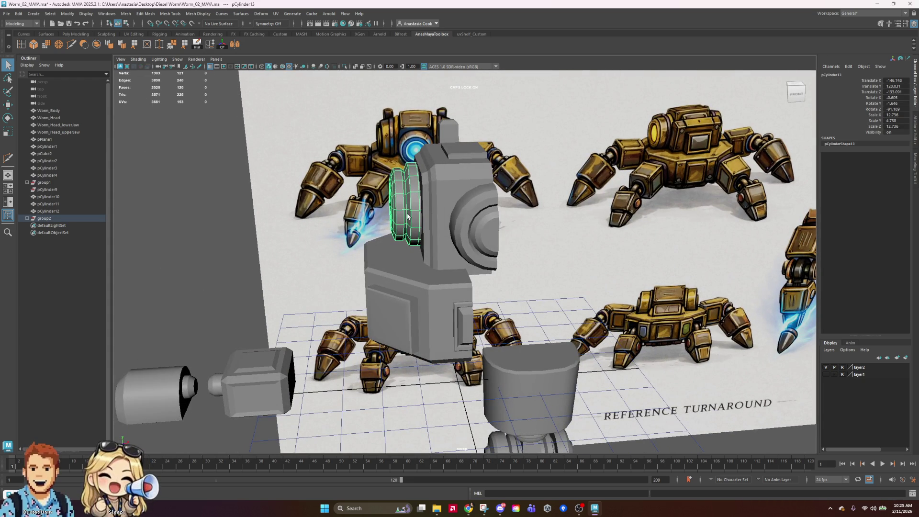
pyautogui.press('w')
pyautogui.click(456, 177)
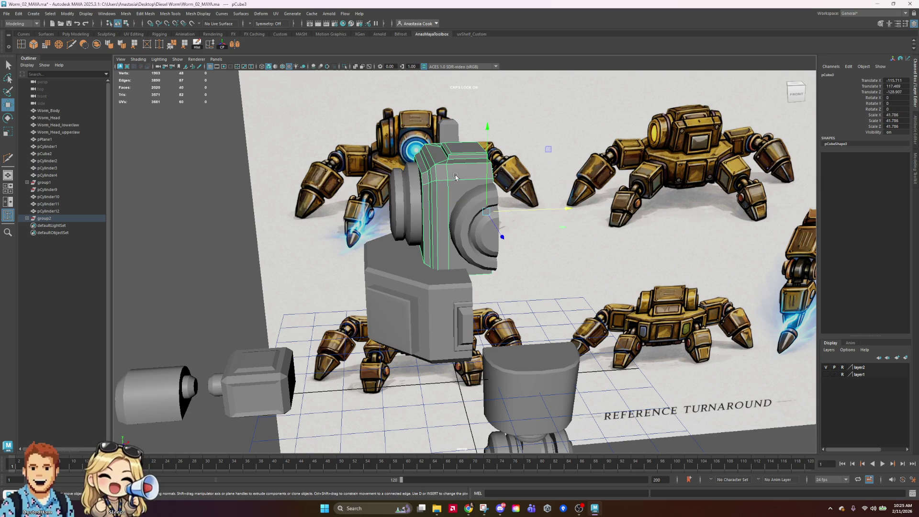
pyautogui.click(399, 185)
pyautogui.moveTo(445, 204); pyautogui.dragTo(416, 204)
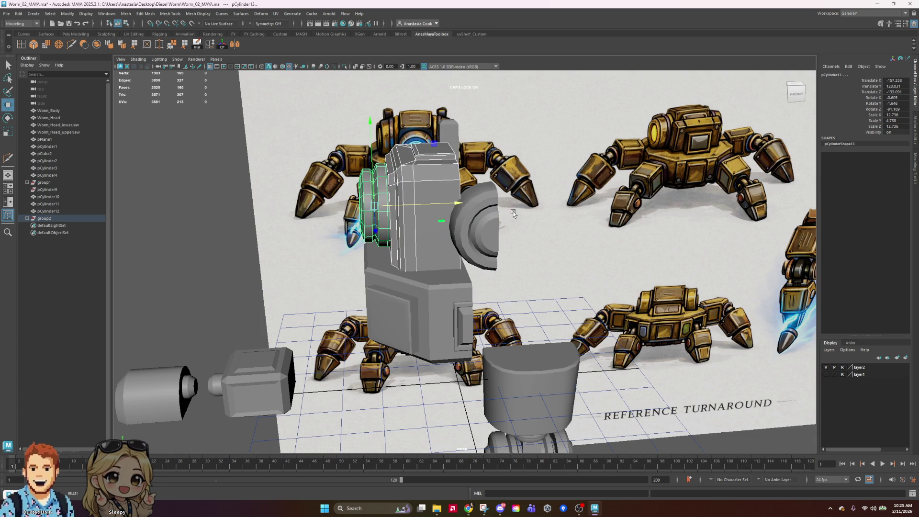
pyautogui.hotkey('ctrl', 'z')
pyautogui.click(48, 218)
pyautogui.moveTo(521, 194)
pyautogui.mouseDown()
pyautogui.moveTo(497, 195)
pyautogui.moveTo(493, 269)
pyautogui.moveTo(545, 254)
pyautogui.moveTo(569, 220)
pyautogui.mouseUp()
pyautogui.moveTo(496, 194); pyautogui.dragTo(496, 195)
pyautogui.click(577, 184)
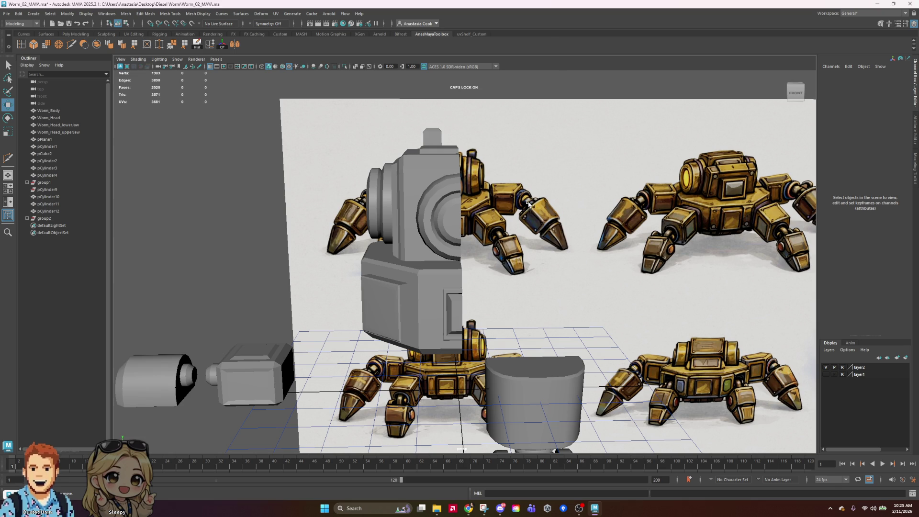
# Scale the front lens cylinder pCylinder13 deeper along Y
pyautogui.moveTo(497, 280)
pyautogui.keyDown('alt'); pyautogui.mouseDown()
pyautogui.moveTo(598, 263)
pyautogui.moveTo(615, 295)
pyautogui.mouseUp(); pyautogui.keyUp('alt')
pyautogui.click(462, 268)
pyautogui.moveTo(461, 268)
pyautogui.keyDown('alt'); pyautogui.mouseDown()
pyautogui.moveTo(472, 258)
pyautogui.moveTo(473, 271)
pyautogui.moveTo(436, 240)
pyautogui.moveTo(457, 270)
pyautogui.mouseUp(); pyautogui.keyUp('alt')
pyautogui.press('w')
pyautogui.click(658, 289)
pyautogui.keyDown('alt'); pyautogui.moveTo(658, 289); pyautogui.dragTo(674, 328); pyautogui.keyUp('alt')
pyautogui.scroll(5, 605, 304)
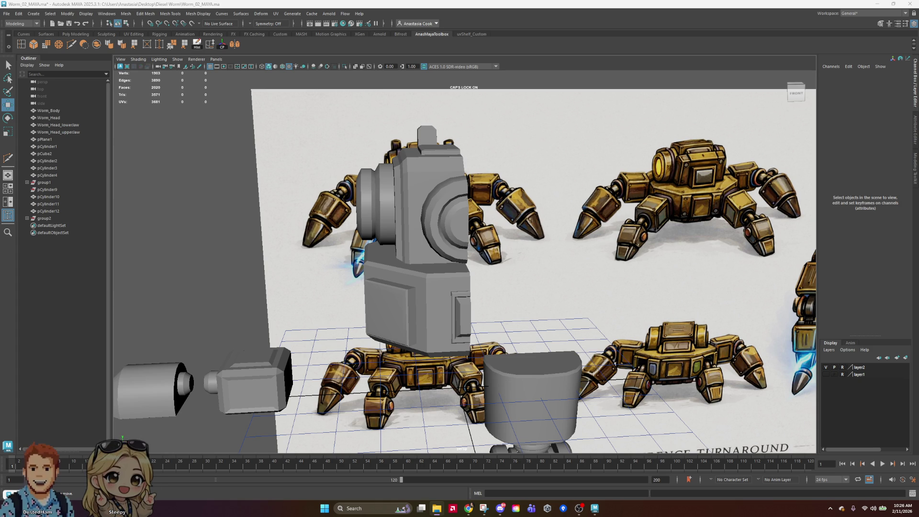
# Bring up the Diesel Worm folder, preview IMG_1261 in Photos, then open the fish image
pyautogui.hotkey('alt', 'Tab')
pyautogui.moveTo(396, 129); pyautogui.dragTo(512, 105)
pyautogui.doubleClick(465, 293)
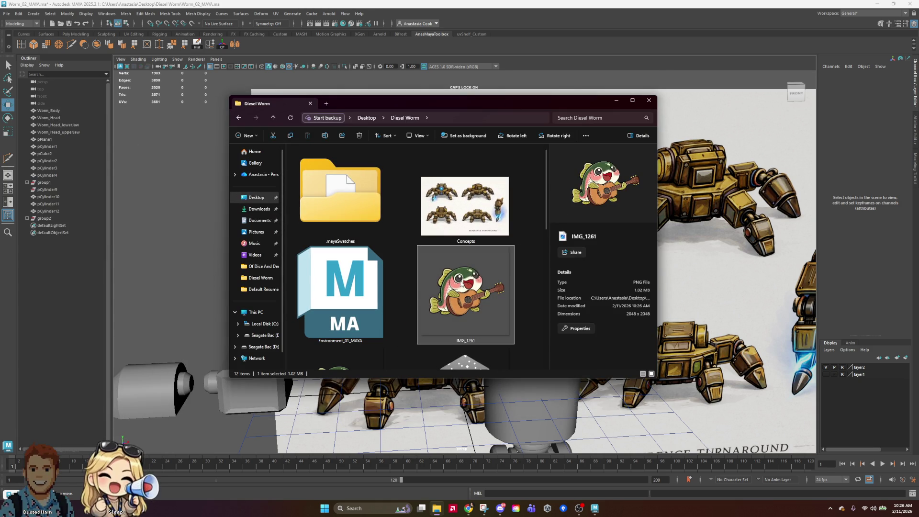
pyautogui.moveTo(604, 70)
pyautogui.mouseDown()
pyautogui.moveTo(611, 97)
pyautogui.moveTo(650, 74)
pyautogui.moveTo(642, 89)
pyautogui.mouseUp()
pyautogui.click(836, 84)
pyautogui.scroll(-5, 447, 249)
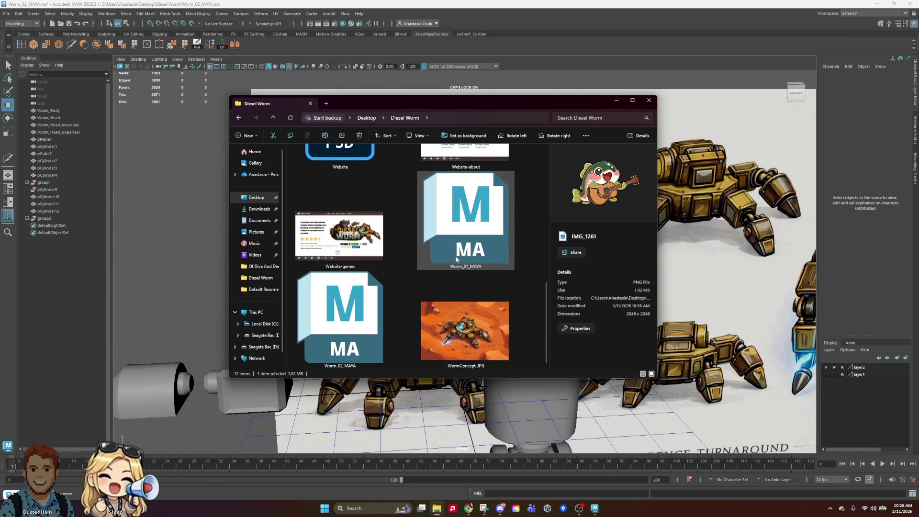
pyautogui.scroll(5, 456, 258)
pyautogui.doubleClick(338, 187)
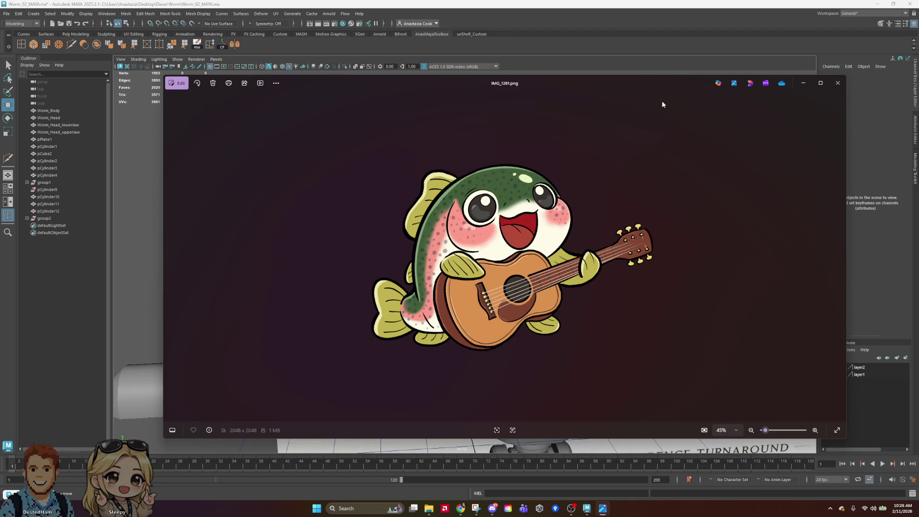
# Step to Concepts.png, close Photos, and select the second lens cylinder in Maya
pyautogui.press('Left')
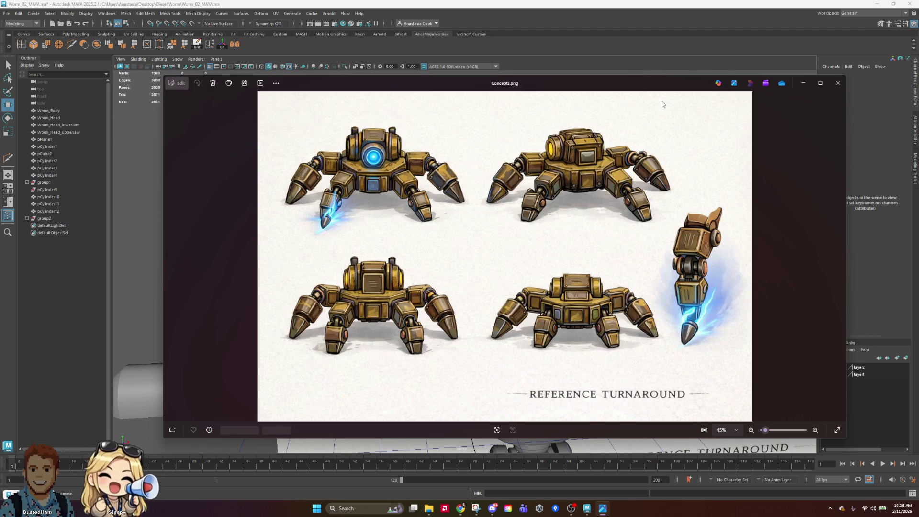
pyautogui.click(838, 83)
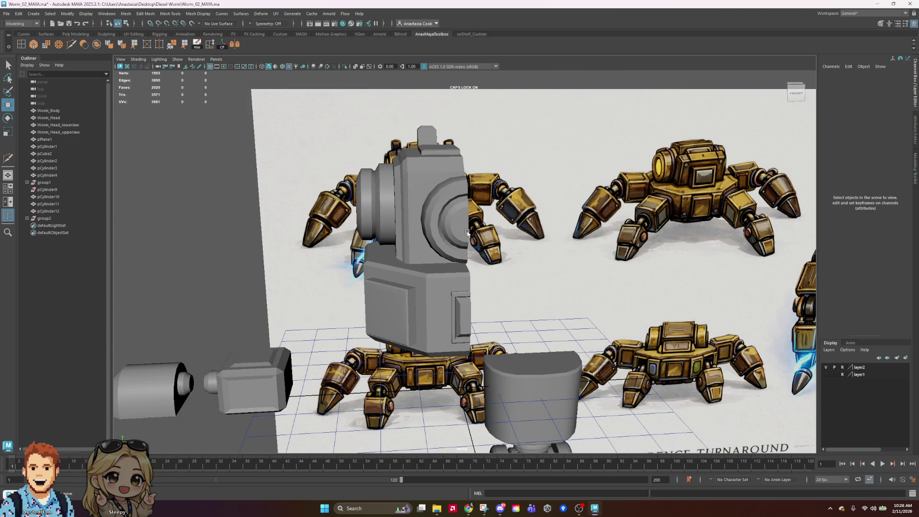
pyautogui.click(471, 192)
# Save the scene and check the left lens cylinder from the side
pyautogui.moveTo(471, 192)
pyautogui.keyDown('alt'); pyautogui.mouseDown()
pyautogui.moveTo(568, 255)
pyautogui.moveTo(595, 287)
pyautogui.moveTo(580, 274)
pyautogui.mouseUp(); pyautogui.keyUp('alt')
pyautogui.click(451, 244)
pyautogui.moveTo(639, 266)
pyautogui.keyDown('alt'); pyautogui.mouseDown()
pyautogui.moveTo(593, 262)
pyautogui.moveTo(596, 229)
pyautogui.mouseUp(); pyautogui.keyUp('alt')
pyautogui.hotkey('ctrl', 's')
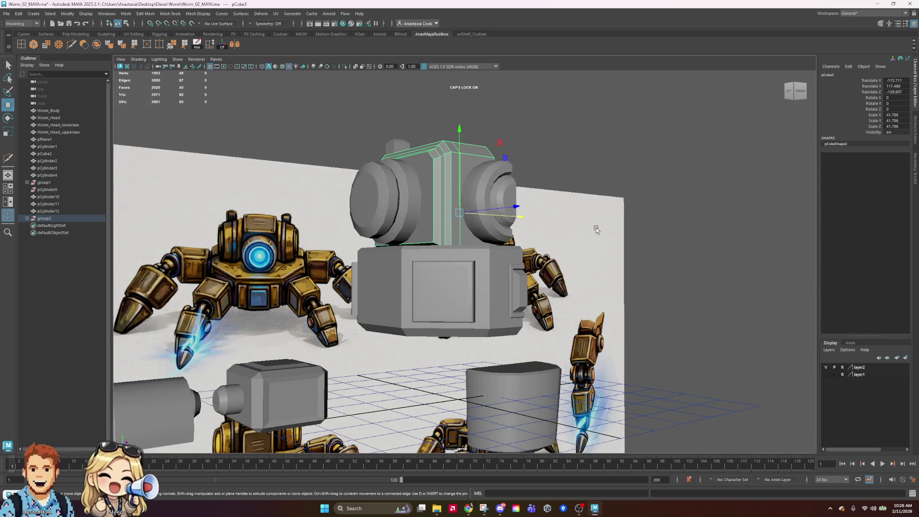
pyautogui.click(372, 190)
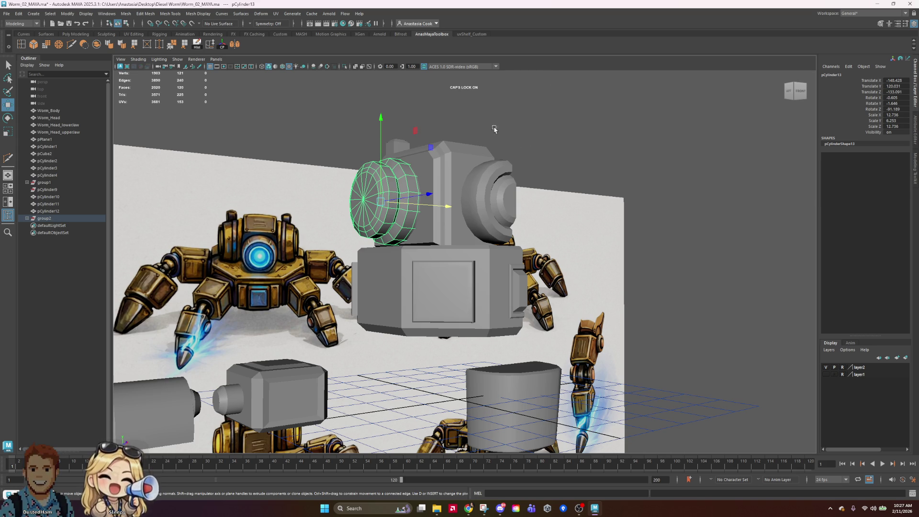
pyautogui.moveTo(461, 196)
pyautogui.keyDown('alt'); pyautogui.mouseDown()
pyautogui.moveTo(536, 197)
pyautogui.moveTo(447, 193)
pyautogui.moveTo(500, 204)
pyautogui.mouseUp(); pyautogui.keyUp('alt')
pyautogui.moveTo(544, 153)
pyautogui.keyDown('alt'); pyautogui.mouseDown()
pyautogui.moveTo(589, 213)
pyautogui.moveTo(654, 211)
pyautogui.moveTo(594, 210)
pyautogui.mouseUp(); pyautogui.keyUp('alt')
# Select only the top bevel faces of the head box
pyautogui.click(442, 161)
pyautogui.moveTo(442, 161); pyautogui.dragTo(442, 179, button='right')
pyautogui.click(461, 211)
pyautogui.keyDown('alt'); pyautogui.moveTo(461, 210); pyautogui.dragTo(325, 104); pyautogui.keyUp('alt')
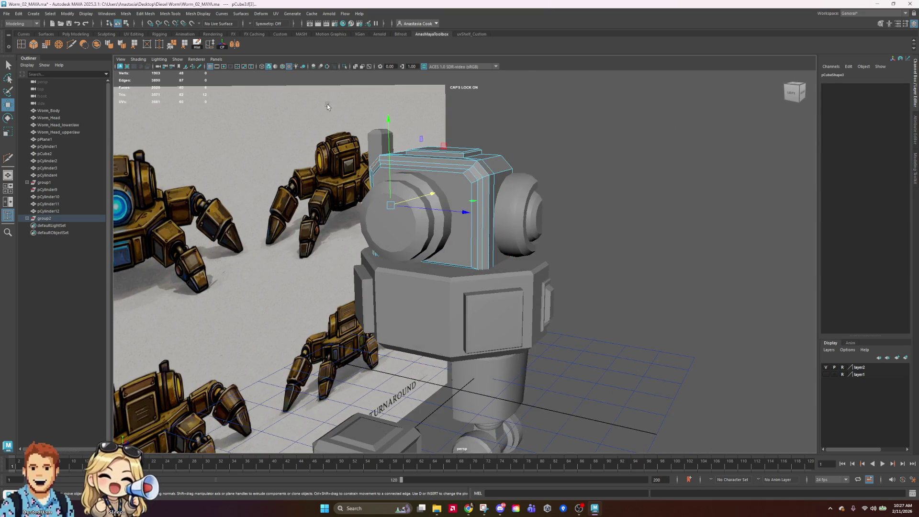
pyautogui.moveTo(415, 136); pyautogui.dragTo(559, 187)
pyautogui.moveTo(679, 341)
pyautogui.keyDown('ctrl'); pyautogui.mouseDown()
pyautogui.moveTo(301, 249)
pyautogui.moveTo(277, 224)
pyautogui.mouseUp(); pyautogui.keyUp('ctrl')
pyautogui.moveTo(641, 243)
pyautogui.keyDown('alt'); pyautogui.mouseDown()
pyautogui.moveTo(488, 102)
pyautogui.moveTo(498, 180)
pyautogui.moveTo(489, 174)
pyautogui.mouseUp(); pyautogui.keyUp('alt')
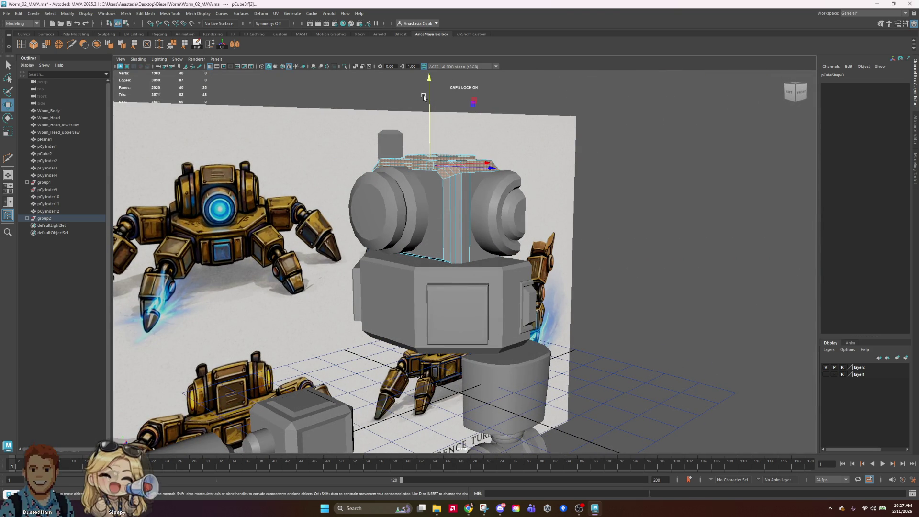
# Raise the head box's top faces slightly along Y
pyautogui.press('w')
pyautogui.moveTo(427, 98); pyautogui.dragTo(427, 93)
pyautogui.click(551, 179)
pyautogui.moveTo(550, 179)
pyautogui.keyDown('alt'); pyautogui.mouseDown()
pyautogui.moveTo(650, 249)
pyautogui.moveTo(618, 268)
pyautogui.moveTo(584, 314)
pyautogui.moveTo(618, 293)
pyautogui.mouseUp(); pyautogui.keyUp('alt')
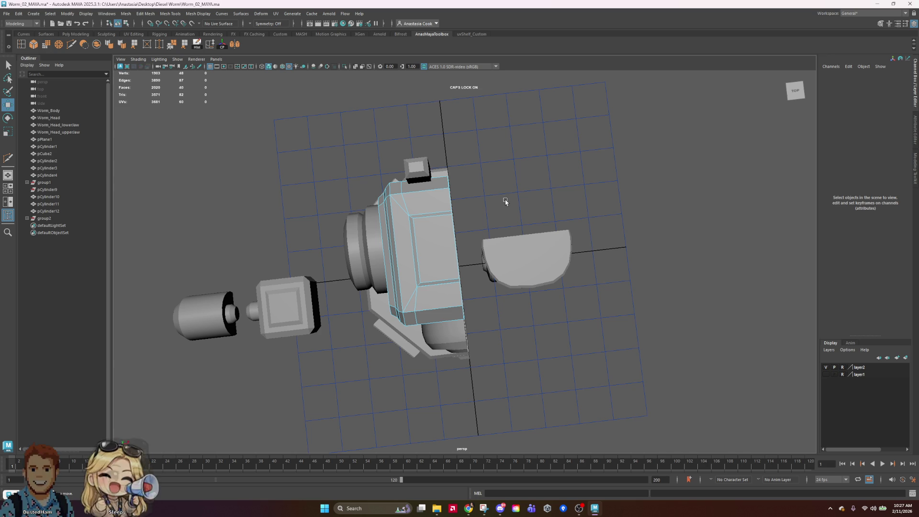
pyautogui.moveTo(436, 257)
pyautogui.keyDown('alt'); pyautogui.mouseDown()
pyautogui.moveTo(590, 202)
pyautogui.moveTo(674, 222)
pyautogui.mouseUp(); pyautogui.keyUp('alt')
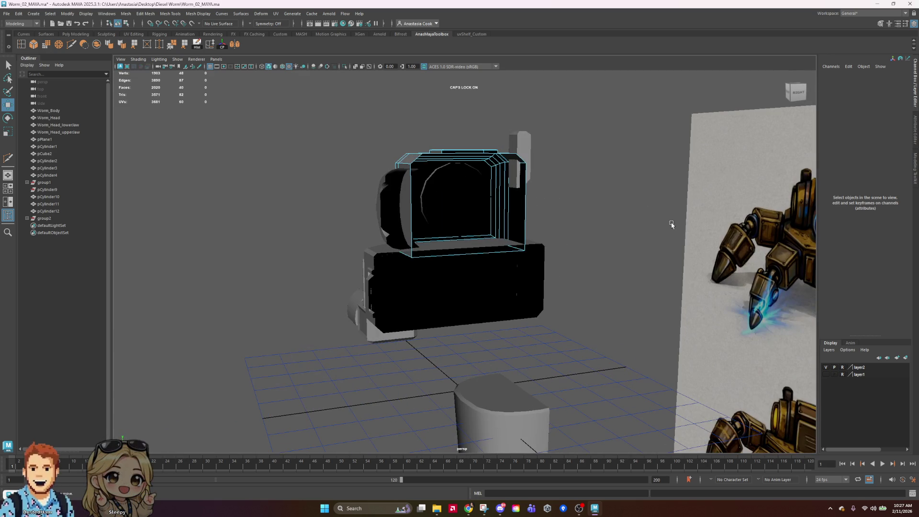
pyautogui.press('F8')
pyautogui.click(550, 185)
pyautogui.moveTo(550, 185)
pyautogui.keyDown('alt'); pyautogui.mouseDown()
pyautogui.moveTo(593, 187)
pyautogui.moveTo(524, 186)
pyautogui.mouseUp(); pyautogui.keyUp('alt')
pyautogui.click(523, 185)
pyautogui.scroll(5, 642, 213)
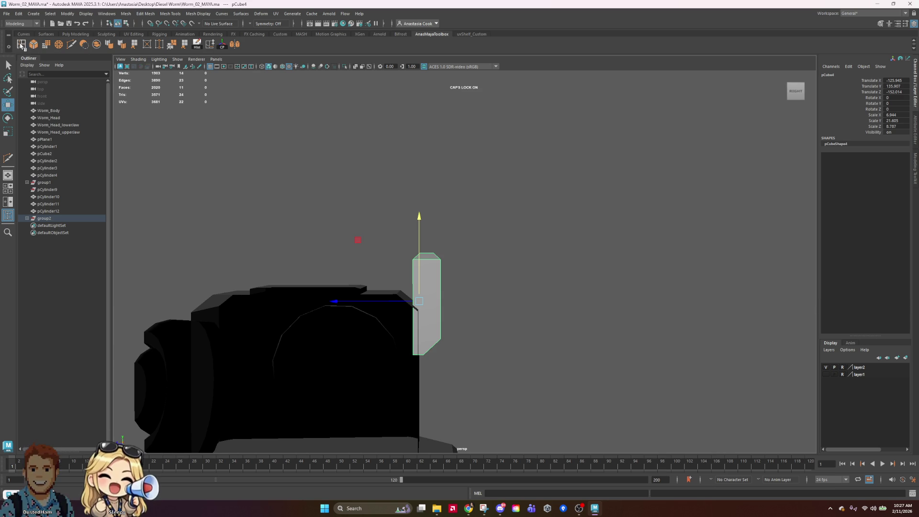
pyautogui.click(21, 45)
pyautogui.keyDown('ctrl'); pyautogui.click(439, 330); pyautogui.keyUp('ctrl')
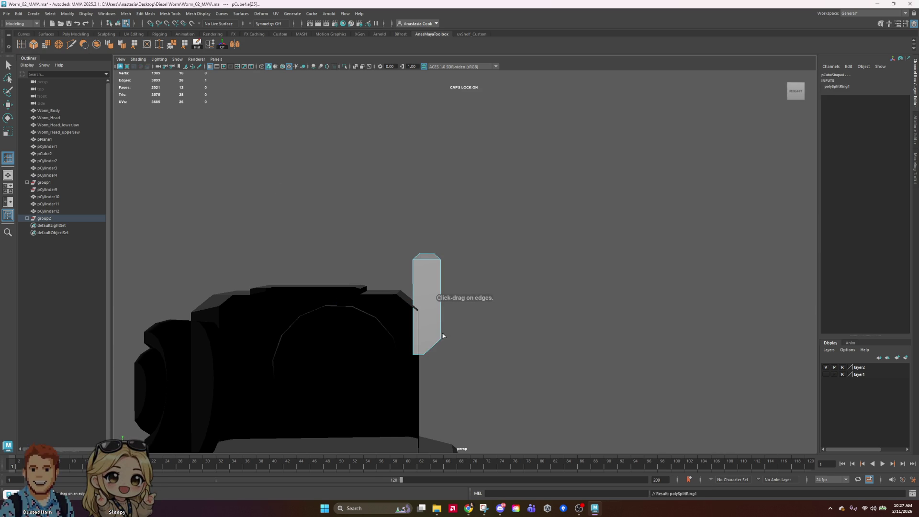
pyautogui.moveTo(585, 330)
pyautogui.keyDown('alt'); pyautogui.mouseDown()
pyautogui.moveTo(526, 330)
pyautogui.moveTo(548, 336)
pyautogui.mouseUp(); pyautogui.keyUp('alt')
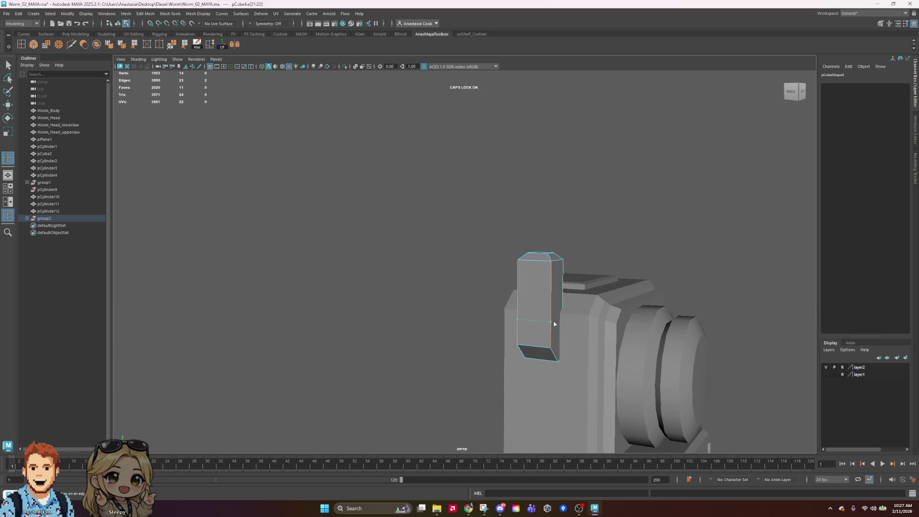
pyautogui.keyDown('ctrl'); pyautogui.click(559, 327); pyautogui.keyUp('ctrl')
pyautogui.hotkey('ctrl', 'z')
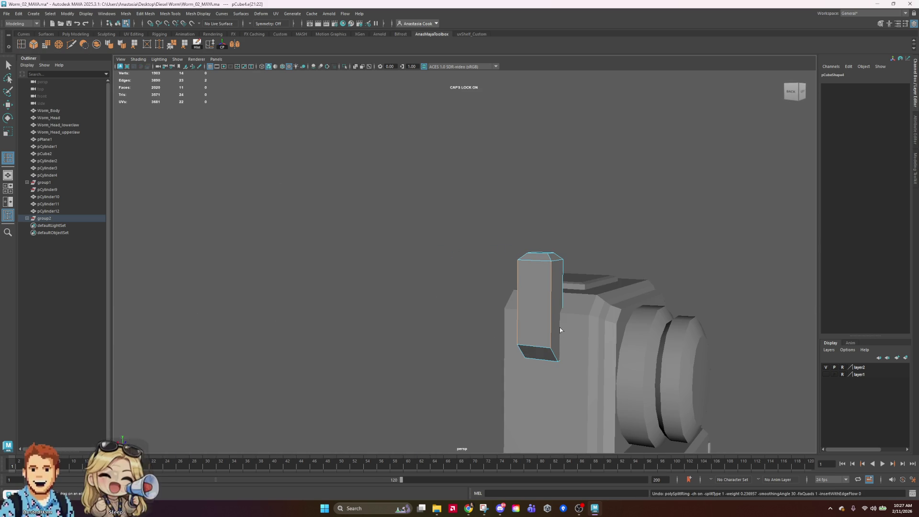
pyautogui.moveTo(412, 301)
pyautogui.keyDown('alt'); pyautogui.mouseDown()
pyautogui.moveTo(560, 290)
pyautogui.moveTo(630, 320)
pyautogui.mouseUp(); pyautogui.keyUp('alt')
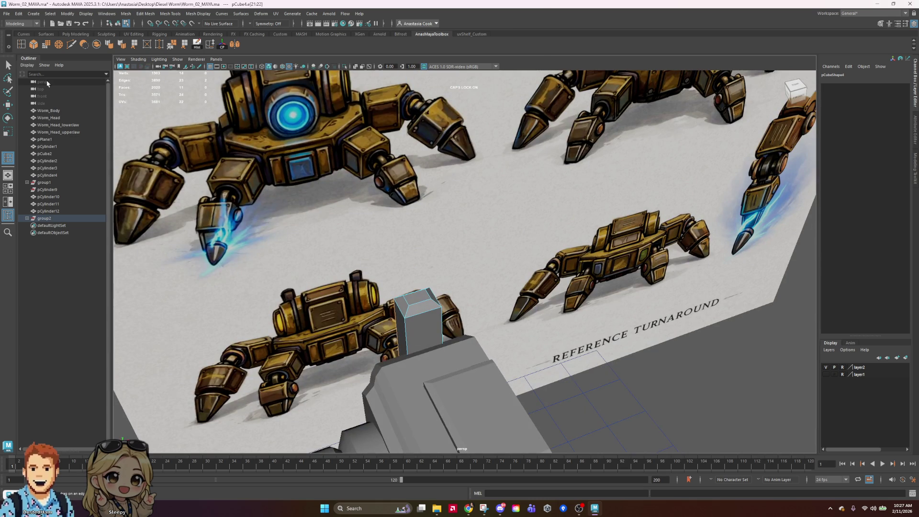
pyautogui.press('q')
pyautogui.scroll(-5, 615, 300)
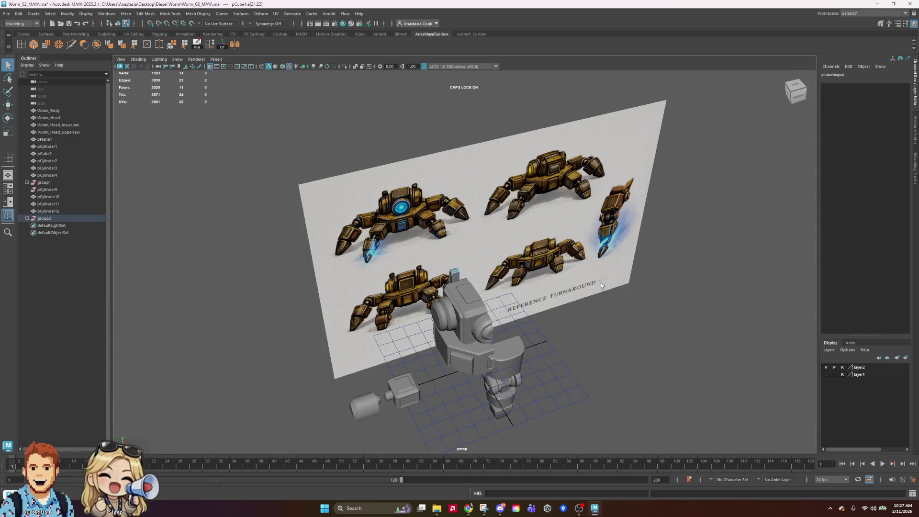
pyautogui.click(422, 354)
# Save the robot head scene, then orbit to inspect the robot's left side and back
pyautogui.hotkey('ctrl', 's')
pyautogui.rightClick(422, 354)
pyautogui.click(461, 317)
pyautogui.click(598, 239)
pyautogui.moveTo(526, 335)
pyautogui.keyDown('alt'); pyautogui.mouseDown()
pyautogui.moveTo(655, 352)
pyautogui.moveTo(635, 355)
pyautogui.moveTo(610, 334)
pyautogui.mouseUp(); pyautogui.keyUp('alt')
pyautogui.scroll(6, 610, 333)
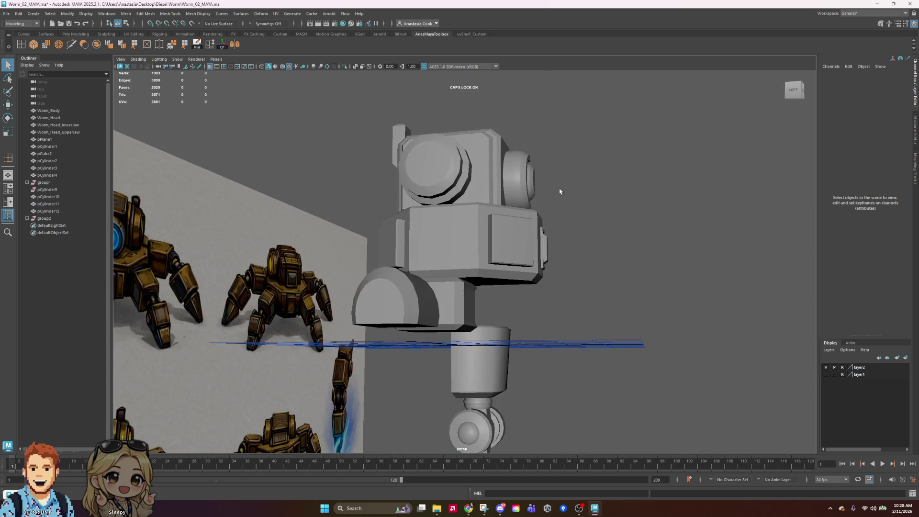
pyautogui.keyDown('alt'); pyautogui.moveTo(560, 192); pyautogui.dragTo(615, 208); pyautogui.keyUp('alt')
# Select pCylinder13, then the half-cylinder lens pCylinder14, viewing the head from above
pyautogui.click(467, 219)
pyautogui.moveTo(661, 228)
pyautogui.keyDown('alt'); pyautogui.mouseDown()
pyautogui.moveTo(591, 257)
pyautogui.moveTo(636, 249)
pyautogui.moveTo(617, 269)
pyautogui.moveTo(517, 228)
pyautogui.moveTo(523, 213)
pyautogui.moveTo(560, 228)
pyautogui.moveTo(638, 226)
pyautogui.moveTo(620, 205)
pyautogui.moveTo(427, 229)
pyautogui.mouseUp(); pyautogui.keyUp('alt')
pyautogui.click(410, 228)
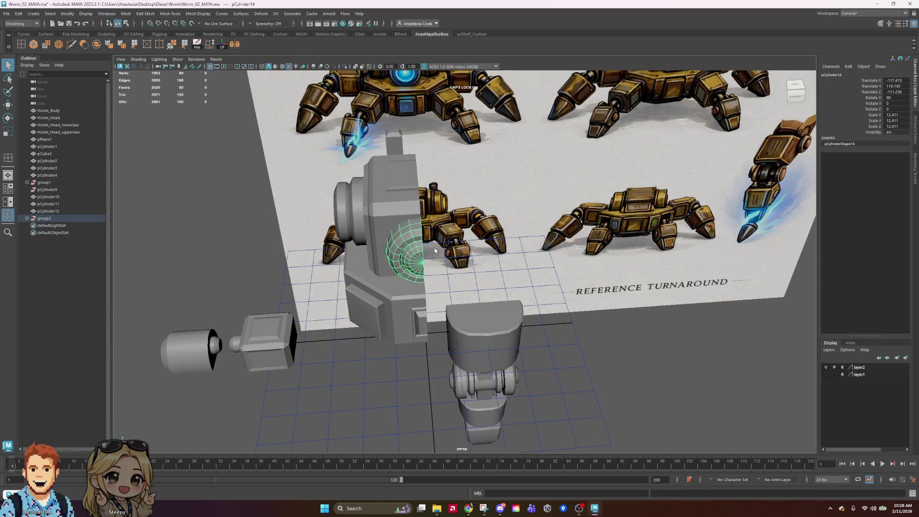
pyautogui.keyDown('alt'); pyautogui.moveTo(410, 228); pyautogui.dragTo(433, 249, button='right'); pyautogui.keyUp('alt')
pyautogui.keyDown('alt'); pyautogui.moveTo(438, 197); pyautogui.dragTo(339, 109); pyautogui.keyUp('alt')
# Switch pCylinder14 to edge editing and select its outer edge loop
pyautogui.moveTo(339, 109); pyautogui.dragTo(339, 107, button='right')
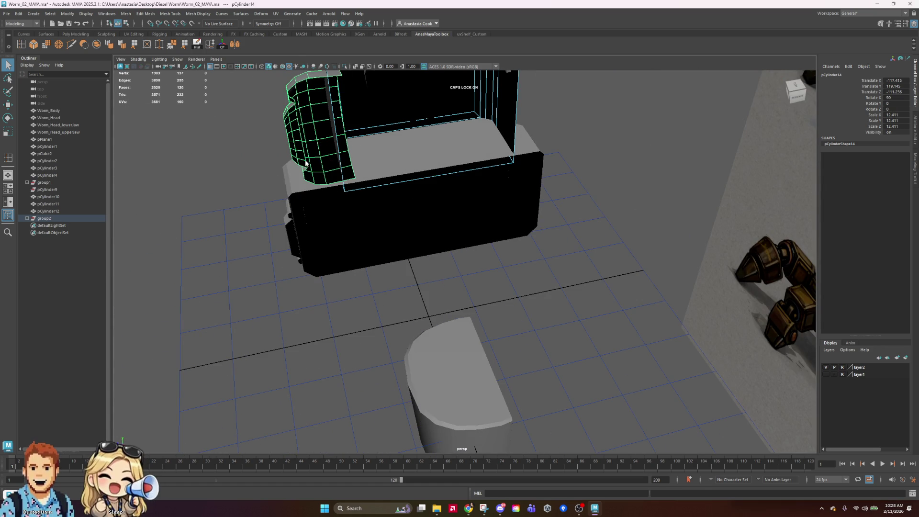
pyautogui.moveTo(345, 176)
pyautogui.mouseDown(button='right')
pyautogui.moveTo(316, 143)
pyautogui.moveTo(362, 166)
pyautogui.mouseUp(button='right')
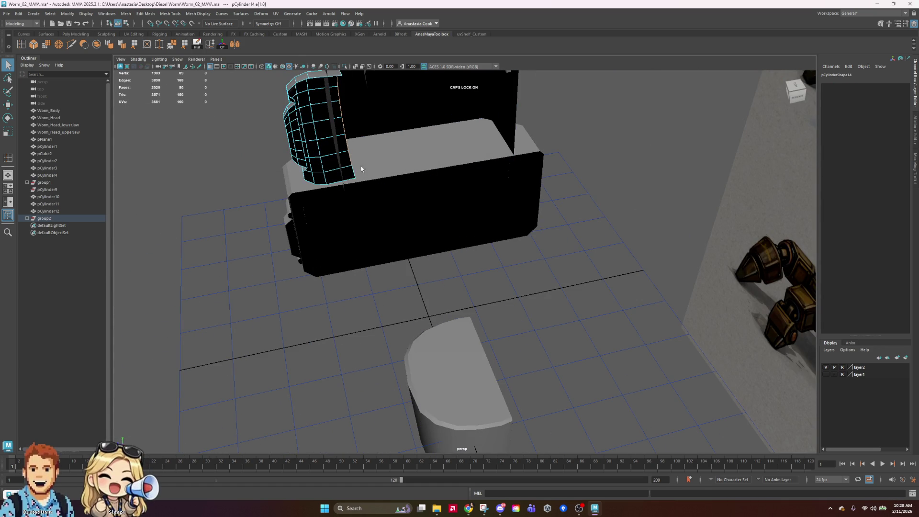
pyautogui.doubleClick(351, 172)
pyautogui.moveTo(328, 205)
pyautogui.keyDown('alt'); pyautogui.mouseDown()
pyautogui.moveTo(417, 213)
pyautogui.moveTo(449, 363)
pyautogui.moveTo(570, 203)
pyautogui.moveTo(560, 219)
pyautogui.moveTo(580, 224)
pyautogui.mouseUp(); pyautogui.keyUp('alt')
pyautogui.moveTo(343, 245); pyautogui.dragTo(322, 188)
pyautogui.moveTo(611, 310)
pyautogui.keyDown('alt'); pyautogui.mouseDown()
pyautogui.moveTo(590, 225)
pyautogui.moveTo(572, 264)
pyautogui.moveTo(695, 252)
pyautogui.moveTo(509, 254)
pyautogui.moveTo(550, 246)
pyautogui.mouseUp(); pyautogui.keyUp('alt')
# Try the Scale and Move tools on the selected lens edges while checking the reference
pyautogui.press('r')
pyautogui.keyDown('alt'); pyautogui.moveTo(528, 195); pyautogui.dragTo(514, 196); pyautogui.keyUp('alt')
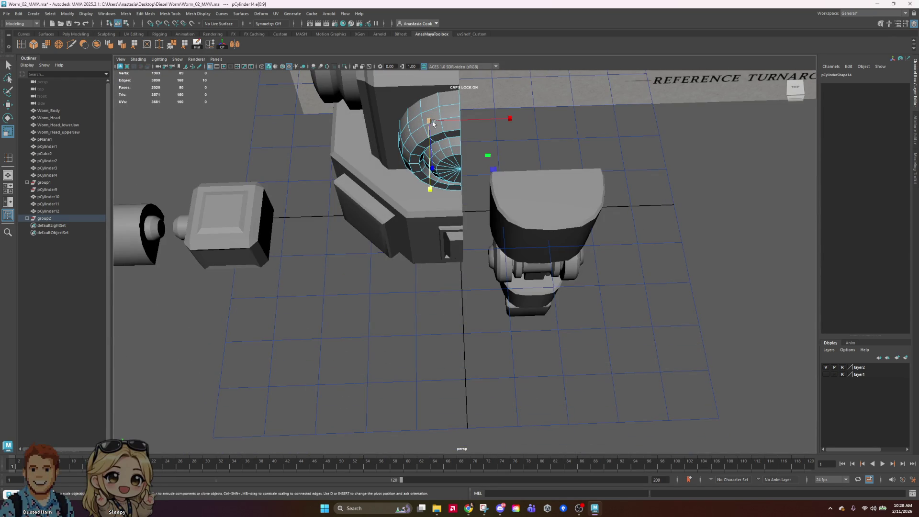
pyautogui.press('w')
pyautogui.keyDown('alt'); pyautogui.moveTo(611, 150); pyautogui.dragTo(552, 131); pyautogui.keyUp('alt')
pyautogui.press('w')
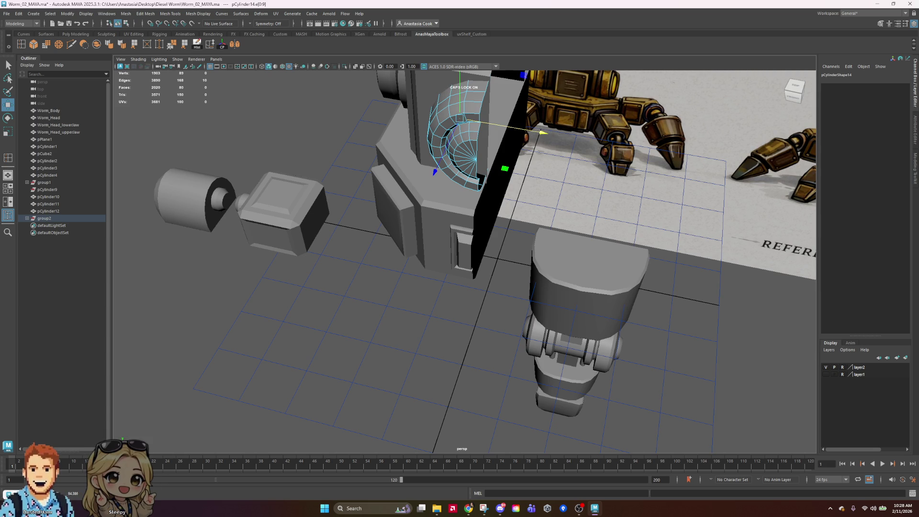
pyautogui.press('super+d')
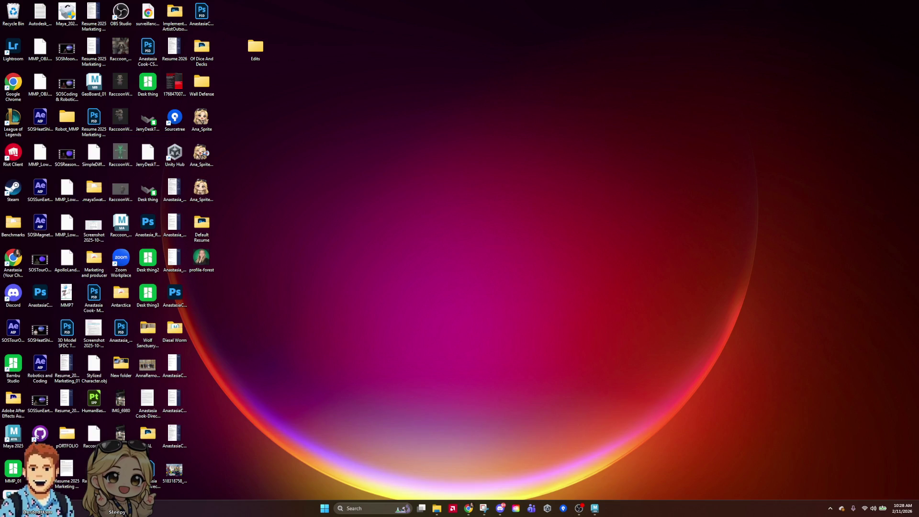
pyautogui.press('super+d')
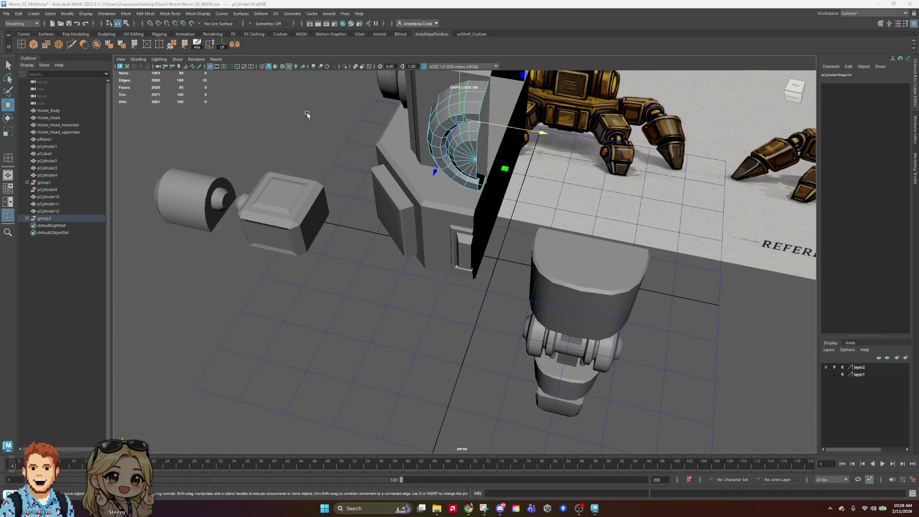
# Clear the edges, undo a stray single-edge pick, and reselect the lens's outer edge loop
pyautogui.click(502, 283)
pyautogui.moveTo(503, 283)
pyautogui.keyDown('alt'); pyautogui.mouseDown()
pyautogui.moveTo(592, 219)
pyautogui.moveTo(519, 211)
pyautogui.moveTo(665, 219)
pyautogui.mouseUp(); pyautogui.keyUp('alt')
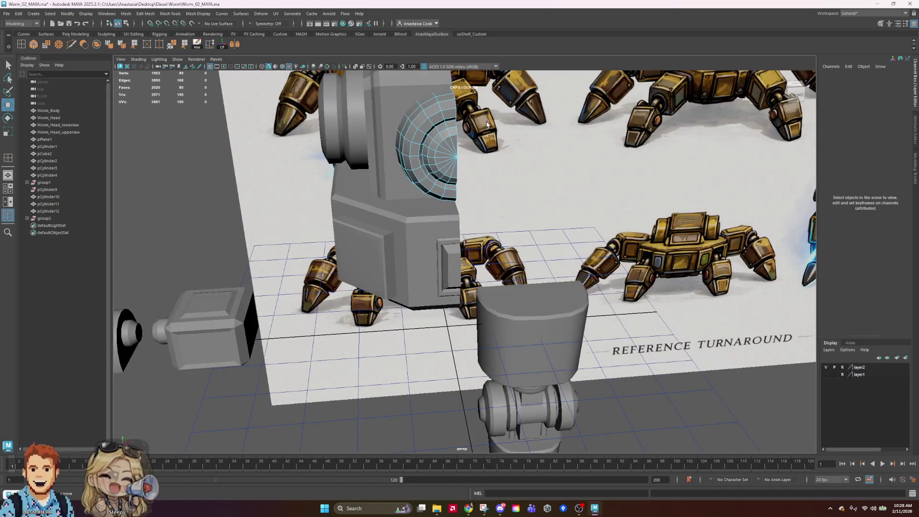
pyautogui.keyDown('alt'); pyautogui.moveTo(486, 119); pyautogui.dragTo(479, 213); pyautogui.keyUp('alt')
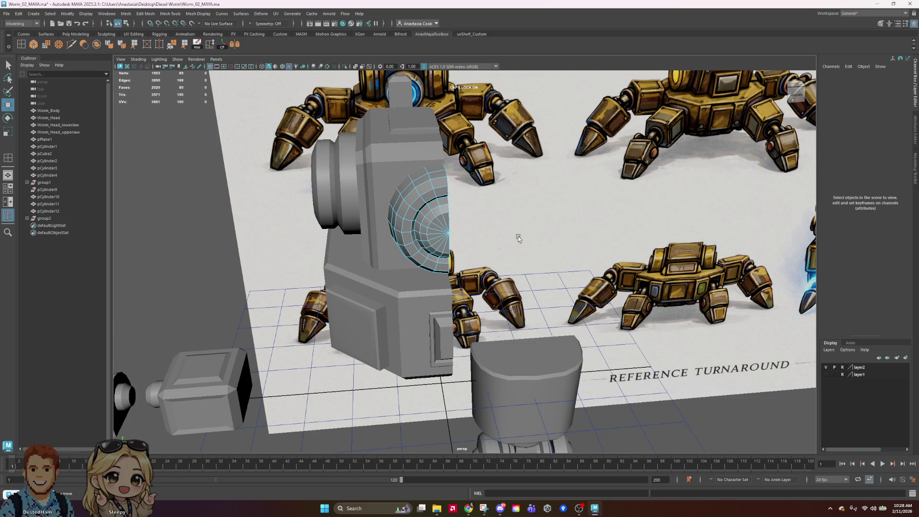
pyautogui.keyDown('alt'); pyautogui.moveTo(502, 243); pyautogui.dragTo(456, 239); pyautogui.keyUp('alt')
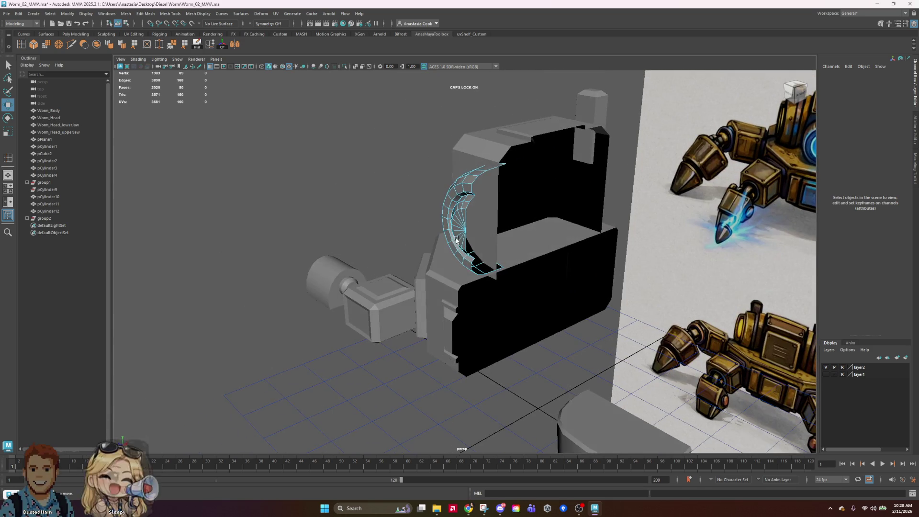
pyautogui.click(495, 172)
pyautogui.moveTo(495, 215)
pyautogui.keyDown('alt'); pyautogui.mouseDown()
pyautogui.moveTo(540, 211)
pyautogui.moveTo(529, 251)
pyautogui.mouseUp(); pyautogui.keyUp('alt')
pyautogui.hotkey('ctrl', 'z')
pyautogui.doubleClick(457, 183)
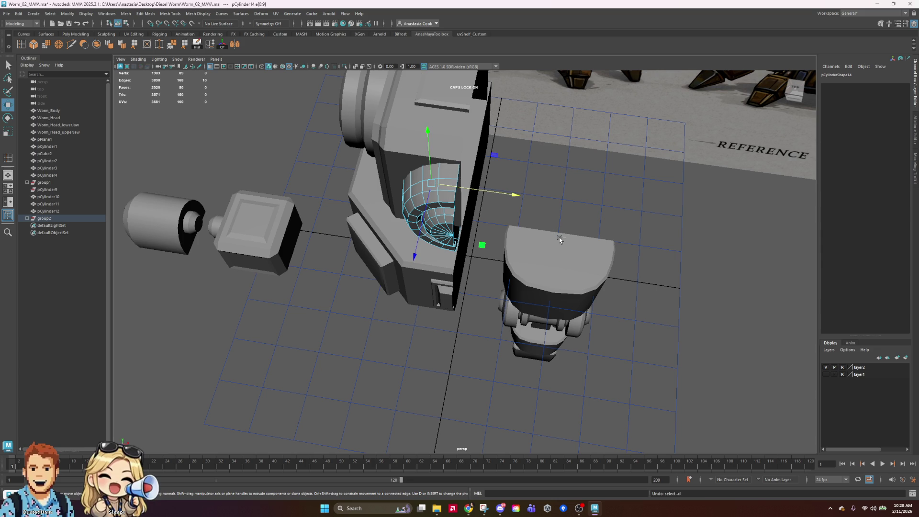
# Return pCylinder14 to Object Mode, clear the selection, and orbit to the robot's front
pyautogui.rightClick(447, 177)
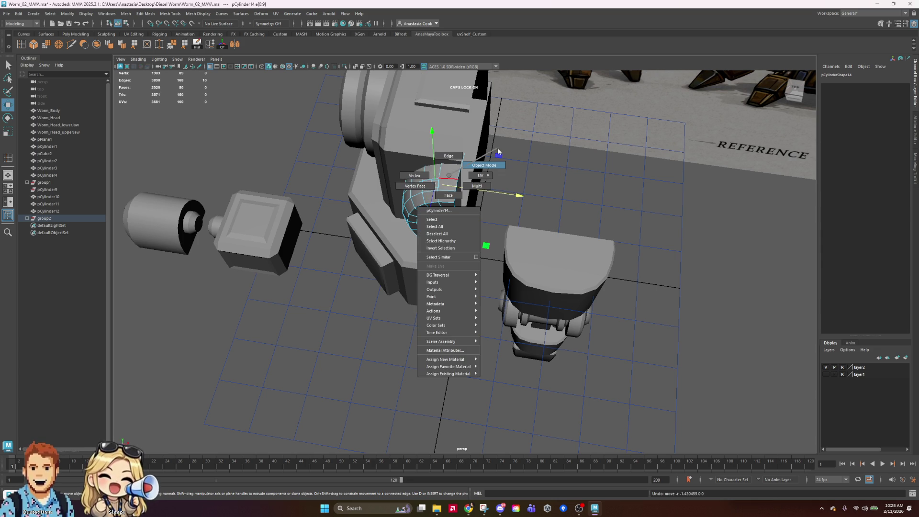
pyautogui.click(447, 161)
pyautogui.click(598, 201)
pyautogui.keyDown('alt'); pyautogui.moveTo(599, 201); pyautogui.dragTo(612, 197); pyautogui.keyUp('alt')
pyautogui.keyDown('alt'); pyautogui.moveTo(588, 277); pyautogui.dragTo(543, 239); pyautogui.keyUp('alt')
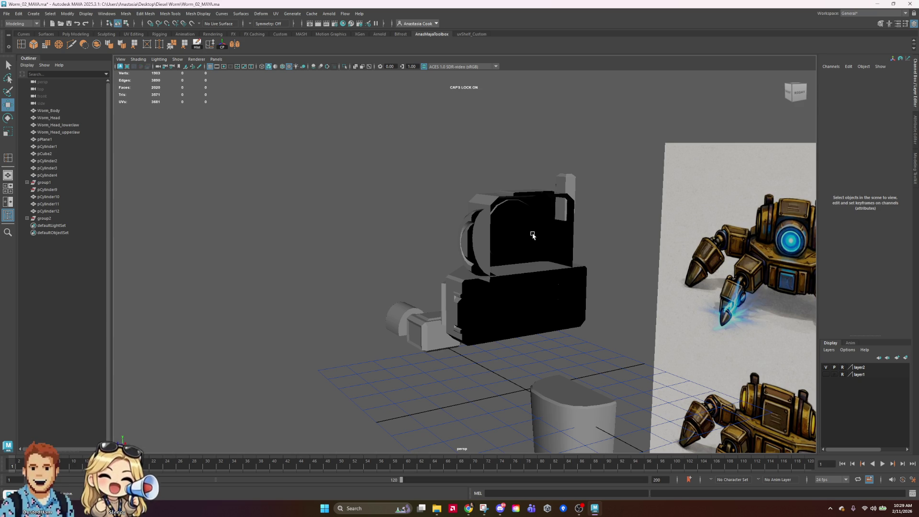
pyautogui.keyDown('alt'); pyautogui.moveTo(517, 238); pyautogui.dragTo(579, 242); pyautogui.keyUp('alt')
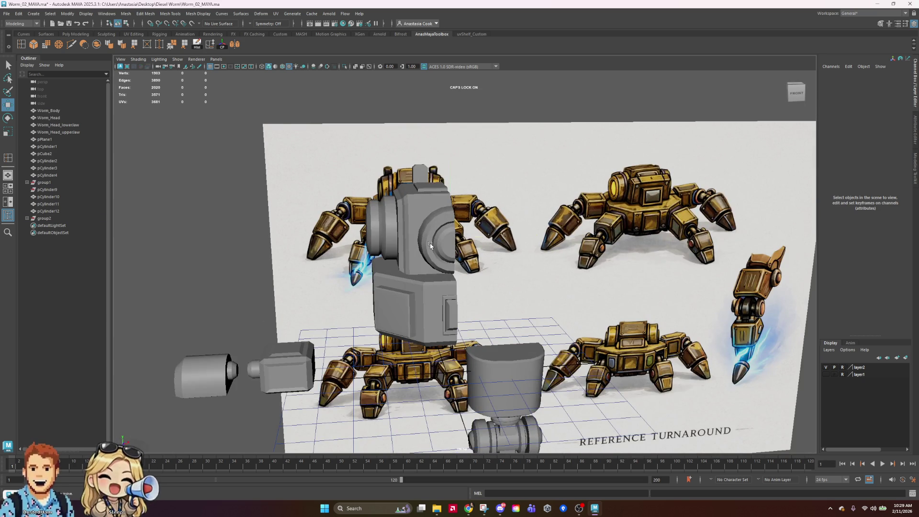
# Select the half-cylinder lens and zoom in around it
pyautogui.click(430, 245)
pyautogui.scroll(5, 460, 263)
pyautogui.scroll(-5, 646, 297)
pyautogui.moveTo(648, 289)
pyautogui.keyDown('alt'); pyautogui.mouseDown()
pyautogui.moveTo(515, 273)
pyautogui.moveTo(627, 299)
pyautogui.moveTo(667, 332)
pyautogui.moveTo(644, 308)
pyautogui.moveTo(642, 277)
pyautogui.moveTo(576, 287)
pyautogui.mouseUp(); pyautogui.keyUp('alt')
pyautogui.scroll(5, 661, 293)
pyautogui.scroll(3, 484, 291)
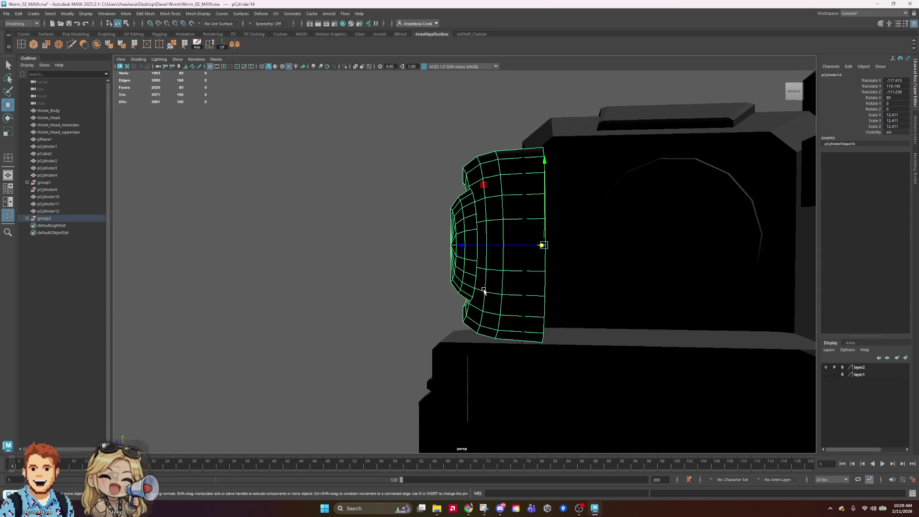
# In vertex mode, box-select the lens's front vertices and push them outward into a dome
pyautogui.moveTo(475, 207); pyautogui.dragTo(452, 207, button='right')
pyautogui.moveTo(407, 184)
pyautogui.mouseDown()
pyautogui.moveTo(494, 265)
pyautogui.moveTo(486, 311)
pyautogui.moveTo(521, 249)
pyautogui.moveTo(512, 191)
pyautogui.moveTo(494, 202)
pyautogui.moveTo(506, 196)
pyautogui.mouseUp()
pyautogui.moveTo(591, 266)
pyautogui.keyDown('alt'); pyautogui.mouseDown()
pyautogui.moveTo(580, 281)
pyautogui.moveTo(555, 248)
pyautogui.mouseUp(); pyautogui.keyUp('alt')
pyautogui.moveTo(418, 248); pyautogui.dragTo(426, 248)
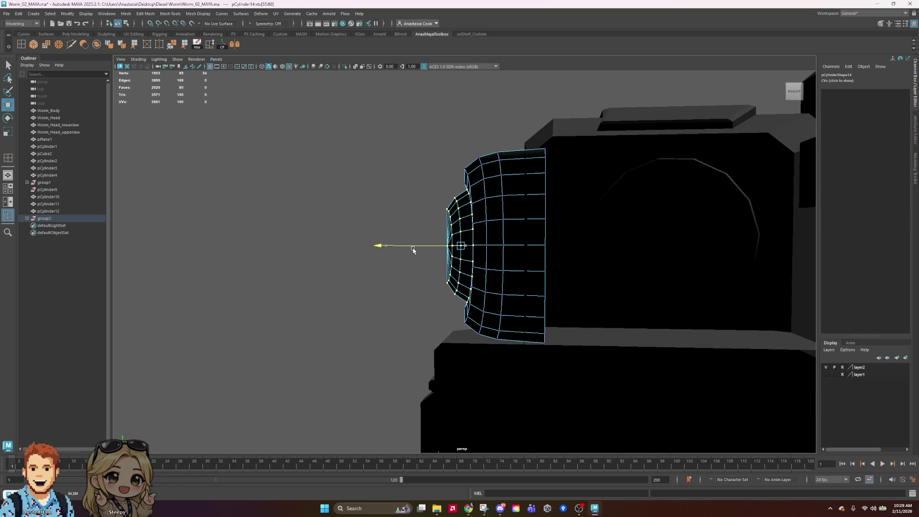
pyautogui.moveTo(355, 277)
pyautogui.keyDown('alt'); pyautogui.mouseDown()
pyautogui.moveTo(418, 286)
pyautogui.moveTo(572, 265)
pyautogui.moveTo(536, 268)
pyautogui.mouseUp(); pyautogui.keyUp('alt')
pyautogui.scroll(3, 572, 264)
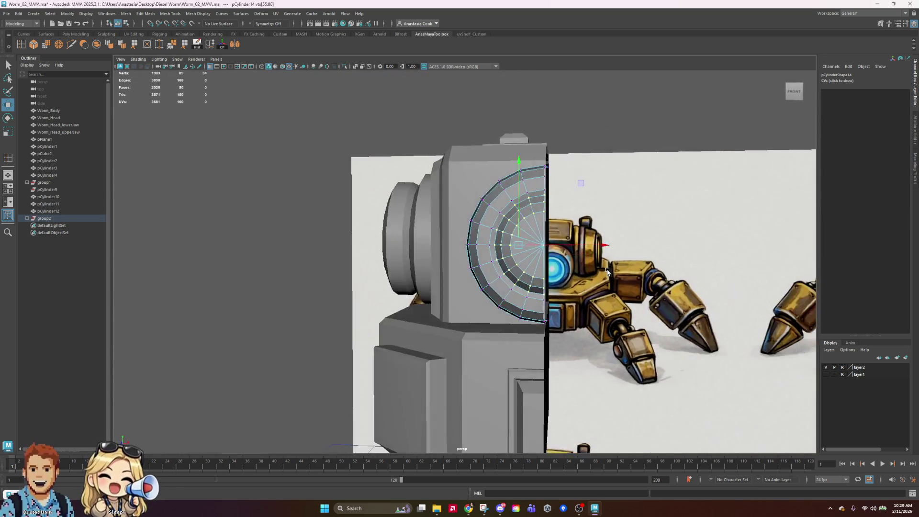
pyautogui.scroll(-3, 536, 268)
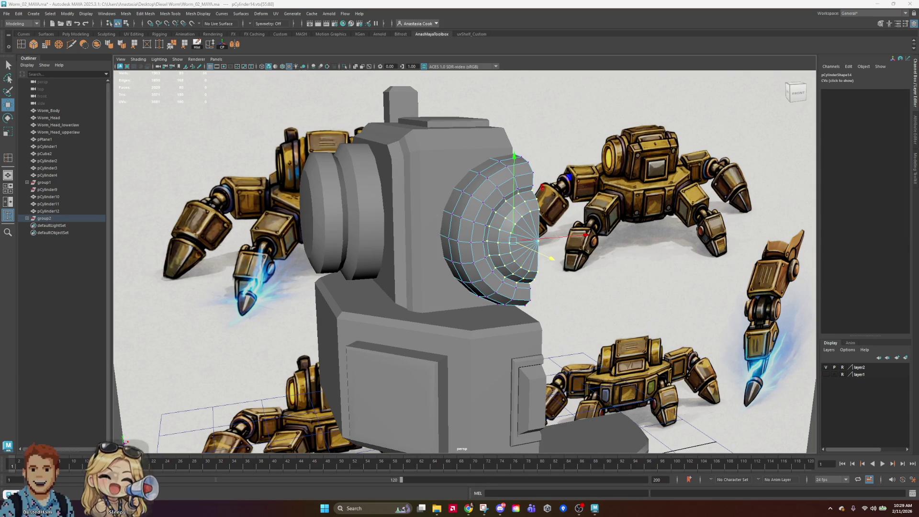
# Select the vertices along the lens's left edge and scale them to round the dome
pyautogui.moveTo(715, 226)
pyautogui.keyDown('alt'); pyautogui.mouseDown()
pyautogui.moveTo(642, 209)
pyautogui.moveTo(591, 211)
pyautogui.moveTo(612, 218)
pyautogui.moveTo(659, 206)
pyautogui.mouseUp(); pyautogui.keyUp('alt')
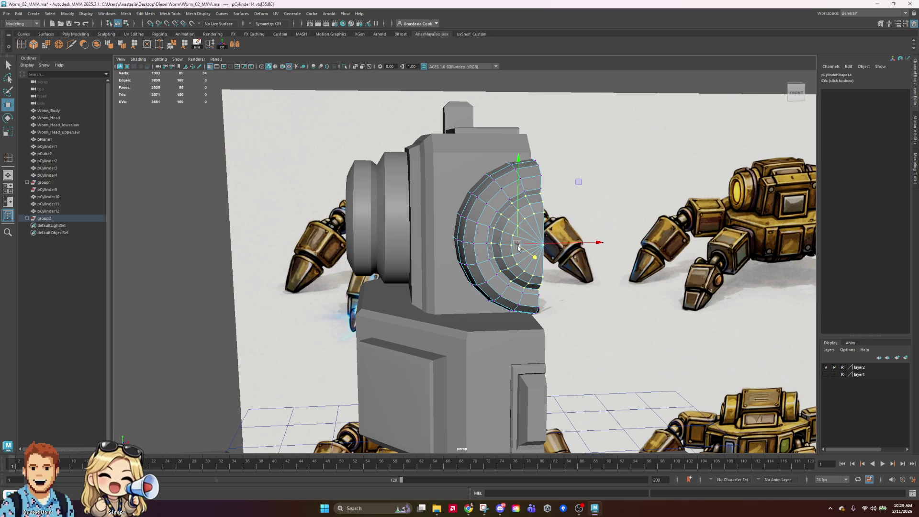
pyautogui.moveTo(543, 263)
pyautogui.keyDown('alt'); pyautogui.mouseDown()
pyautogui.moveTo(633, 263)
pyautogui.moveTo(380, 147)
pyautogui.mouseUp(); pyautogui.keyUp('alt')
pyautogui.click(387, 157)
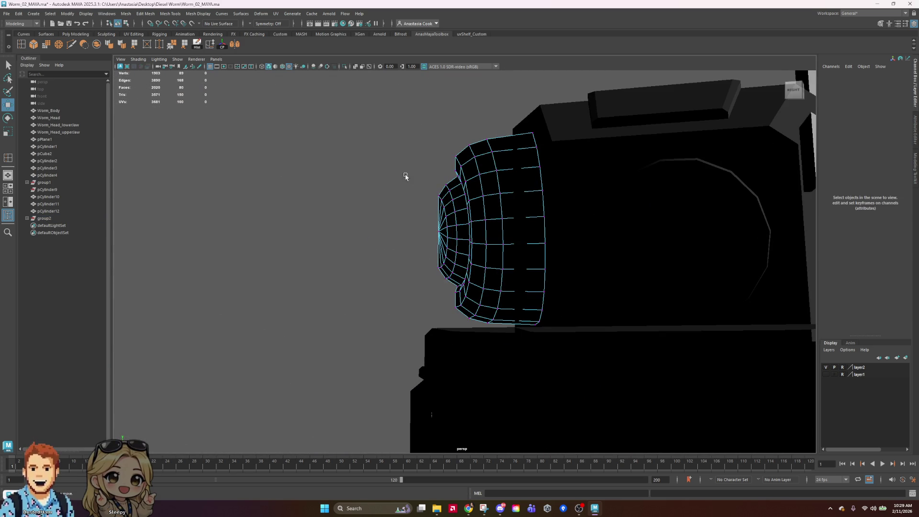
pyautogui.keyDown('alt'); pyautogui.moveTo(493, 208); pyautogui.dragTo(500, 211); pyautogui.keyUp('alt')
pyautogui.moveTo(421, 202); pyautogui.dragTo(455, 289)
pyautogui.moveTo(458, 245)
pyautogui.keyDown('alt'); pyautogui.mouseDown()
pyautogui.moveTo(398, 298)
pyautogui.moveTo(567, 329)
pyautogui.mouseUp(); pyautogui.keyUp('alt')
pyautogui.press('r')
# Return to Object Mode with nothing selected and face the reference image
pyautogui.keyDown('alt'); pyautogui.moveTo(641, 255); pyautogui.dragTo(498, 198); pyautogui.keyUp('alt')
pyautogui.moveTo(498, 198); pyautogui.dragTo(529, 103, button='right')
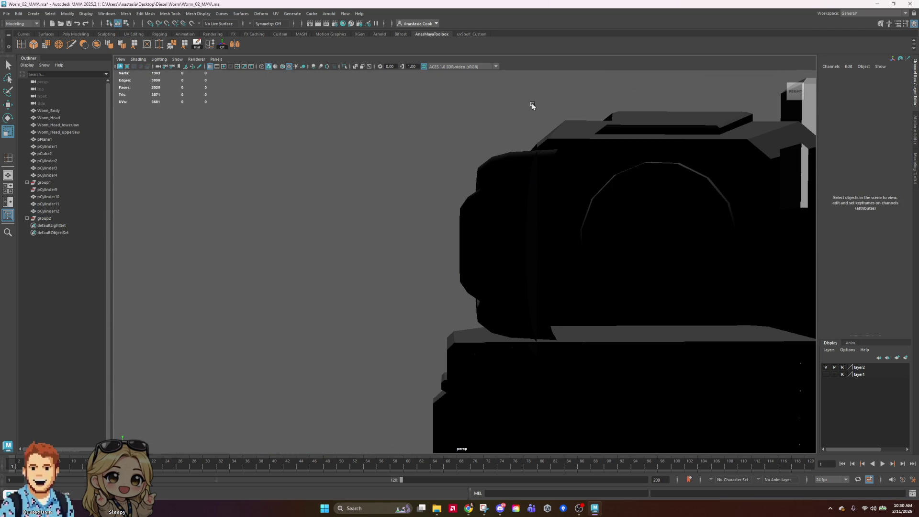
pyautogui.moveTo(442, 224)
pyautogui.keyDown('alt'); pyautogui.mouseDown()
pyautogui.moveTo(540, 234)
pyautogui.moveTo(538, 246)
pyautogui.mouseUp(); pyautogui.keyUp('alt')
pyautogui.scroll(-3, 564, 236)
pyautogui.scroll(3, 594, 239)
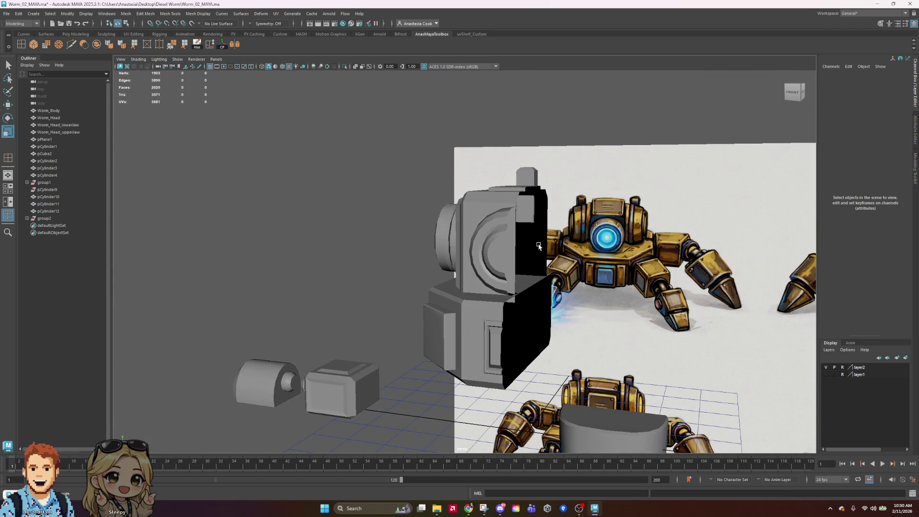
# Nudge the half-disc cylinder slightly down and then back up
pyautogui.click(493, 259)
pyautogui.scroll(5, 597, 272)
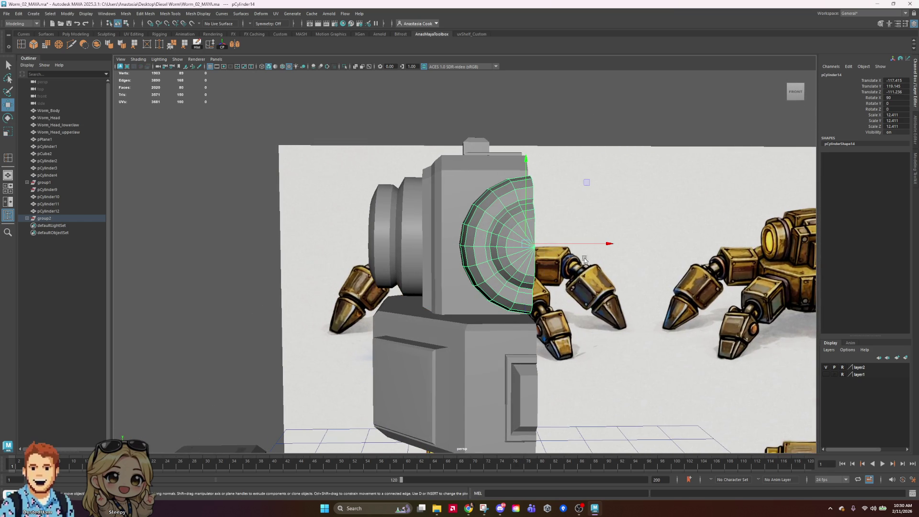
pyautogui.press('w')
pyautogui.moveTo(526, 159)
pyautogui.mouseDown()
pyautogui.moveTo(526, 172)
pyautogui.moveTo(526, 163)
pyautogui.mouseUp()
pyautogui.keyDown('alt'); pyautogui.moveTo(679, 213); pyautogui.dragTo(603, 214); pyautogui.keyUp('alt')
pyautogui.scroll(-4, 603, 214)
# Scale the head box pCube3 deeper to Scale Z 48.203 and shift it sideways along Z
pyautogui.click(648, 158)
pyautogui.scroll(-3, 645, 181)
pyautogui.keyDown('alt'); pyautogui.moveTo(645, 181); pyautogui.dragTo(524, 314); pyautogui.keyUp('alt')
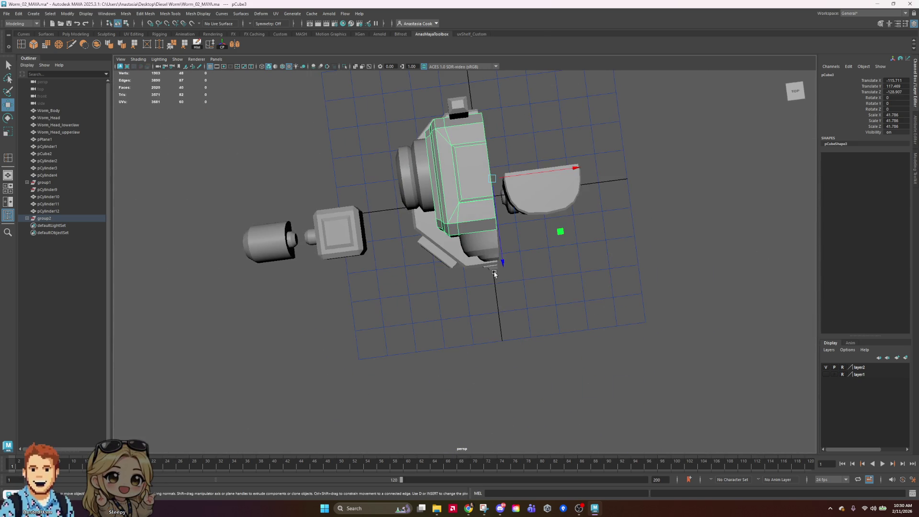
pyautogui.press('r')
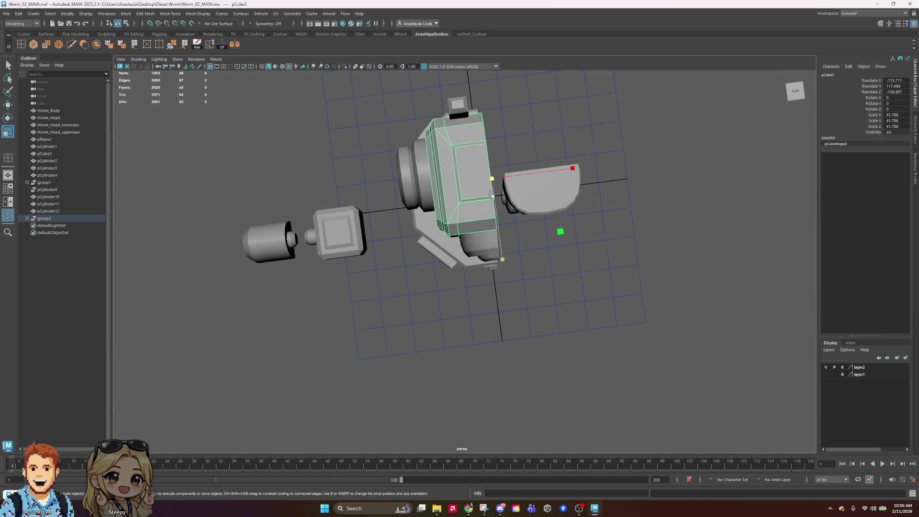
pyautogui.moveTo(502, 266); pyautogui.dragTo(510, 251)
pyautogui.press('w')
pyautogui.moveTo(454, 260); pyautogui.dragTo(450, 261)
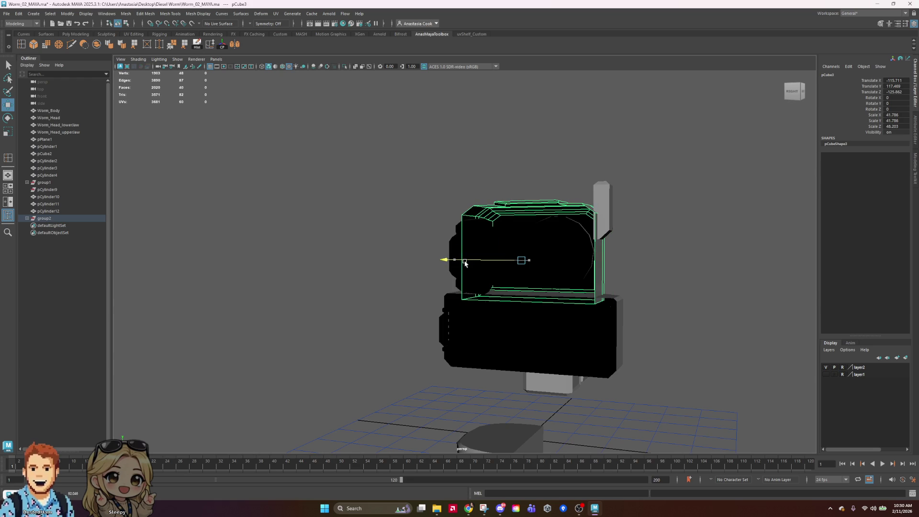
pyautogui.click(671, 200)
pyautogui.click(546, 260)
pyautogui.moveTo(546, 260)
pyautogui.keyDown('alt'); pyautogui.mouseDown()
pyautogui.moveTo(464, 226)
pyautogui.moveTo(499, 304)
pyautogui.moveTo(528, 291)
pyautogui.moveTo(529, 311)
pyautogui.moveTo(529, 297)
pyautogui.mouseUp(); pyautogui.keyUp('alt')
# Check the half-disc cylinder against the reference from the right side and front
pyautogui.click(482, 251)
pyautogui.scroll(5, 526, 293)
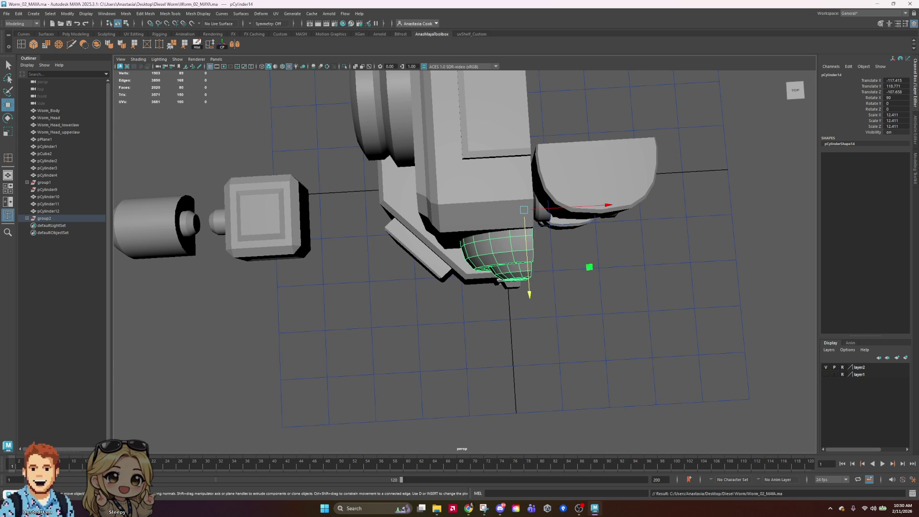
pyautogui.moveTo(676, 262)
pyautogui.keyDown('alt'); pyautogui.mouseDown()
pyautogui.moveTo(611, 205)
pyautogui.moveTo(503, 234)
pyautogui.mouseUp(); pyautogui.keyUp('alt')
pyautogui.click(347, 206)
pyautogui.moveTo(348, 205)
pyautogui.keyDown('alt'); pyautogui.mouseDown()
pyautogui.moveTo(472, 295)
pyautogui.moveTo(468, 305)
pyautogui.moveTo(468, 258)
pyautogui.mouseUp(); pyautogui.keyUp('alt')
pyautogui.scroll(3, 471, 306)
pyautogui.click(468, 259)
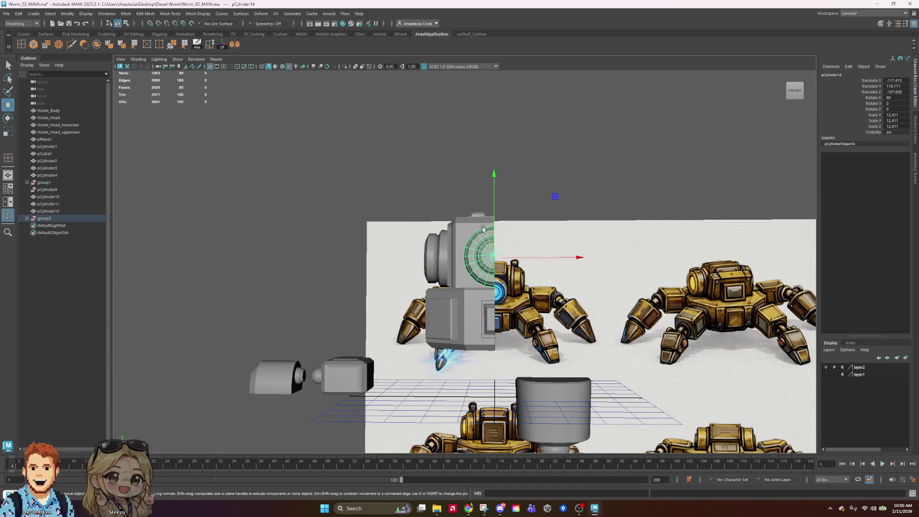
# Select the head box's top and rear top corner vertices and raise them slightly along Y
pyautogui.moveTo(472, 225); pyautogui.dragTo(433, 223, button='right')
pyautogui.moveTo(363, 165)
pyautogui.mouseDown()
pyautogui.moveTo(567, 220)
pyautogui.moveTo(527, 242)
pyautogui.mouseUp()
pyautogui.keyDown('shift'); pyautogui.moveTo(662, 191); pyautogui.dragTo(537, 243); pyautogui.keyUp('shift')
pyautogui.moveTo(527, 150)
pyautogui.mouseDown()
pyautogui.moveTo(497, 156)
pyautogui.moveTo(526, 157)
pyautogui.mouseUp()
pyautogui.moveTo(425, 173); pyautogui.dragTo(425, 172)
pyautogui.keyDown('alt'); pyautogui.moveTo(553, 168); pyautogui.dragTo(626, 174); pyautogui.keyUp('alt')
pyautogui.keyDown('alt'); pyautogui.moveTo(550, 321); pyautogui.dragTo(551, 282); pyautogui.keyUp('alt')
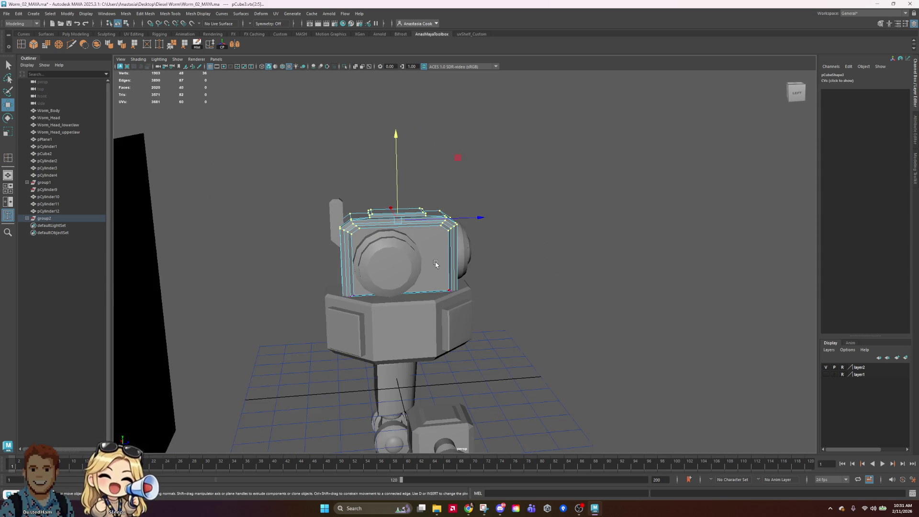
pyautogui.scroll(4, 436, 264)
pyautogui.keyDown('alt'); pyautogui.moveTo(434, 264); pyautogui.dragTo(545, 318, button='middle'); pyautogui.keyUp('alt')
pyautogui.moveTo(479, 236)
pyautogui.keyDown('alt'); pyautogui.mouseDown()
pyautogui.moveTo(493, 242)
pyautogui.moveTo(472, 247)
pyautogui.moveTo(467, 225)
pyautogui.mouseUp(); pyautogui.keyUp('alt')
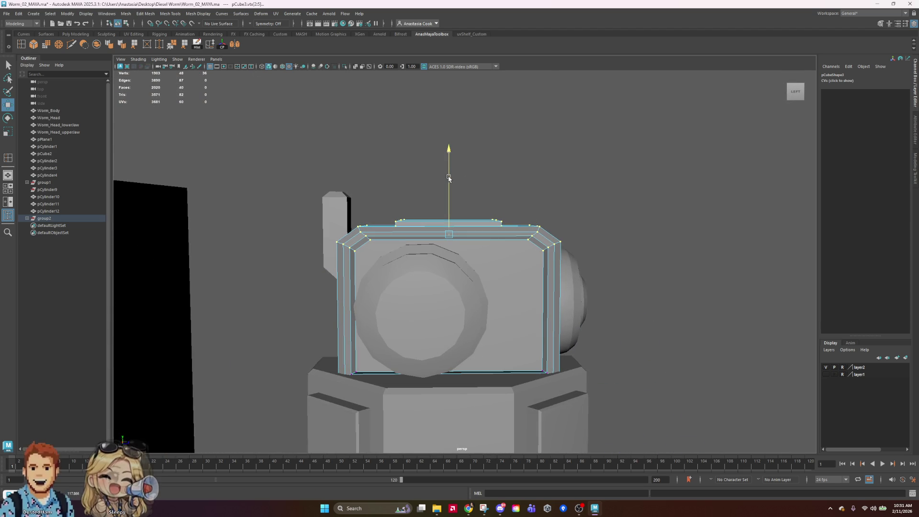
pyautogui.moveTo(428, 326)
pyautogui.mouseDown(button='right')
pyautogui.moveTo(430, 311)
pyautogui.moveTo(469, 287)
pyautogui.mouseUp(button='right')
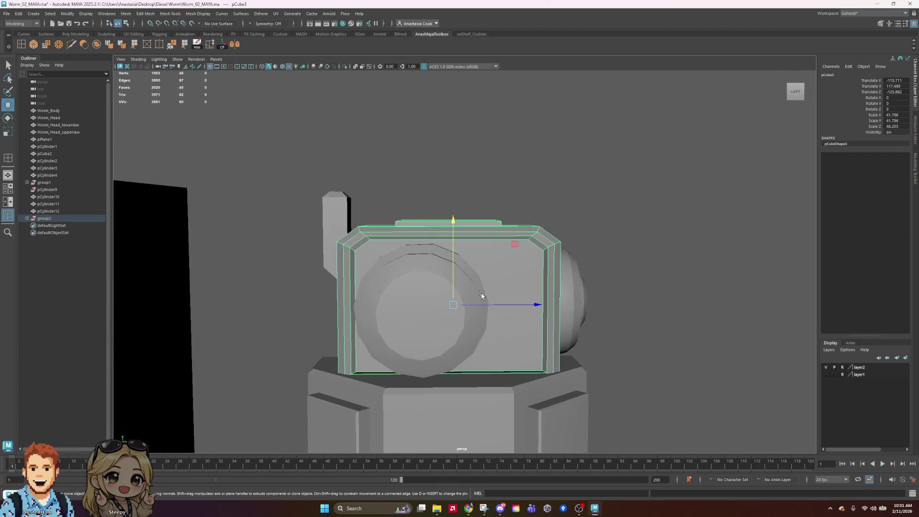
pyautogui.click(462, 301)
pyautogui.press('e')
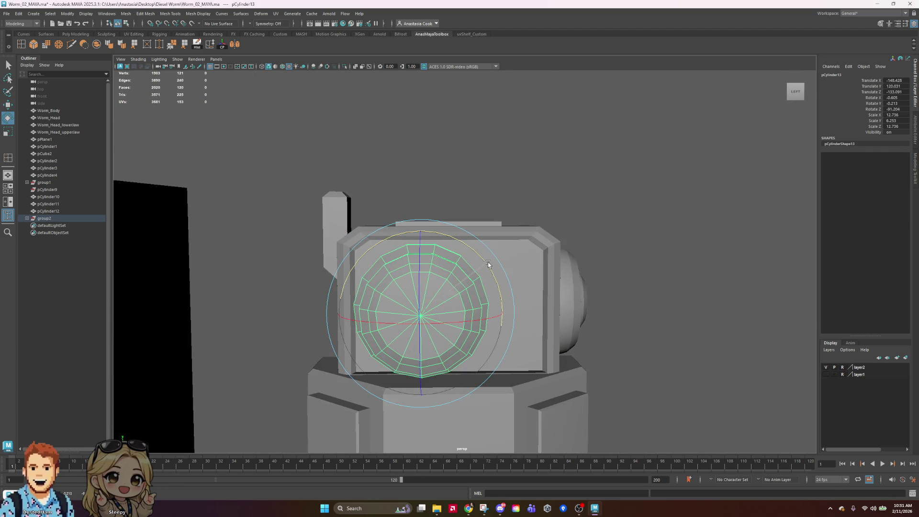
pyautogui.click(752, 271)
pyautogui.keyDown('alt'); pyautogui.moveTo(752, 270); pyautogui.dragTo(697, 268); pyautogui.keyUp('alt')
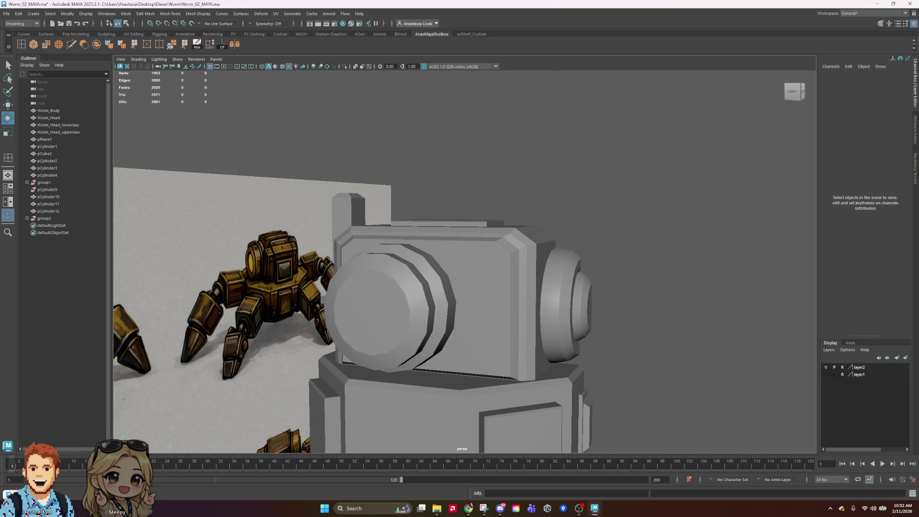
# Orbit behind the model, select the head box pCube3, and switch it to face editing
pyautogui.scroll(-5, 551, 316)
pyautogui.moveTo(550, 316)
pyautogui.keyDown('alt'); pyautogui.mouseDown()
pyautogui.moveTo(602, 328)
pyautogui.moveTo(526, 332)
pyautogui.moveTo(373, 301)
pyautogui.moveTo(629, 278)
pyautogui.mouseUp(); pyautogui.keyUp('alt')
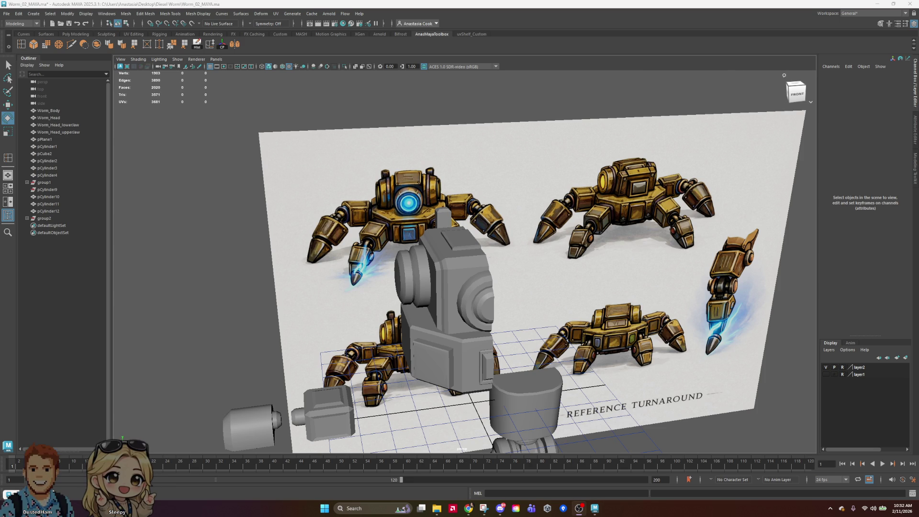
pyautogui.click(472, 266)
pyautogui.moveTo(472, 266)
pyautogui.keyDown('alt'); pyautogui.mouseDown()
pyautogui.moveTo(691, 281)
pyautogui.moveTo(630, 291)
pyautogui.moveTo(636, 299)
pyautogui.moveTo(636, 286)
pyautogui.mouseUp(); pyautogui.keyUp('alt')
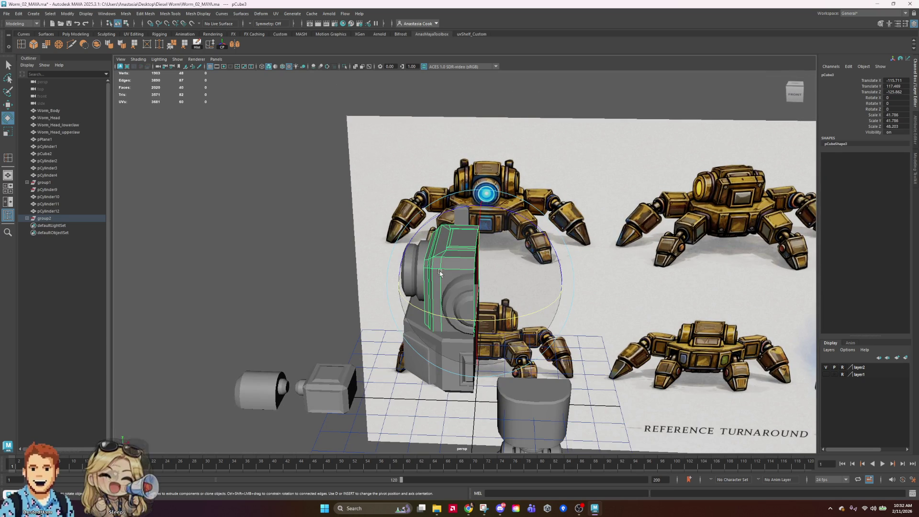
pyautogui.moveTo(461, 270); pyautogui.dragTo(462, 288, button='right')
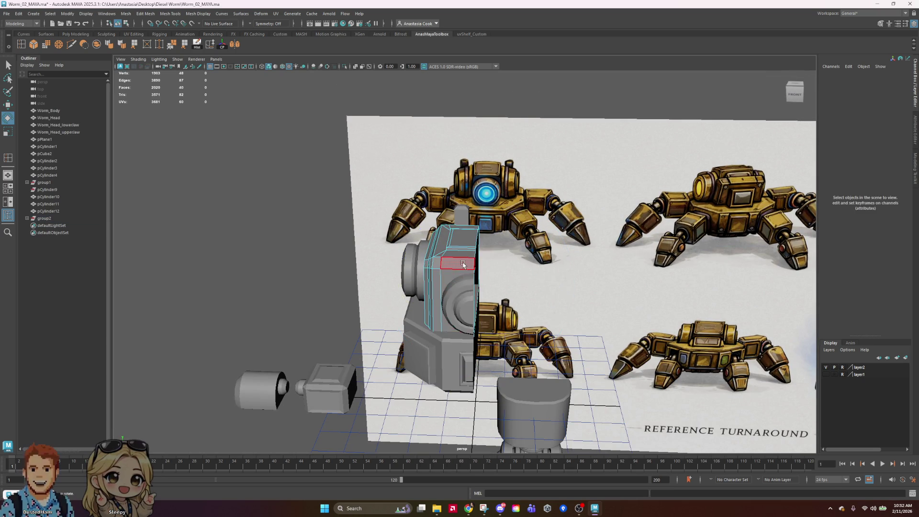
pyautogui.click(466, 266)
pyautogui.keyDown('alt'); pyautogui.moveTo(467, 266); pyautogui.dragTo(556, 327); pyautogui.keyUp('alt')
pyautogui.click(662, 243)
# Select the head box's right-side column of faces and nudge it slightly along X
pyautogui.moveTo(632, 168)
pyautogui.mouseDown()
pyautogui.moveTo(511, 382)
pyautogui.moveTo(489, 383)
pyautogui.mouseUp()
pyautogui.moveTo(335, 142)
pyautogui.mouseDown()
pyautogui.moveTo(436, 348)
pyautogui.moveTo(489, 426)
pyautogui.mouseUp()
pyautogui.moveTo(655, 362)
pyautogui.keyDown('alt'); pyautogui.mouseDown()
pyautogui.moveTo(583, 381)
pyautogui.moveTo(623, 388)
pyautogui.moveTo(652, 332)
pyautogui.moveTo(652, 292)
pyautogui.moveTo(656, 388)
pyautogui.moveTo(621, 352)
pyautogui.mouseUp(); pyautogui.keyUp('alt')
pyautogui.press('w')
pyautogui.moveTo(568, 285); pyautogui.dragTo(564, 285)
pyautogui.moveTo(671, 342)
pyautogui.keyDown('alt'); pyautogui.mouseDown()
pyautogui.moveTo(509, 326)
pyautogui.moveTo(570, 306)
pyautogui.moveTo(609, 335)
pyautogui.moveTo(602, 348)
pyautogui.mouseUp(); pyautogui.keyUp('alt')
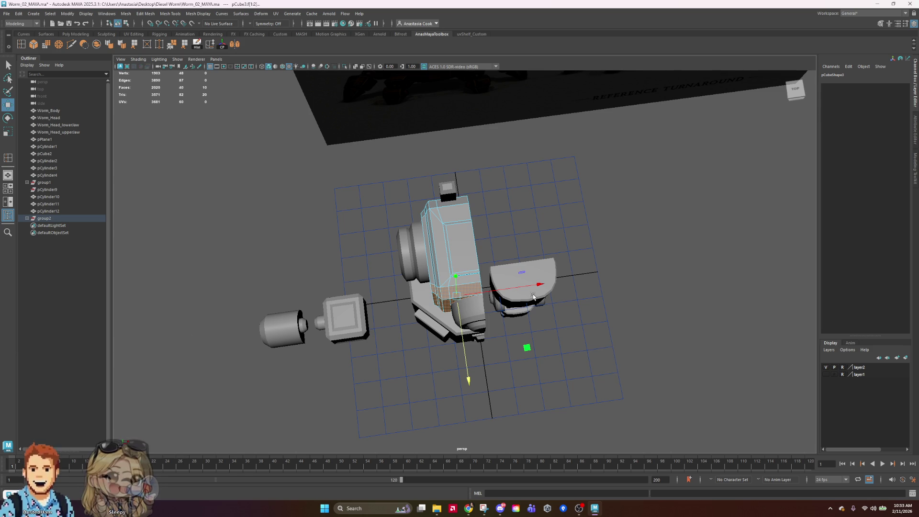
# Orbit to the front with the reference image, clear the face selection, and save with Ctrl+S
pyautogui.moveTo(521, 343)
pyautogui.keyDown('alt'); pyautogui.mouseDown()
pyautogui.moveTo(625, 293)
pyautogui.moveTo(598, 323)
pyautogui.mouseUp(); pyautogui.keyUp('alt')
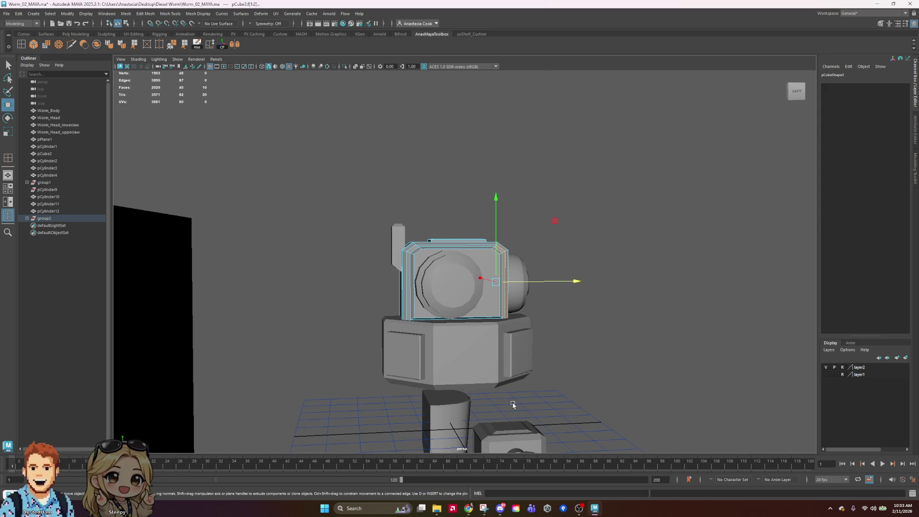
pyautogui.moveTo(656, 322)
pyautogui.keyDown('alt'); pyautogui.mouseDown()
pyautogui.moveTo(563, 330)
pyautogui.moveTo(602, 346)
pyautogui.mouseUp(); pyautogui.keyUp('alt')
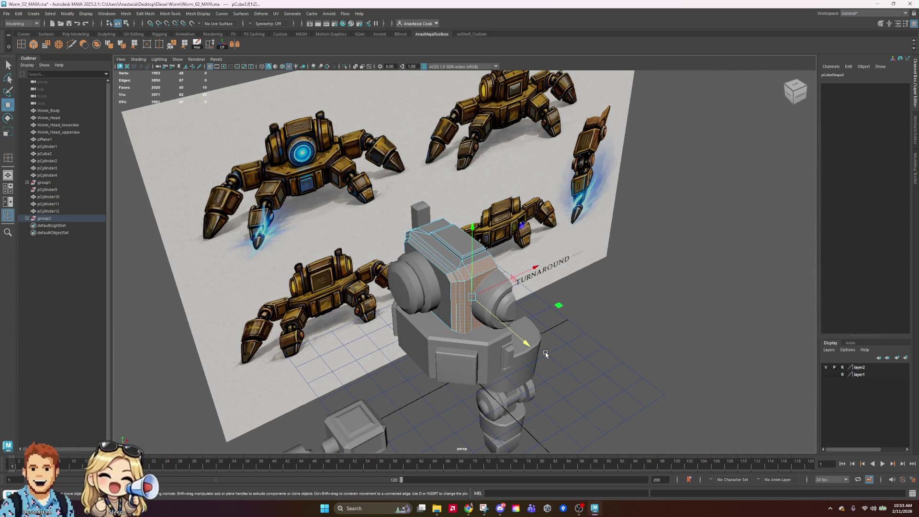
pyautogui.click(664, 276)
pyautogui.hotkey('ctrl', 's')
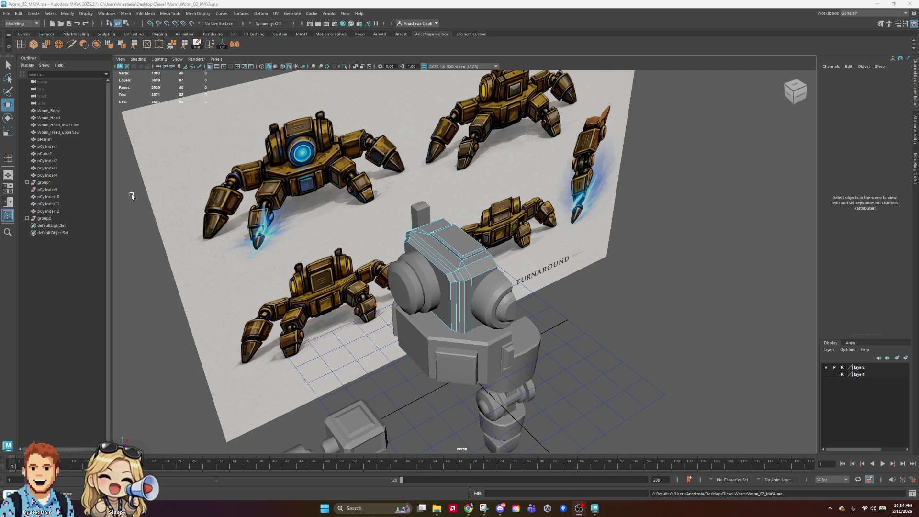
# Make the head box slightly shallower by scaling it down along Z
pyautogui.moveTo(675, 286)
pyautogui.keyDown('alt'); pyautogui.mouseDown()
pyautogui.moveTo(516, 263)
pyautogui.moveTo(539, 277)
pyautogui.moveTo(609, 280)
pyautogui.moveTo(585, 267)
pyautogui.moveTo(613, 257)
pyautogui.mouseUp(); pyautogui.keyUp('alt')
pyautogui.click(443, 261)
pyautogui.press('f')
pyautogui.press('r')
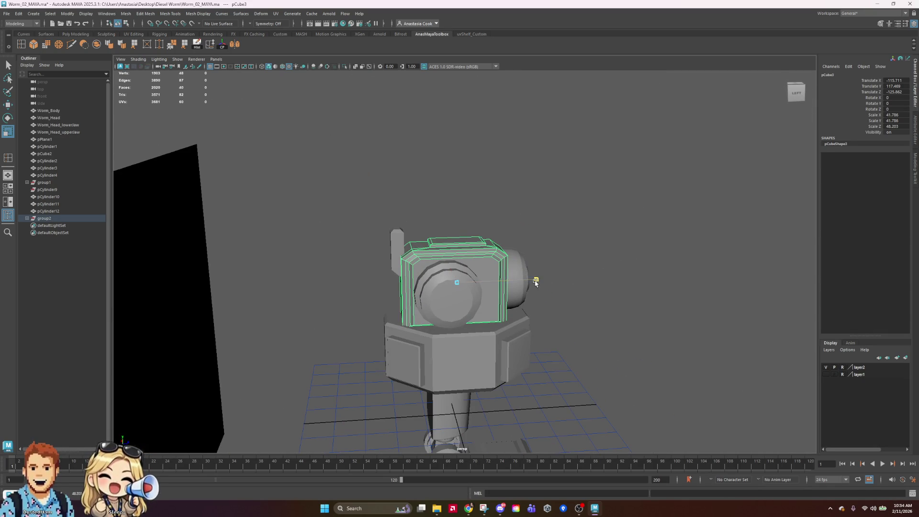
pyautogui.moveTo(533, 278); pyautogui.dragTo(530, 278)
pyautogui.press('w')
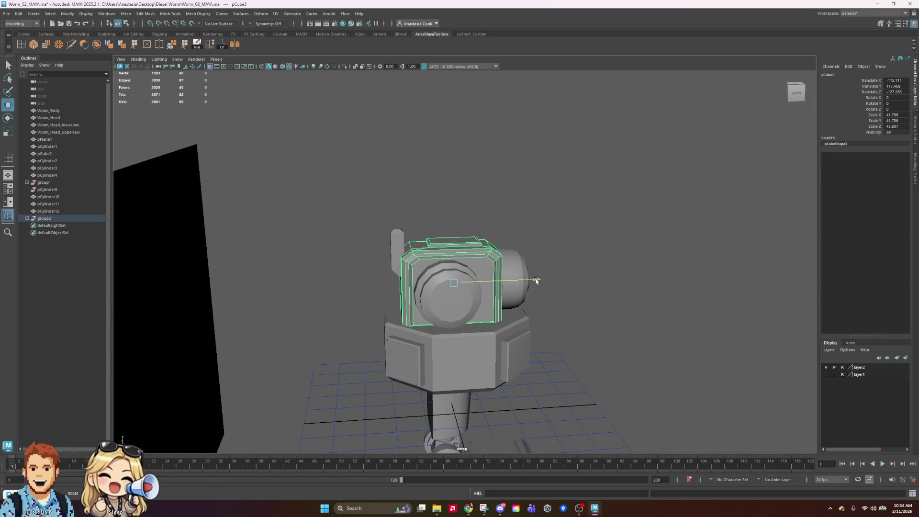
# Lengthen the side cylinder by stretching it along Y
pyautogui.click(527, 281)
pyautogui.moveTo(527, 281)
pyautogui.keyDown('alt'); pyautogui.mouseDown()
pyautogui.moveTo(671, 286)
pyautogui.moveTo(620, 296)
pyautogui.mouseUp(); pyautogui.keyUp('alt')
pyautogui.press('e')
pyautogui.press('w')
pyautogui.press('r')
pyautogui.moveTo(560, 332)
pyautogui.mouseDown()
pyautogui.moveTo(580, 344)
pyautogui.moveTo(546, 323)
pyautogui.mouseUp()
pyautogui.press('w')
pyautogui.click(653, 305)
# Select the side cylinder's end ring of faces and extrude them outward
pyautogui.moveTo(654, 305)
pyautogui.keyDown('alt'); pyautogui.mouseDown()
pyautogui.moveTo(546, 311)
pyautogui.moveTo(601, 350)
pyautogui.moveTo(436, 339)
pyautogui.mouseUp(); pyautogui.keyUp('alt')
pyautogui.scroll(3, 434, 317)
pyautogui.click(399, 357)
pyautogui.rightClick(404, 354)
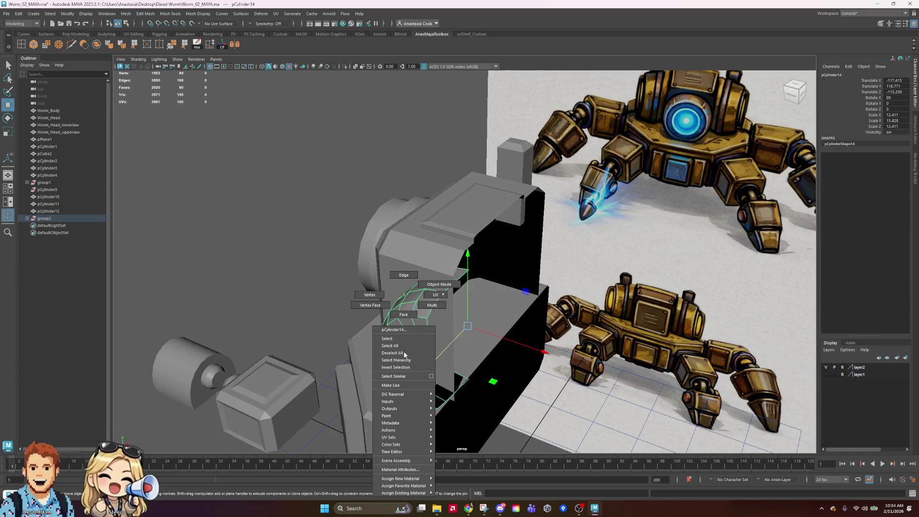
pyautogui.click(403, 314)
pyautogui.moveTo(403, 314)
pyautogui.keyDown('alt'); pyautogui.mouseDown()
pyautogui.moveTo(552, 400)
pyautogui.moveTo(532, 412)
pyautogui.mouseUp(); pyautogui.keyUp('alt')
pyautogui.moveTo(462, 384); pyautogui.dragTo(371, 417)
pyautogui.moveTo(322, 397)
pyautogui.mouseDown()
pyautogui.moveTo(462, 293)
pyautogui.moveTo(566, 318)
pyautogui.moveTo(402, 417)
pyautogui.moveTo(611, 352)
pyautogui.moveTo(390, 277)
pyautogui.mouseUp()
# Finish the end-face extrusion, save the scene, and bring the YouTube window over Maya
pyautogui.keyDown('shift'); pyautogui.click(438, 279); pyautogui.keyUp('shift')
pyautogui.moveTo(390, 278); pyautogui.dragTo(389, 258, button='right')
pyautogui.click(478, 173)
pyautogui.hotkey('ctrl', 's')
pyautogui.moveTo(478, 174)
pyautogui.keyDown('alt'); pyautogui.mouseDown()
pyautogui.moveTo(467, 288)
pyautogui.moveTo(525, 331)
pyautogui.mouseUp(); pyautogui.keyUp('alt')
pyautogui.moveTo(469, 507)
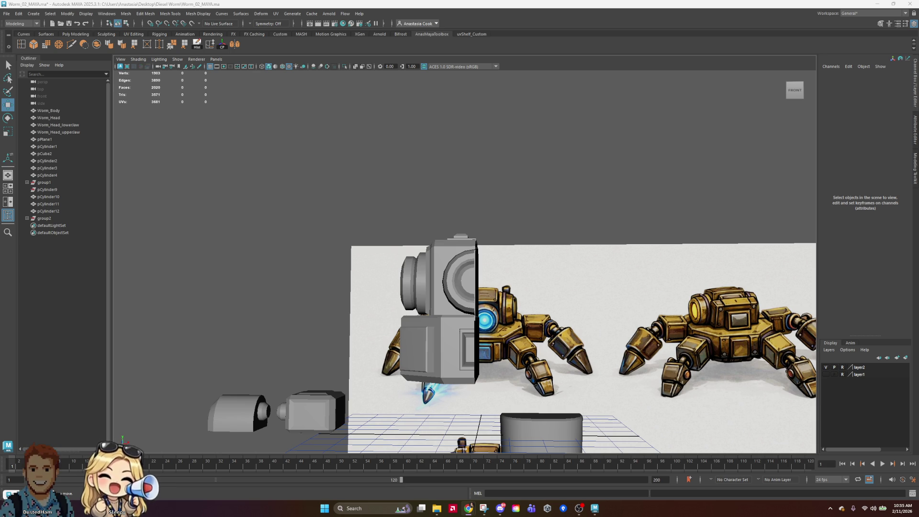
pyautogui.moveTo(0, 19)
pyautogui.mouseDown()
pyautogui.moveTo(294, 19)
pyautogui.moveTo(307, 1)
pyautogui.mouseUp()
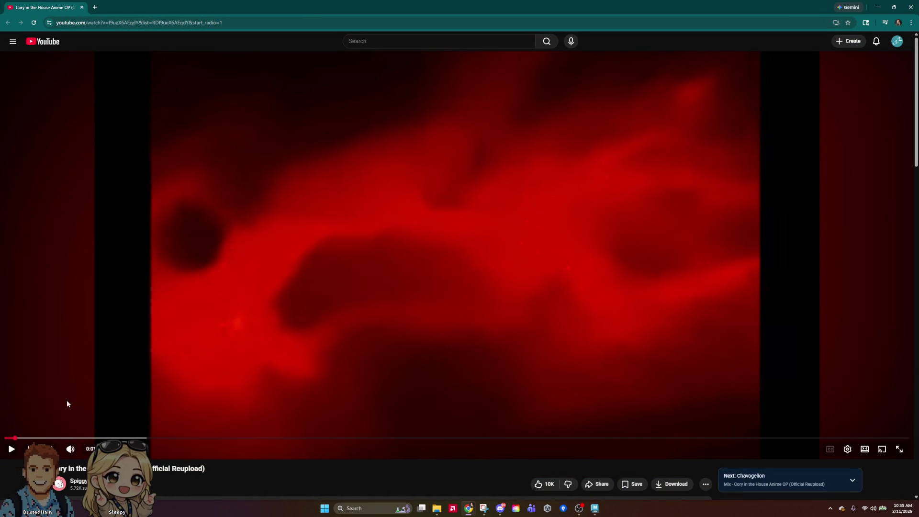
# Play the Cory in the House Anime OP (Official Reupload) video on YouTube
pyautogui.click(14, 456)
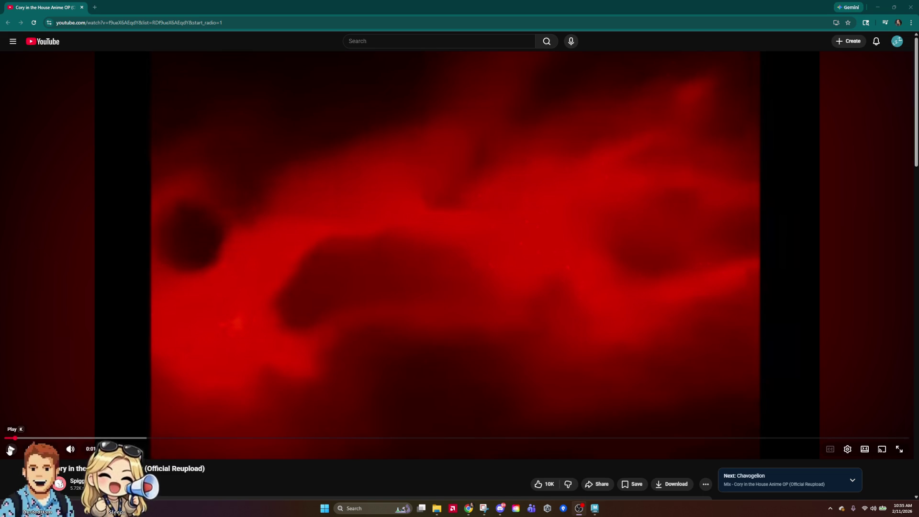
pyautogui.click(10, 450)
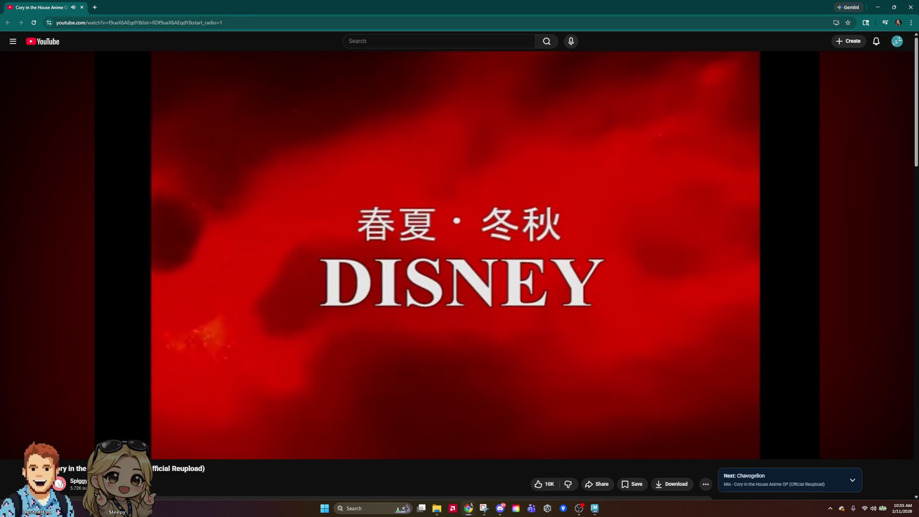
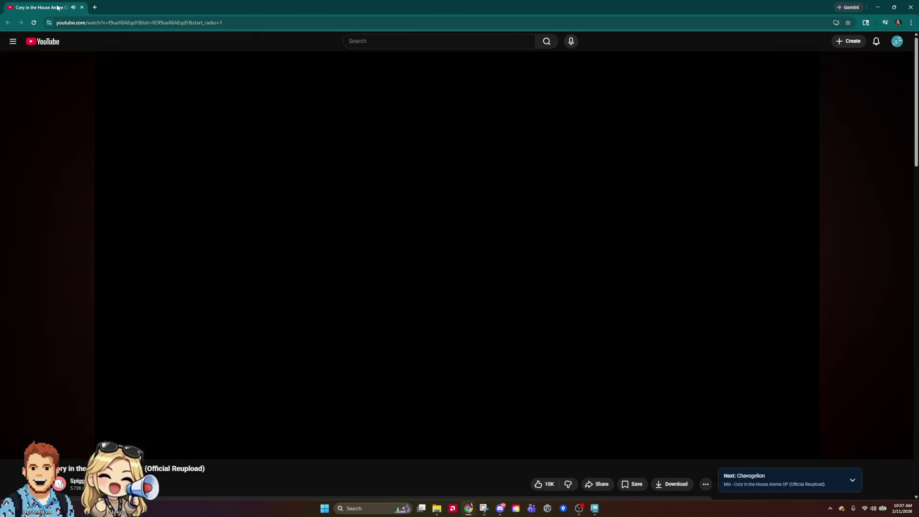
# Switch from the finished YouTube video back to the Maya robot blockout scene
pyautogui.hotkey('alt', 'Tab')
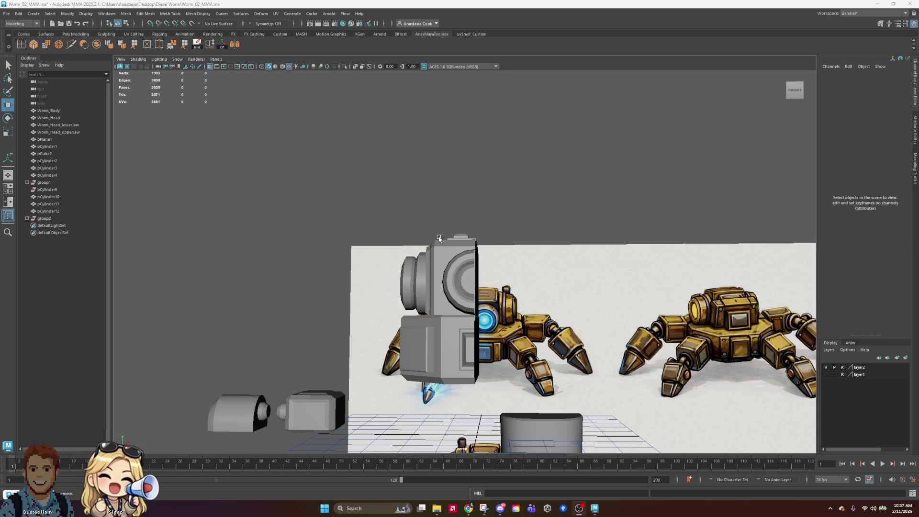
# Orbit around the robot to check the front cylinder pCylinder13 against the reference turnaround
pyautogui.keyDown('alt'); pyautogui.moveTo(421, 300); pyautogui.dragTo(502, 301); pyautogui.keyUp('alt')
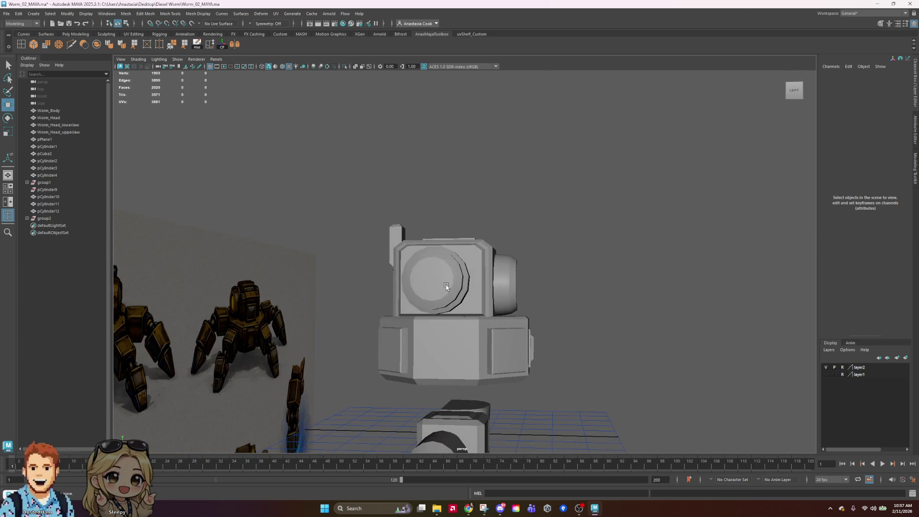
pyautogui.click(457, 289)
pyautogui.keyDown('alt'); pyautogui.moveTo(443, 286); pyautogui.dragTo(527, 249); pyautogui.keyUp('alt')
pyautogui.press('e')
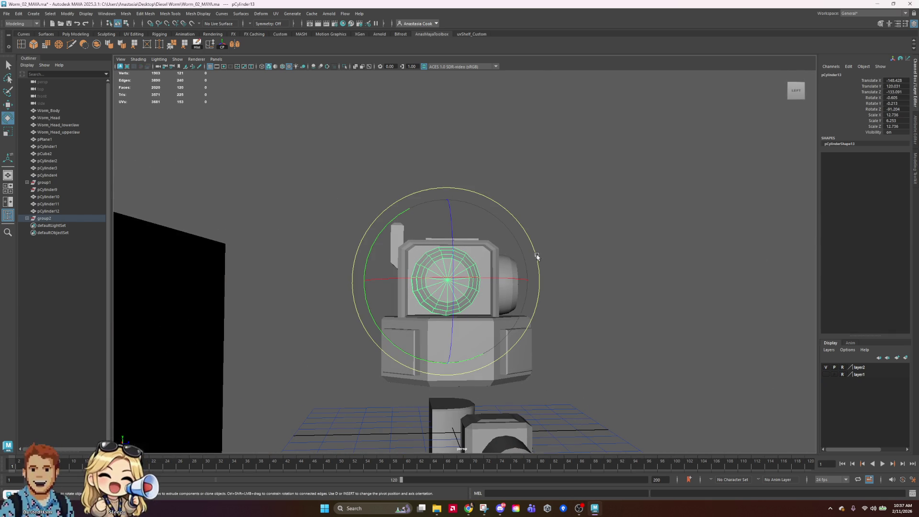
pyautogui.click(601, 113)
pyautogui.moveTo(601, 113)
pyautogui.keyDown('alt'); pyautogui.mouseDown()
pyautogui.moveTo(611, 287)
pyautogui.moveTo(569, 301)
pyautogui.moveTo(577, 336)
pyautogui.moveTo(663, 324)
pyautogui.moveTo(570, 324)
pyautogui.moveTo(517, 345)
pyautogui.moveTo(529, 369)
pyautogui.moveTo(550, 335)
pyautogui.moveTo(478, 268)
pyautogui.mouseUp(); pyautogui.keyUp('alt')
# Scale the head box pCube3 slightly thinner along Z, down from 45.607
pyautogui.click(454, 240)
pyautogui.keyDown('alt'); pyautogui.moveTo(576, 328); pyautogui.dragTo(640, 297); pyautogui.keyUp('alt')
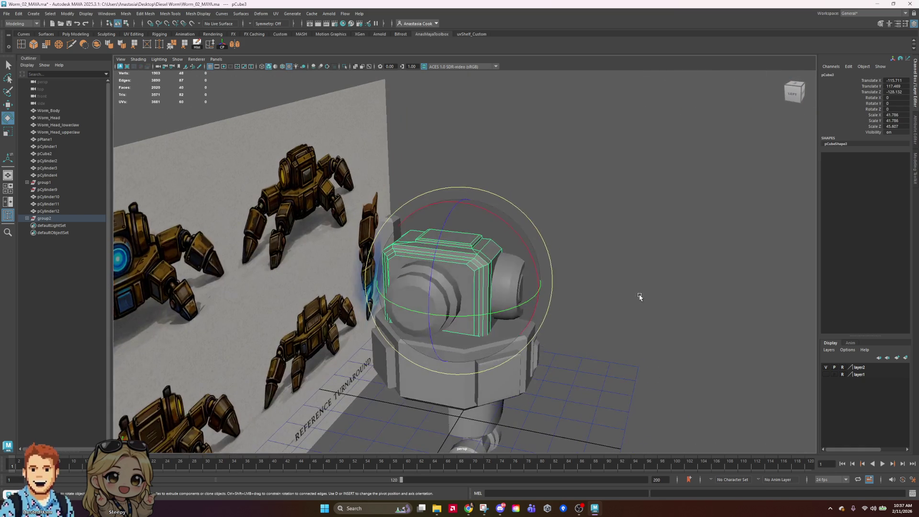
pyautogui.press('r')
pyautogui.moveTo(541, 297); pyautogui.dragTo(540, 296)
pyautogui.press('w')
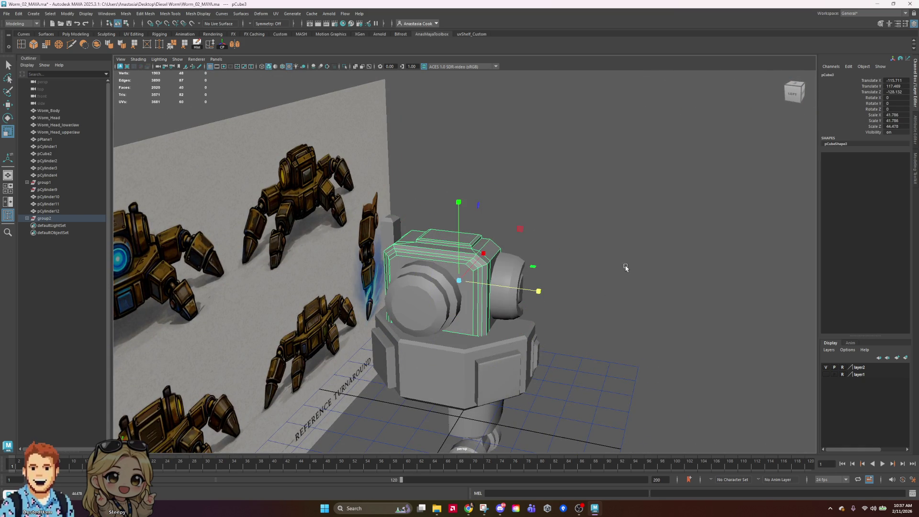
pyautogui.click(622, 267)
pyautogui.keyDown('alt'); pyautogui.moveTo(640, 268); pyautogui.dragTo(689, 260); pyautogui.keyUp('alt')
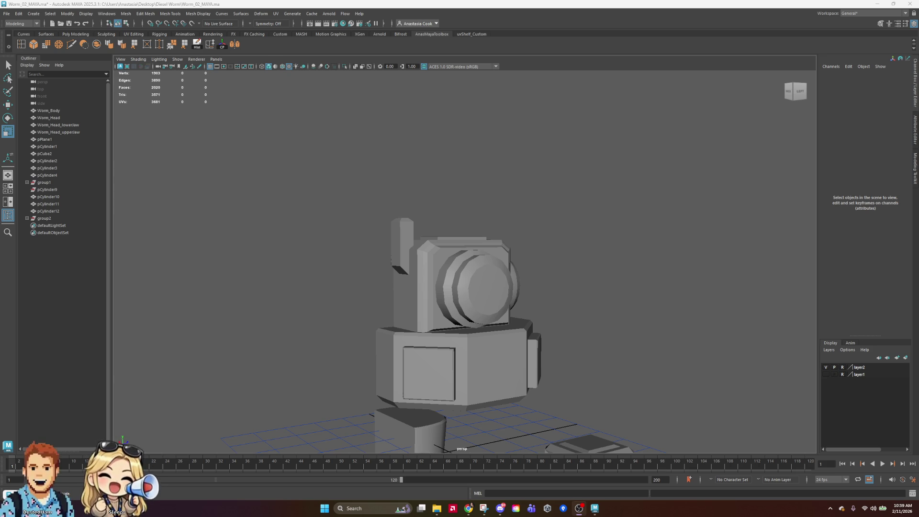
# Bring the YouTube browser window over the Maya scene
pyautogui.press('super+d')
pyautogui.press('super+d')
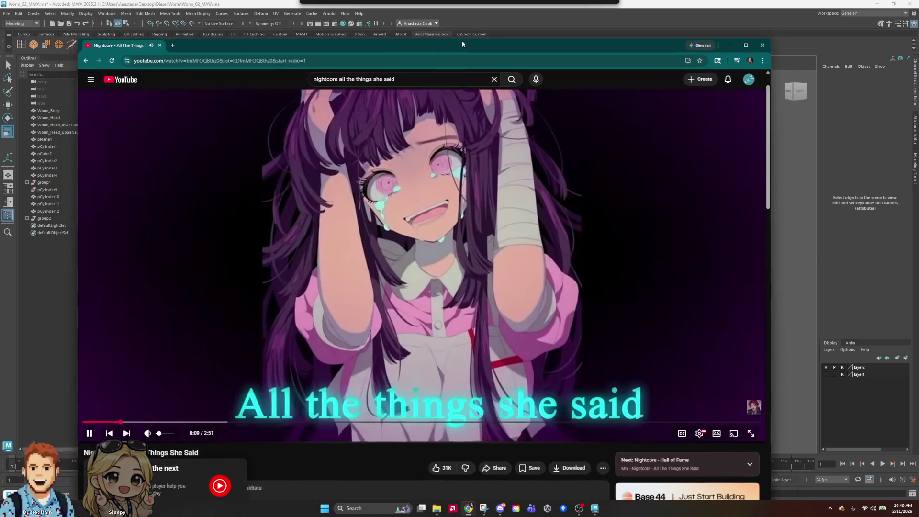
pyautogui.moveTo(462, 40)
pyautogui.mouseDown()
pyautogui.moveTo(490, 30)
pyautogui.moveTo(484, 55)
pyautogui.moveTo(493, 10)
pyautogui.moveTo(526, 79)
pyautogui.moveTo(542, 63)
pyautogui.moveTo(516, 90)
pyautogui.mouseUp()
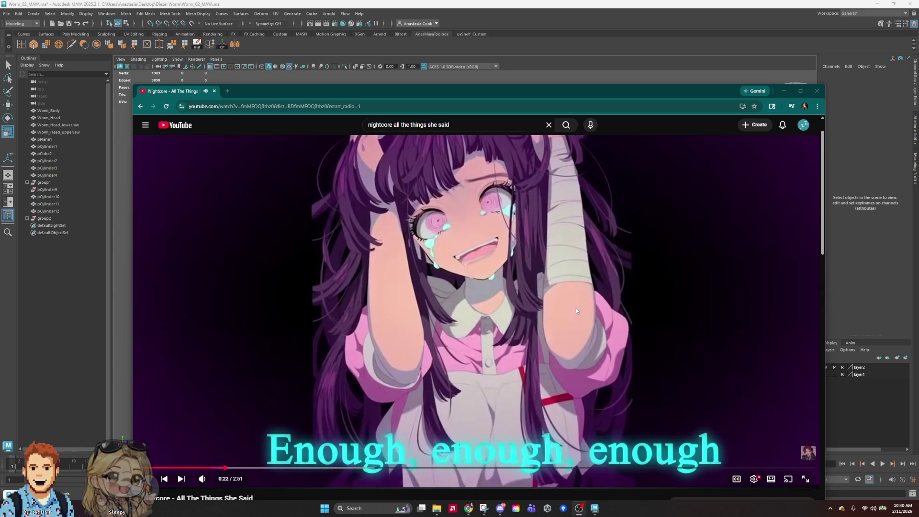
# Move the browser higher, switch the video to theater mode, then pause it
pyautogui.click(576, 308)
pyautogui.moveTo(657, 85)
pyautogui.mouseDown()
pyautogui.moveTo(667, 51)
pyautogui.moveTo(641, 46)
pyautogui.mouseUp()
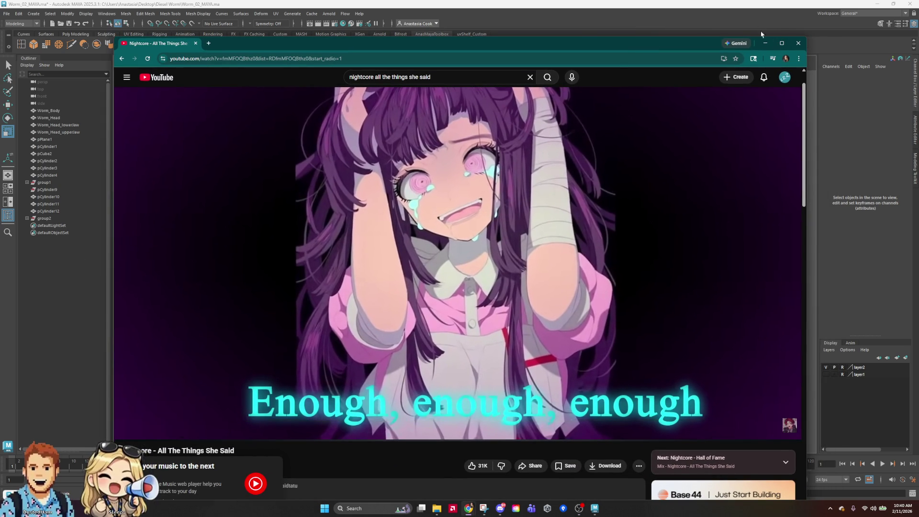
pyautogui.click(499, 250)
pyautogui.scroll(-4, 540, 289)
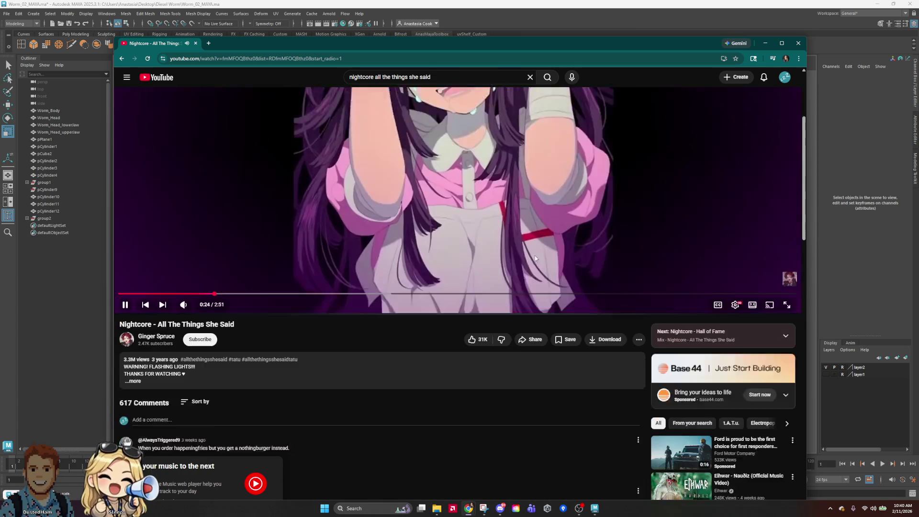
pyautogui.scroll(-2, 554, 302)
pyautogui.press('t')
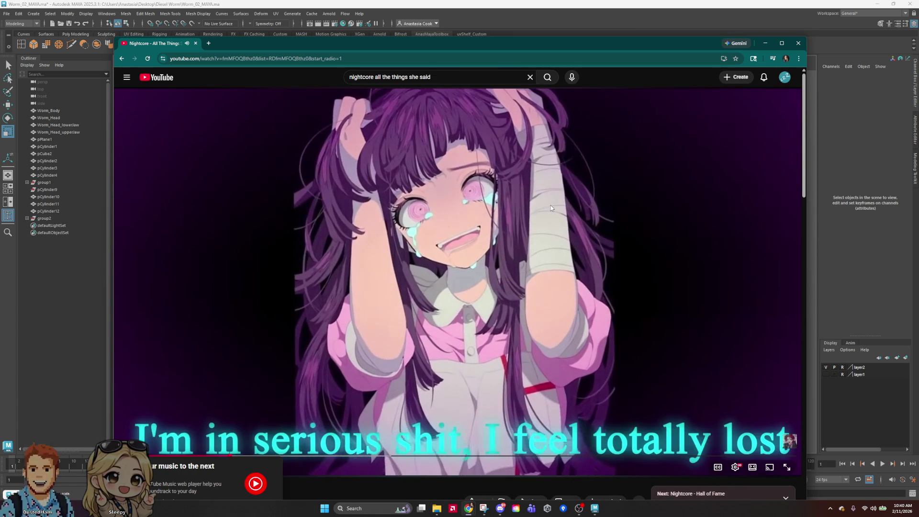
pyautogui.click(550, 205)
# Trim the search to just 'nightcore', browse the results, then return to Maya
pyautogui.click(122, 58)
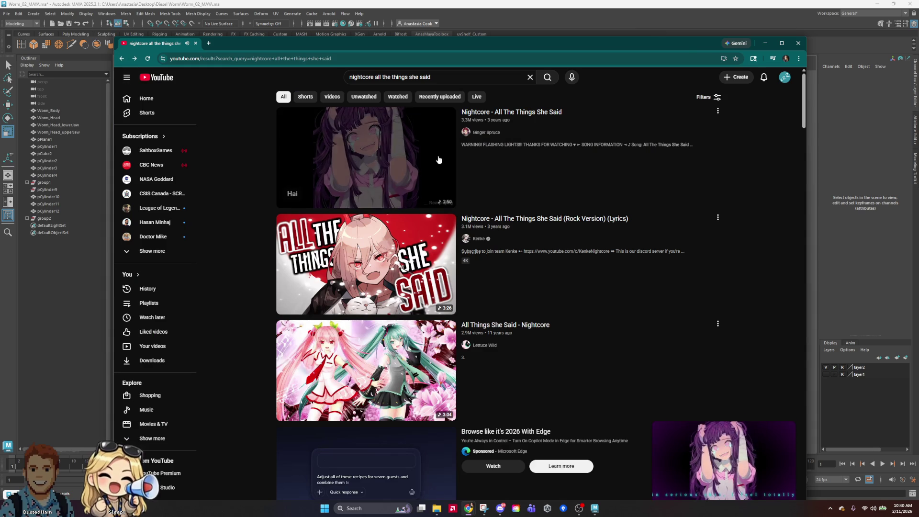
pyautogui.moveTo(433, 77); pyautogui.dragTo(375, 78)
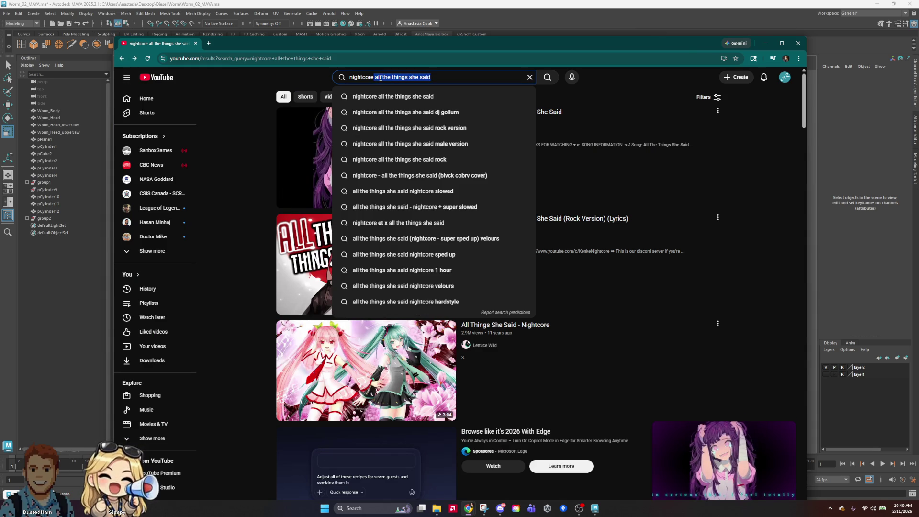
pyautogui.press('BackSpace')
pyautogui.press('Return')
pyautogui.scroll(-8, 434, 196)
pyautogui.scroll(-6, 363, 191)
pyautogui.scroll(-3, 363, 191)
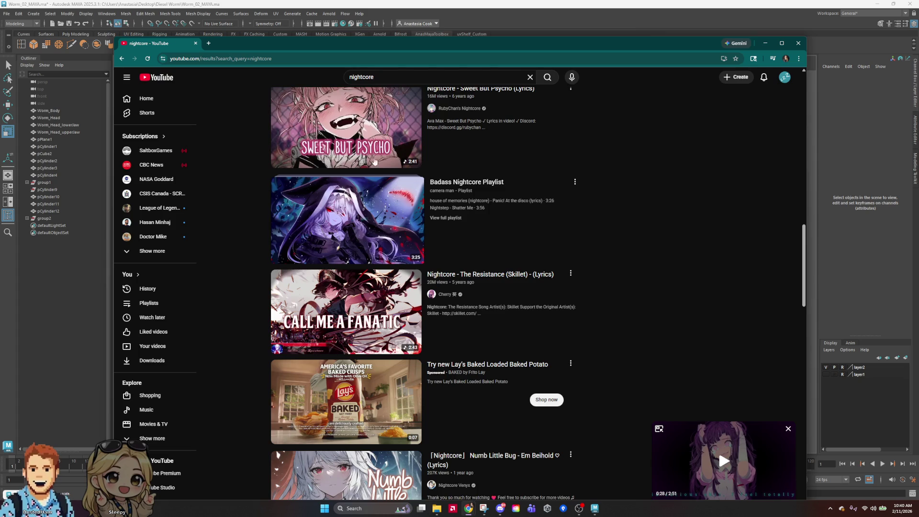
pyautogui.scroll(1, 365, 250)
pyautogui.scroll(-9, 365, 251)
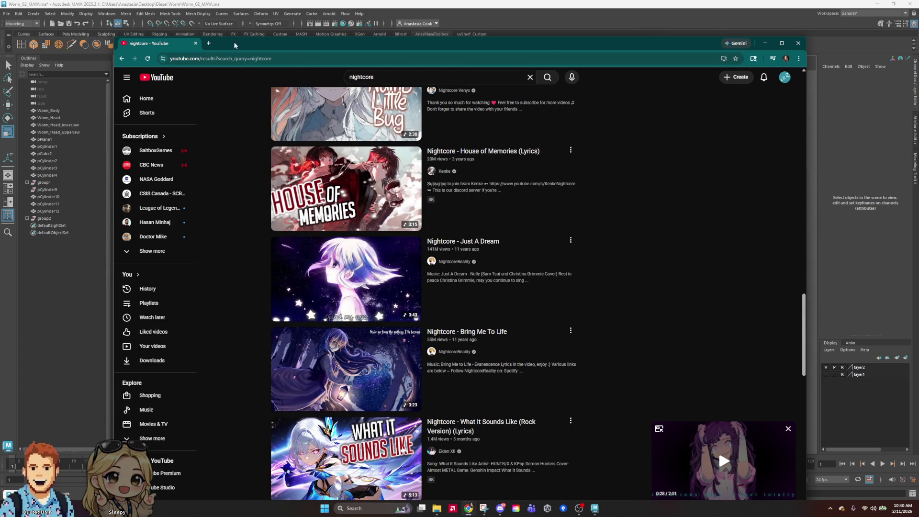
pyautogui.hotkey('alt', 'Tab')
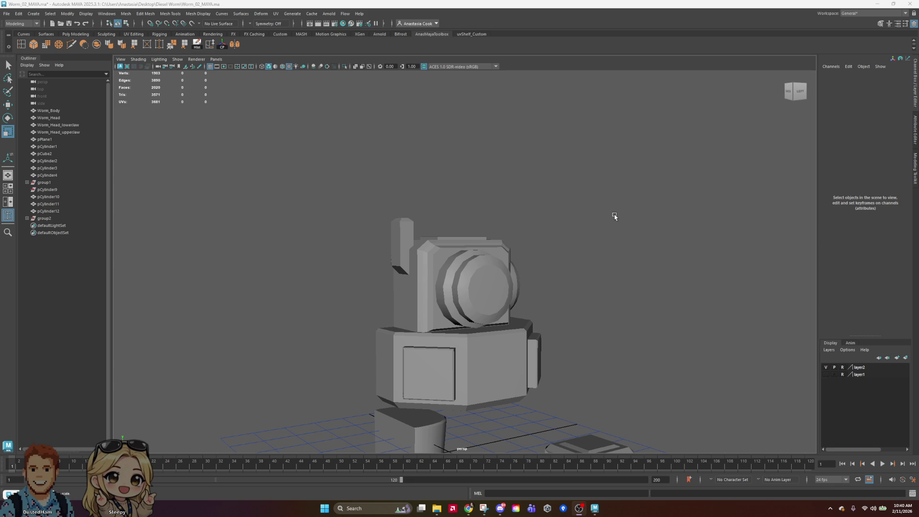
# Inspect the half-cylinder pCylinder14 from top and front angles
pyautogui.moveTo(601, 223)
pyautogui.keyDown('alt'); pyautogui.mouseDown()
pyautogui.moveTo(660, 303)
pyautogui.moveTo(595, 334)
pyautogui.moveTo(510, 349)
pyautogui.moveTo(451, 313)
pyautogui.mouseUp(); pyautogui.keyUp('alt')
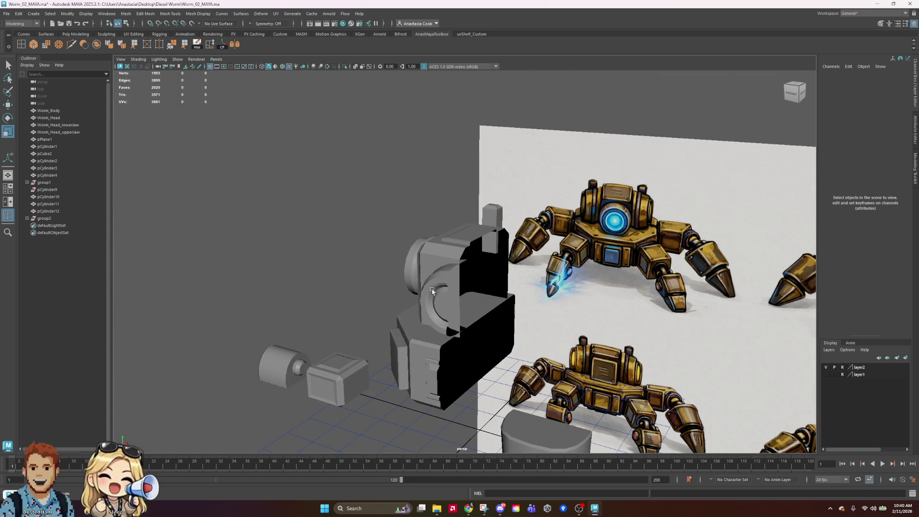
pyautogui.click(436, 303)
pyautogui.scroll(4, 468, 316)
pyautogui.moveTo(470, 320)
pyautogui.keyDown('alt'); pyautogui.mouseDown()
pyautogui.moveTo(538, 292)
pyautogui.moveTo(550, 324)
pyautogui.moveTo(593, 323)
pyautogui.moveTo(610, 229)
pyautogui.mouseUp(); pyautogui.keyUp('alt')
pyautogui.scroll(-3, 527, 306)
pyautogui.scroll(-3, 593, 323)
# Shrink the leg cylinder pCylinder10 uniformly to 0.793
pyautogui.click(498, 399)
pyautogui.scroll(-3, 507, 398)
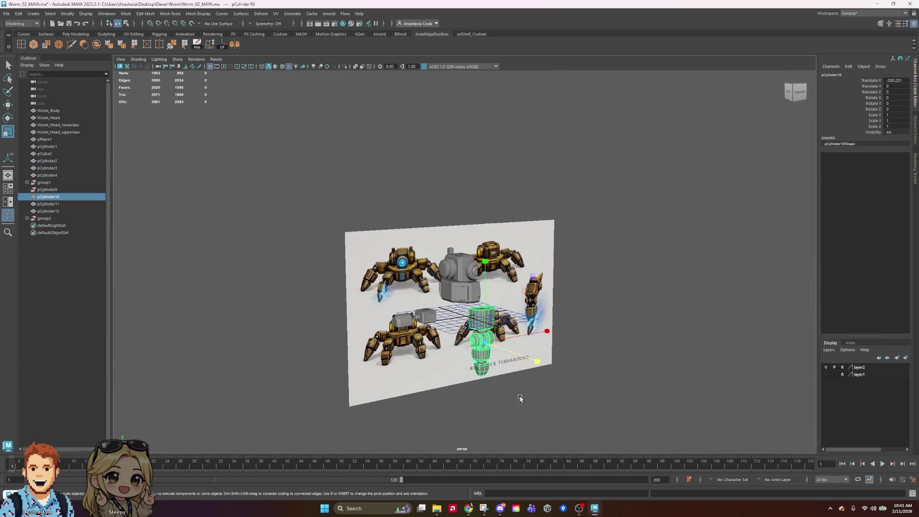
pyautogui.moveTo(493, 349)
pyautogui.mouseDown()
pyautogui.moveTo(475, 343)
pyautogui.moveTo(487, 303)
pyautogui.mouseUp()
pyautogui.click(626, 330)
pyautogui.click(480, 350)
# Clone pCylinder10 to the left as pCylinder15, rotate it -80 on X, and tilt it outward
pyautogui.moveTo(511, 370)
pyautogui.keyDown('shift'); pyautogui.mouseDown()
pyautogui.moveTo(452, 343)
pyautogui.moveTo(408, 403)
pyautogui.moveTo(413, 357)
pyautogui.moveTo(382, 295)
pyautogui.mouseUp(); pyautogui.keyUp('shift')
pyautogui.press('e')
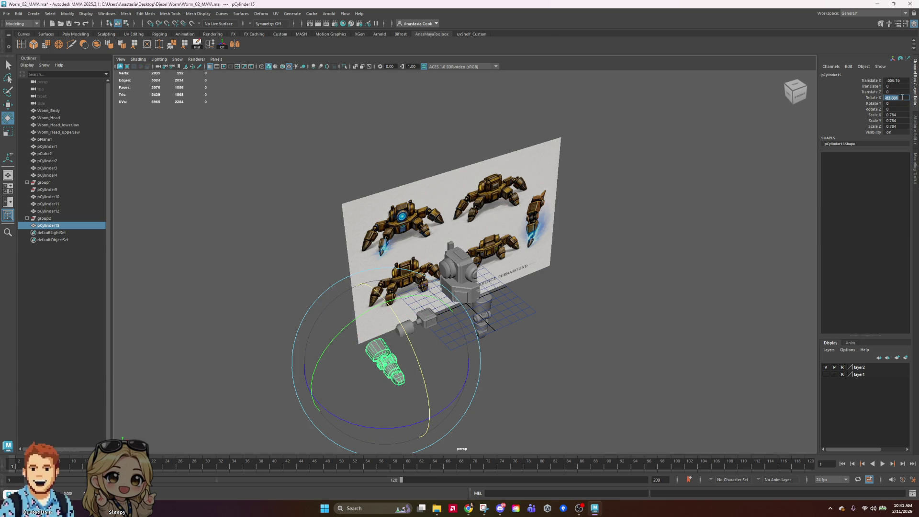
pyautogui.write('0')
pyautogui.press('Return')
pyautogui.scroll(1, 539, 351)
pyautogui.scroll(1, 539, 350)
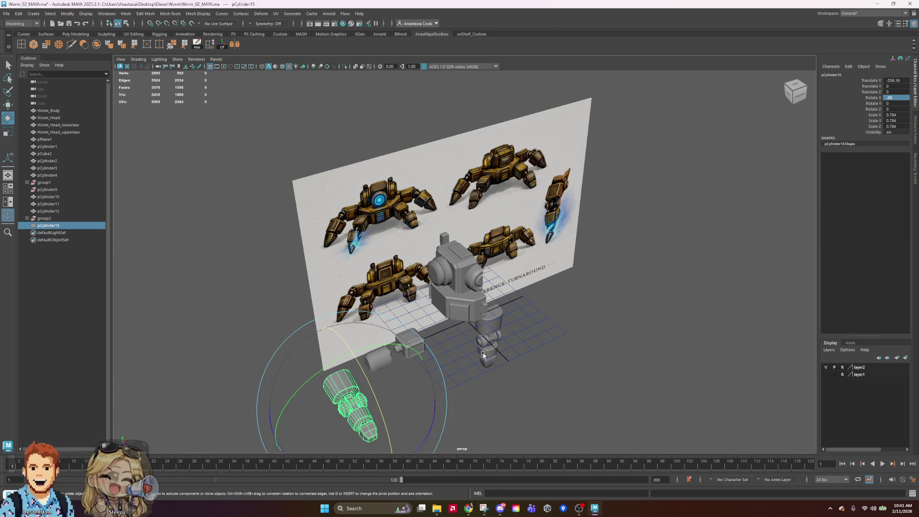
pyautogui.scroll(-3, 508, 375)
pyautogui.scroll(1, 632, 298)
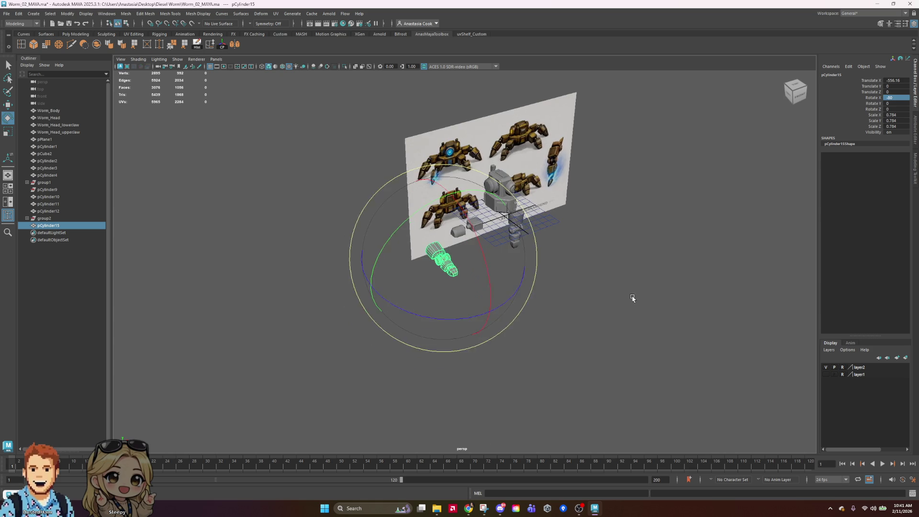
pyautogui.moveTo(513, 297)
pyautogui.mouseDown()
pyautogui.moveTo(472, 304)
pyautogui.moveTo(478, 288)
pyautogui.mouseUp()
# Reposition pCylinder15 up, forward and back, ending at about 97 height
pyautogui.press('w')
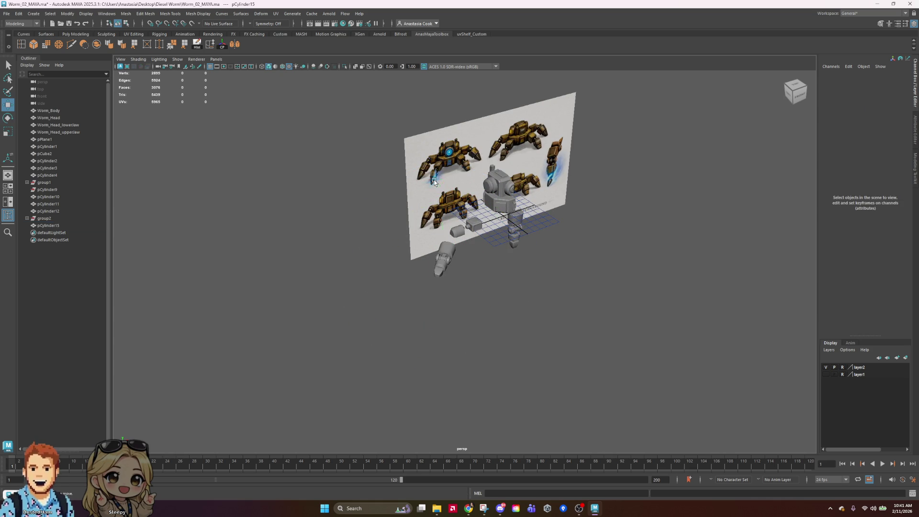
pyautogui.click(434, 181)
pyautogui.click(445, 274)
pyautogui.moveTo(444, 205); pyautogui.dragTo(445, 159)
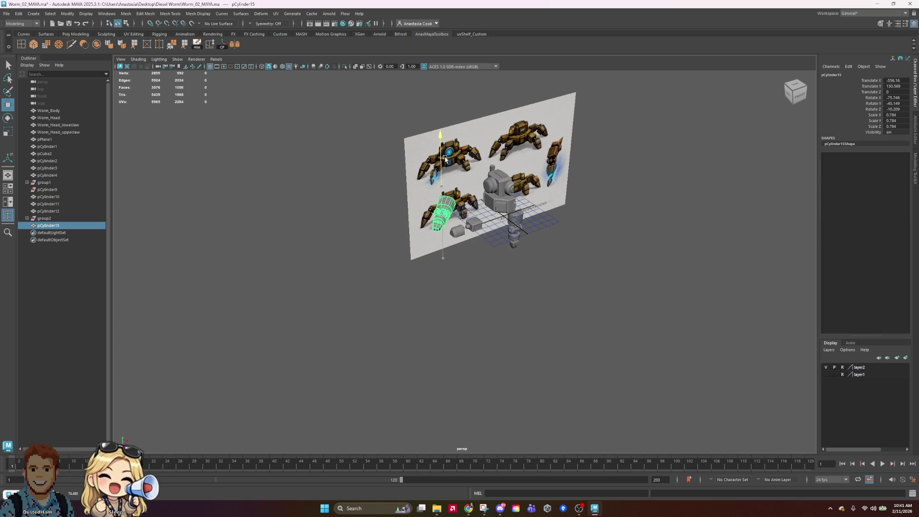
pyautogui.moveTo(488, 253); pyautogui.dragTo(537, 228)
pyautogui.moveTo(507, 194)
pyautogui.mouseDown()
pyautogui.moveTo(502, 171)
pyautogui.moveTo(577, 205)
pyautogui.moveTo(555, 203)
pyautogui.mouseUp()
pyautogui.moveTo(370, 197); pyautogui.dragTo(447, 198)
pyautogui.moveTo(492, 94)
pyautogui.mouseDown()
pyautogui.moveTo(493, 131)
pyautogui.moveTo(600, 246)
pyautogui.moveTo(617, 292)
pyautogui.moveTo(473, 276)
pyautogui.moveTo(549, 249)
pyautogui.moveTo(545, 220)
pyautogui.moveTo(564, 232)
pyautogui.mouseUp()
# Re-angle pCylinder15 against the body and shift it along Z and closer on X
pyautogui.press('e')
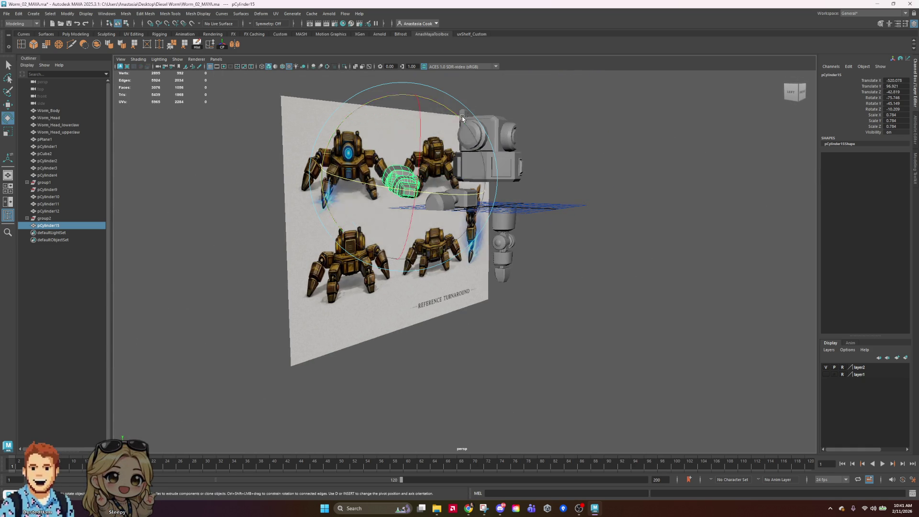
pyautogui.moveTo(444, 104)
pyautogui.mouseDown()
pyautogui.moveTo(427, 98)
pyautogui.moveTo(363, 144)
pyautogui.moveTo(410, 180)
pyautogui.moveTo(413, 168)
pyautogui.mouseUp()
pyautogui.keyDown('alt'); pyautogui.moveTo(576, 208); pyautogui.dragTo(708, 240); pyautogui.keyUp('alt')
pyautogui.press('w')
pyautogui.moveTo(418, 206); pyautogui.dragTo(483, 196)
pyautogui.moveTo(532, 161); pyautogui.dragTo(566, 93)
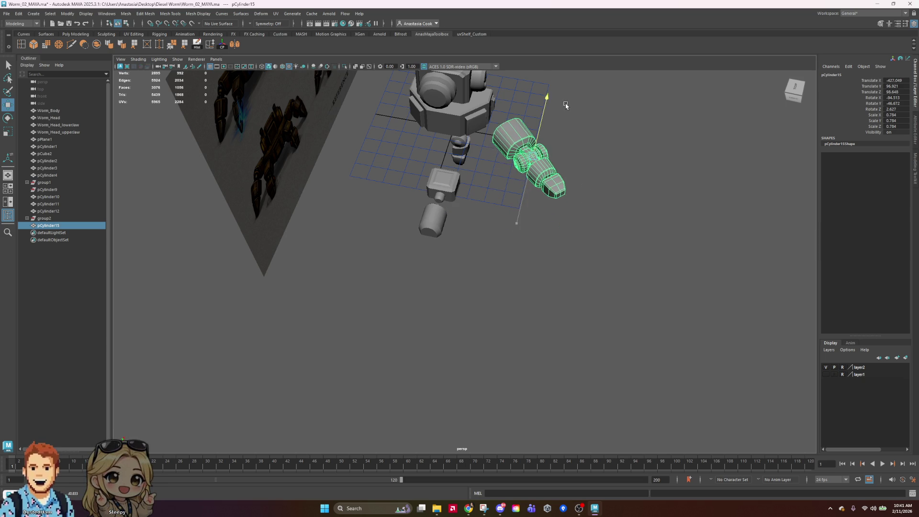
# Adjust pCylinder15's height against the reference and tuck it in against the body
pyautogui.moveTo(675, 191)
pyautogui.keyDown('alt'); pyautogui.mouseDown()
pyautogui.moveTo(630, 180)
pyautogui.moveTo(428, 213)
pyautogui.moveTo(435, 199)
pyautogui.mouseUp(); pyautogui.keyUp('alt')
pyautogui.moveTo(496, 129); pyautogui.dragTo(498, 119)
pyautogui.moveTo(670, 206)
pyautogui.keyDown('alt'); pyautogui.mouseDown()
pyautogui.moveTo(769, 220)
pyautogui.moveTo(720, 209)
pyautogui.moveTo(762, 221)
pyautogui.moveTo(687, 256)
pyautogui.moveTo(699, 207)
pyautogui.moveTo(509, 251)
pyautogui.moveTo(542, 249)
pyautogui.mouseUp(); pyautogui.keyUp('alt')
pyautogui.keyDown('alt'); pyautogui.moveTo(541, 250); pyautogui.dragTo(566, 248, button='middle'); pyautogui.keyUp('alt')
pyautogui.press('e')
pyautogui.press('w')
pyautogui.moveTo(509, 210)
pyautogui.mouseDown()
pyautogui.moveTo(521, 293)
pyautogui.moveTo(495, 322)
pyautogui.mouseUp()
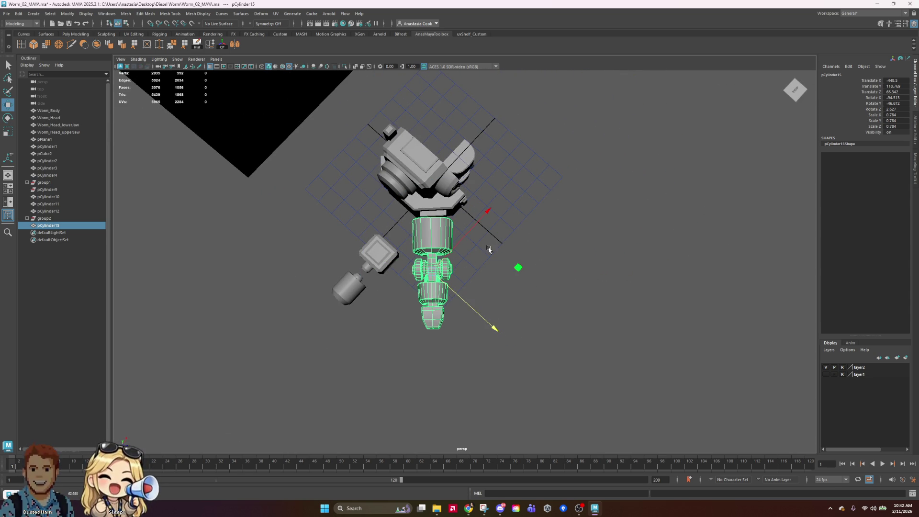
pyautogui.click(468, 229)
pyautogui.hotkey('ctrl', 'z')
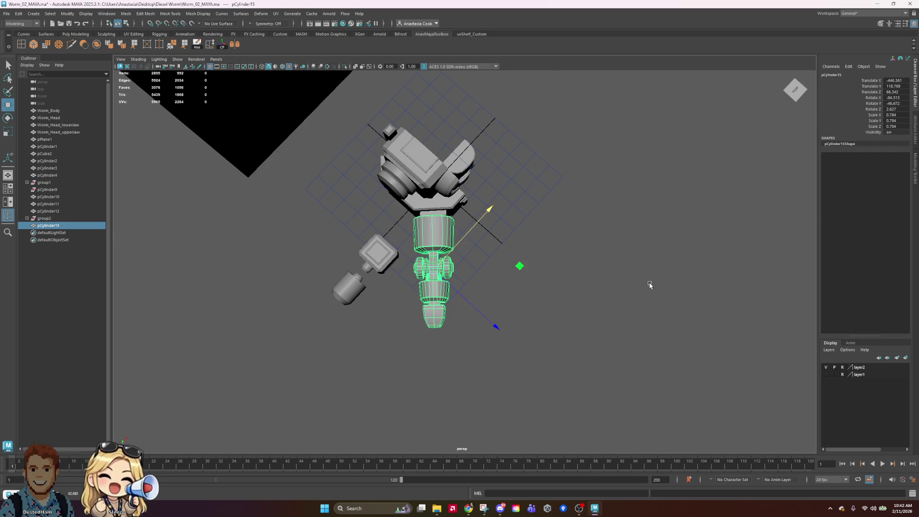
# Fine-tune pCylinder15's X rotation and lower it slightly
pyautogui.click(673, 297)
pyautogui.moveTo(673, 297)
pyautogui.keyDown('alt'); pyautogui.mouseDown()
pyautogui.moveTo(587, 256)
pyautogui.moveTo(695, 259)
pyautogui.moveTo(670, 268)
pyautogui.moveTo(679, 321)
pyautogui.moveTo(616, 301)
pyautogui.moveTo(630, 303)
pyautogui.mouseUp(); pyautogui.keyUp('alt')
pyautogui.scroll(3, 669, 269)
pyautogui.click(536, 232)
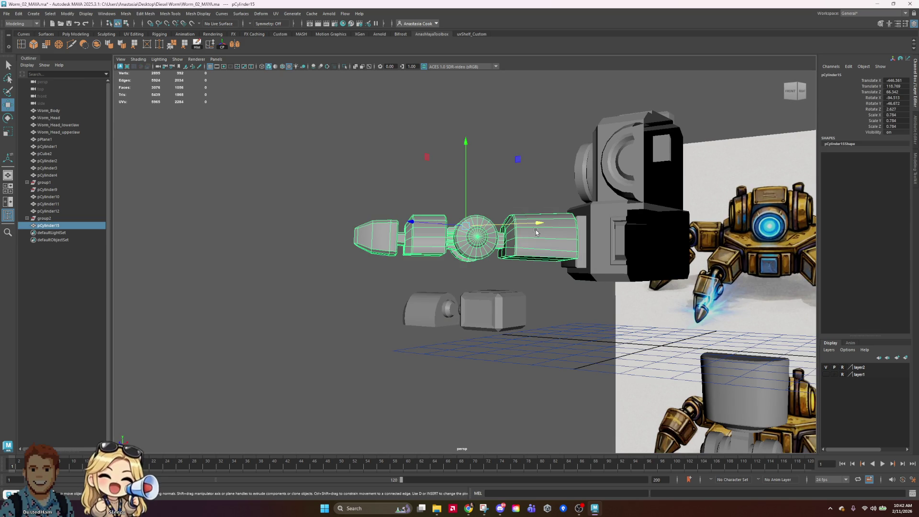
pyautogui.press('e')
pyautogui.moveTo(405, 169); pyautogui.dragTo(405, 170)
pyautogui.press('w')
pyautogui.moveTo(466, 142); pyautogui.dragTo(465, 149)
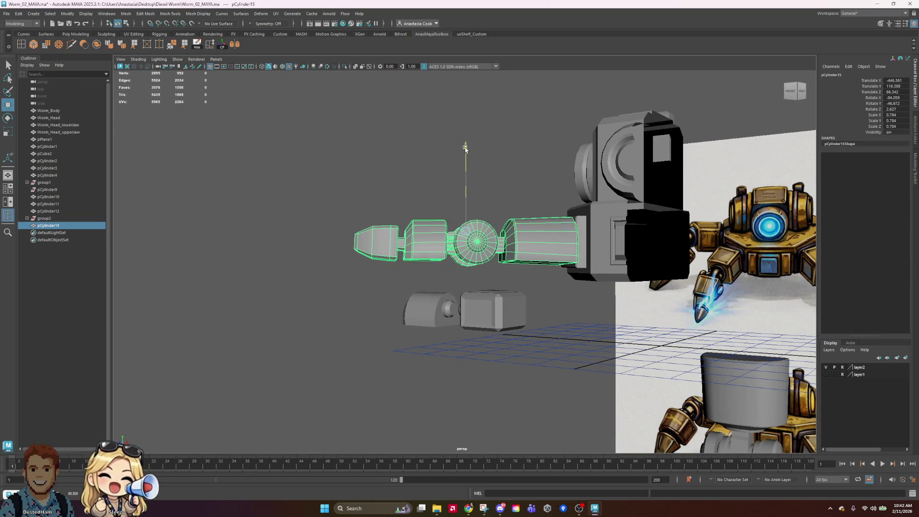
# Slide the leg along X and Z to sit closer to the body, checking from underneath
pyautogui.moveTo(536, 178)
pyautogui.keyDown('alt'); pyautogui.mouseDown()
pyautogui.moveTo(611, 208)
pyautogui.moveTo(568, 211)
pyautogui.moveTo(611, 214)
pyautogui.moveTo(714, 266)
pyautogui.moveTo(708, 272)
pyautogui.mouseUp(); pyautogui.keyUp('alt')
pyautogui.moveTo(569, 225); pyautogui.dragTo(580, 213)
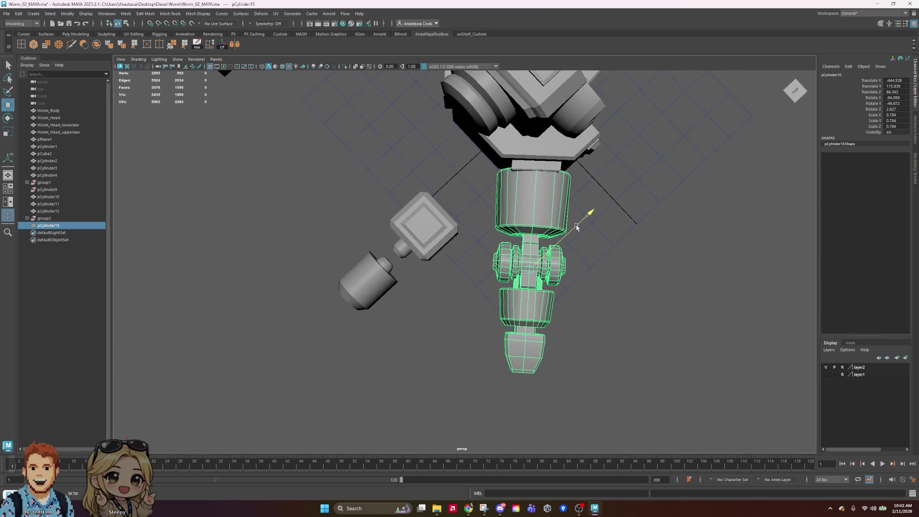
pyautogui.moveTo(586, 322); pyautogui.dragTo(564, 347)
pyautogui.press('e')
pyautogui.click(744, 266)
pyautogui.moveTo(726, 285)
pyautogui.keyDown('alt'); pyautogui.mouseDown()
pyautogui.moveTo(627, 207)
pyautogui.moveTo(630, 164)
pyautogui.moveTo(650, 190)
pyautogui.moveTo(636, 194)
pyautogui.mouseUp(); pyautogui.keyUp('alt')
pyautogui.click(467, 196)
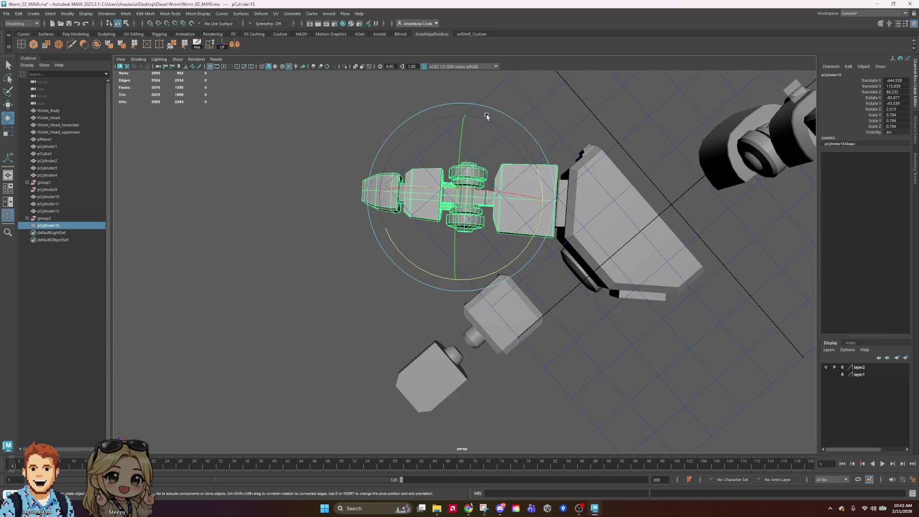
pyautogui.press('w')
pyautogui.moveTo(524, 143); pyautogui.dragTo(524, 143)
pyautogui.moveTo(406, 137); pyautogui.dragTo(412, 141)
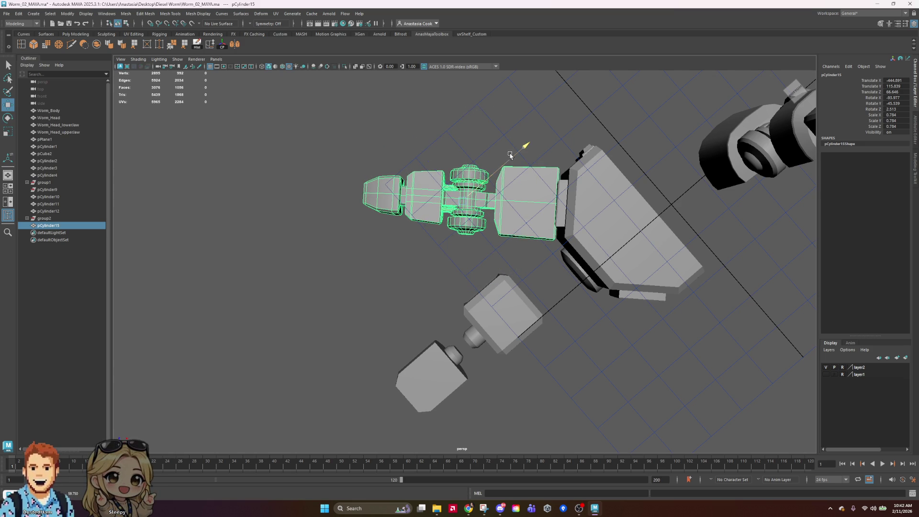
# Tilt the leg slightly to match the reference image
pyautogui.click(720, 103)
pyautogui.moveTo(720, 103)
pyautogui.keyDown('alt'); pyautogui.mouseDown()
pyautogui.moveTo(722, 234)
pyautogui.moveTo(761, 240)
pyautogui.moveTo(773, 214)
pyautogui.mouseUp(); pyautogui.keyUp('alt')
pyautogui.click(538, 219)
pyautogui.press('e')
pyautogui.moveTo(539, 219)
pyautogui.keyDown('alt'); pyautogui.mouseDown()
pyautogui.moveTo(705, 211)
pyautogui.moveTo(587, 187)
pyautogui.mouseUp(); pyautogui.keyUp('alt')
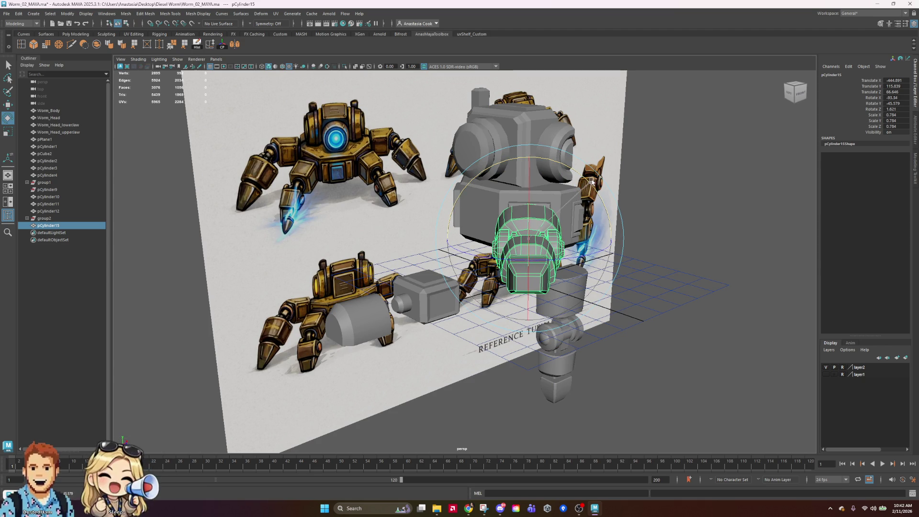
# Enlarge the leg assembly slightly, to about 0.858 scale
pyautogui.click(518, 239)
pyautogui.click(519, 240)
pyautogui.press('r')
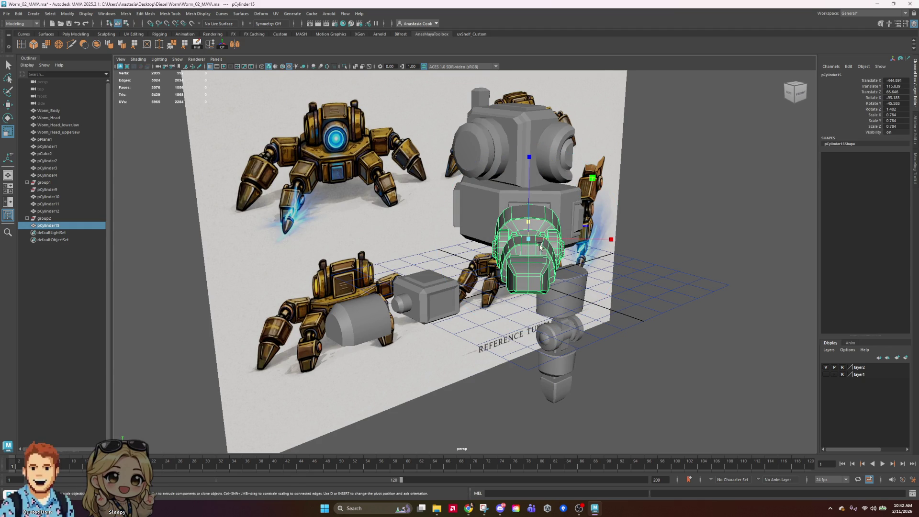
pyautogui.moveTo(528, 239)
pyautogui.mouseDown()
pyautogui.moveTo(546, 250)
pyautogui.moveTo(484, 224)
pyautogui.moveTo(458, 201)
pyautogui.mouseUp()
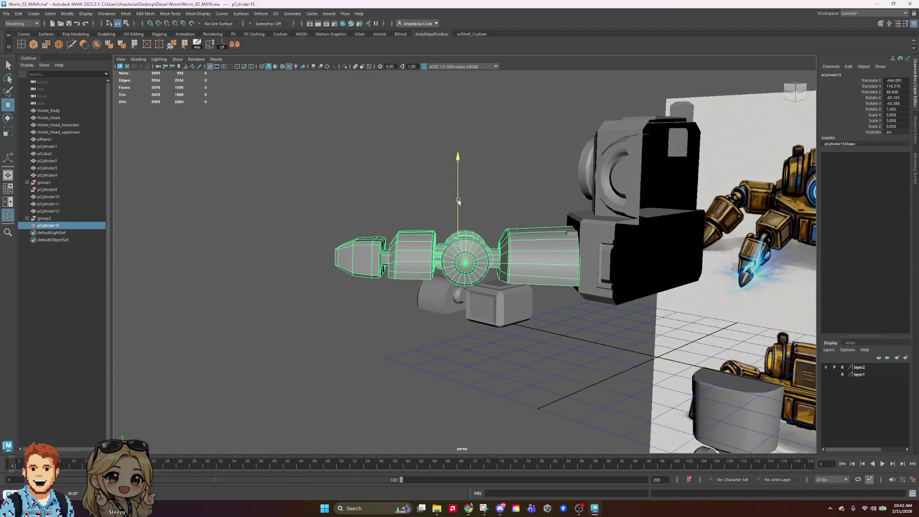
# From a top-down view, shift the leg along X and Z and adjust its Y angle toward -45.678
pyautogui.moveTo(523, 250)
pyautogui.keyDown('alt'); pyautogui.mouseDown()
pyautogui.moveTo(507, 291)
pyautogui.moveTo(568, 315)
pyautogui.mouseUp(); pyautogui.keyUp('alt')
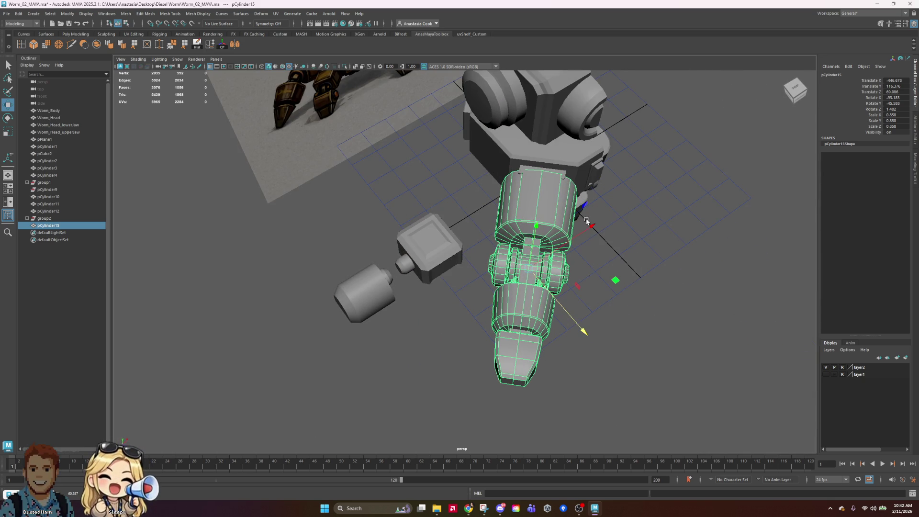
pyautogui.moveTo(589, 222); pyautogui.dragTo(588, 227)
pyautogui.moveTo(578, 329); pyautogui.dragTo(582, 333)
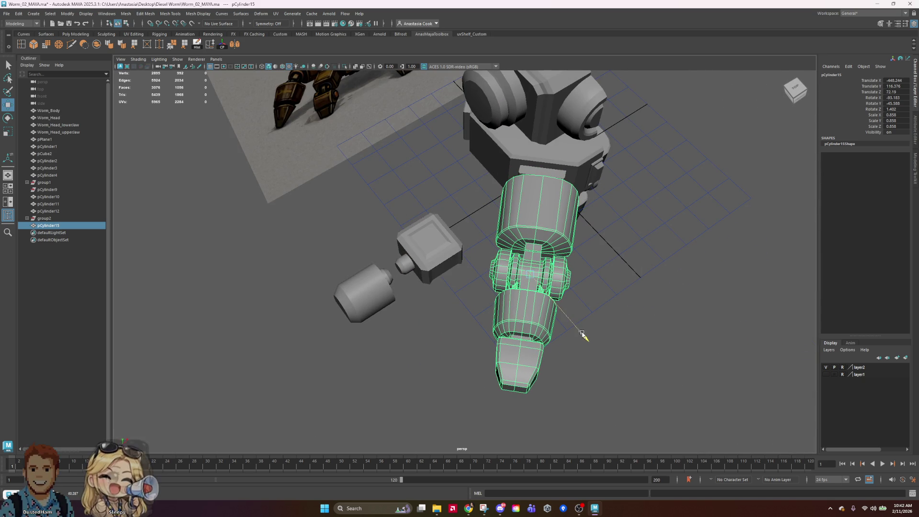
pyautogui.moveTo(598, 244)
pyautogui.mouseDown()
pyautogui.moveTo(591, 232)
pyautogui.moveTo(641, 212)
pyautogui.moveTo(594, 194)
pyautogui.moveTo(622, 177)
pyautogui.moveTo(637, 141)
pyautogui.moveTo(632, 153)
pyautogui.moveTo(605, 134)
pyautogui.mouseUp()
pyautogui.press('e')
pyautogui.moveTo(498, 233); pyautogui.dragTo(509, 237)
# Nudge the leg along X for a final fit against the torso
pyautogui.click(662, 138)
pyautogui.moveTo(662, 137)
pyautogui.keyDown('alt'); pyautogui.mouseDown()
pyautogui.moveTo(674, 260)
pyautogui.moveTo(785, 211)
pyautogui.moveTo(745, 229)
pyautogui.moveTo(767, 252)
pyautogui.moveTo(694, 201)
pyautogui.moveTo(640, 283)
pyautogui.mouseUp(); pyautogui.keyUp('alt')
pyautogui.hotkey('ctrl', 'z')
pyautogui.press('w')
pyautogui.moveTo(582, 217); pyautogui.dragTo(583, 216)
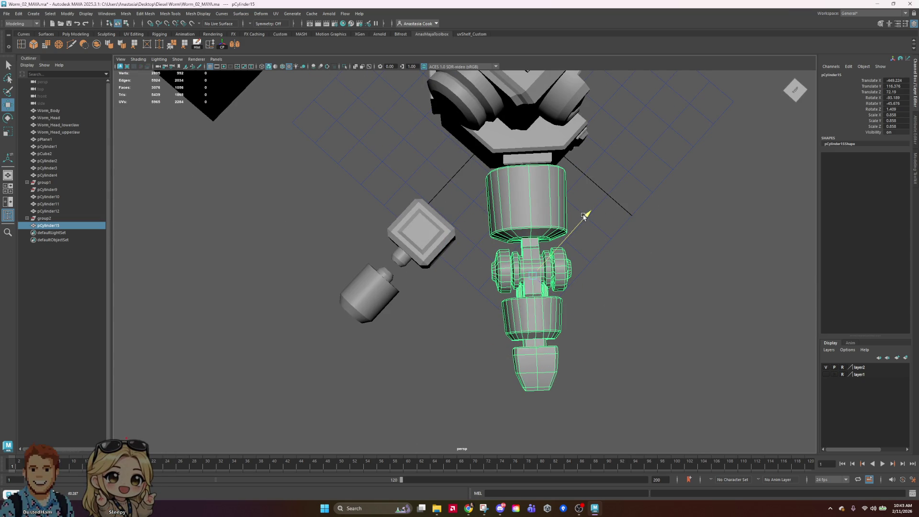
# Split the viewport into the four-view layout
pyautogui.click(716, 238)
pyautogui.moveTo(716, 238)
pyautogui.keyDown('alt'); pyautogui.mouseDown()
pyautogui.moveTo(626, 198)
pyautogui.moveTo(686, 248)
pyautogui.moveTo(659, 220)
pyautogui.mouseUp(); pyautogui.keyUp('alt')
pyautogui.press('space')
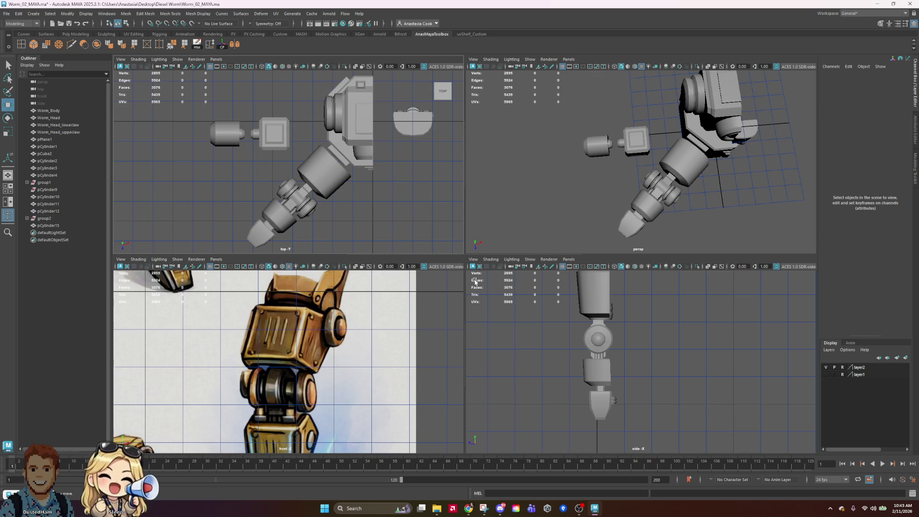
# Rotate the leg assembly slightly in the maximized top view
pyautogui.press('space')
pyautogui.scroll(-1, 410, 191)
pyautogui.click(534, 286)
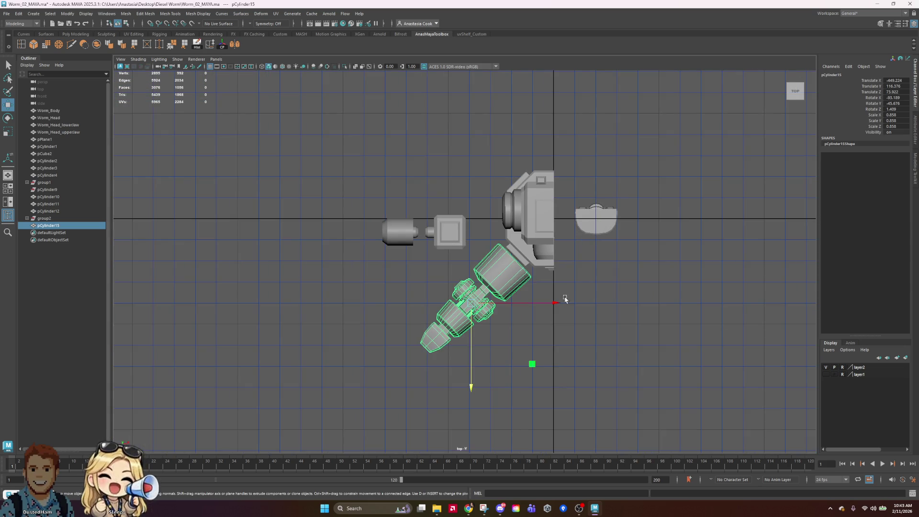
pyautogui.scroll(3, 534, 285)
pyautogui.press('e')
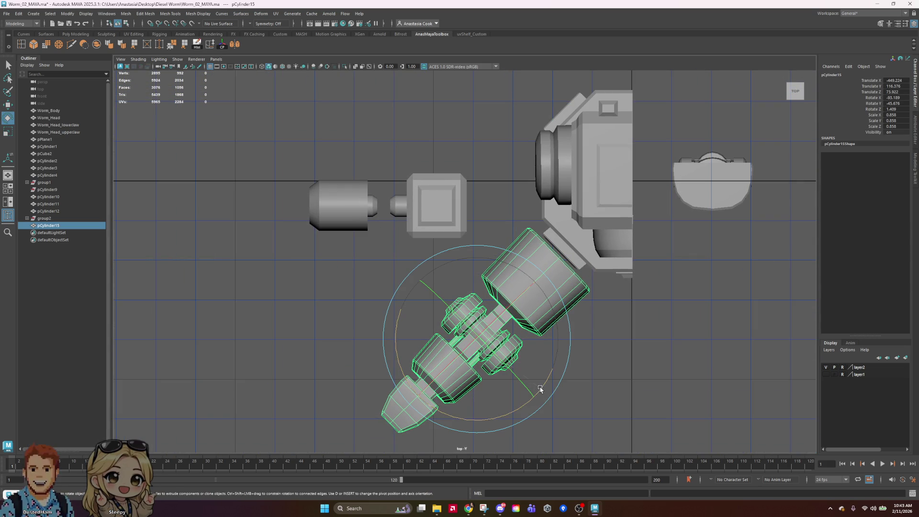
pyautogui.moveTo(539, 388); pyautogui.dragTo(544, 381)
# Shift the small side parts to the right along X
pyautogui.scroll(-2, 556, 214)
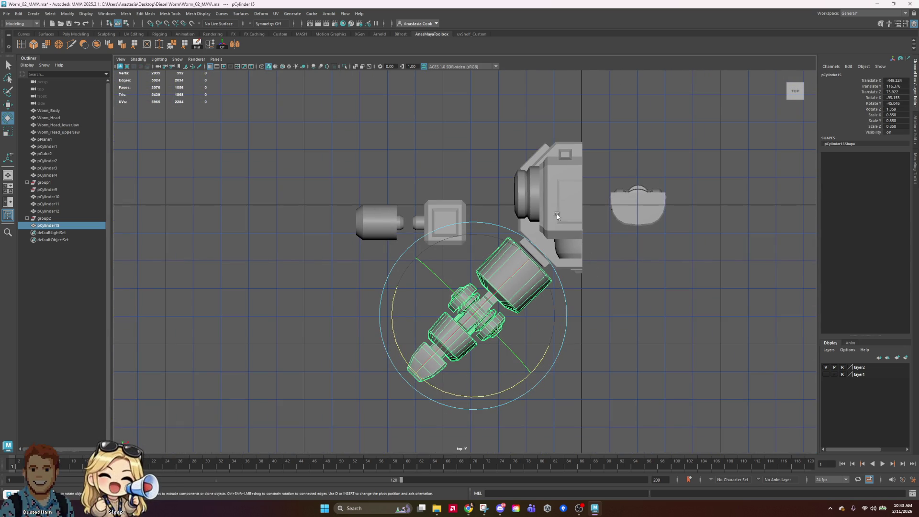
pyautogui.moveTo(470, 198); pyautogui.dragTo(470, 198)
pyautogui.press('w')
pyautogui.moveTo(498, 279)
pyautogui.mouseDown()
pyautogui.moveTo(734, 219)
pyautogui.moveTo(917, 221)
pyautogui.mouseUp()
pyautogui.hotkey('ctrl', 'z')
pyautogui.moveTo(279, 145)
pyautogui.mouseDown()
pyautogui.moveTo(485, 231)
pyautogui.moveTo(470, 260)
pyautogui.mouseUp()
pyautogui.moveTo(472, 221); pyautogui.dragTo(885, 238)
pyautogui.click(662, 344)
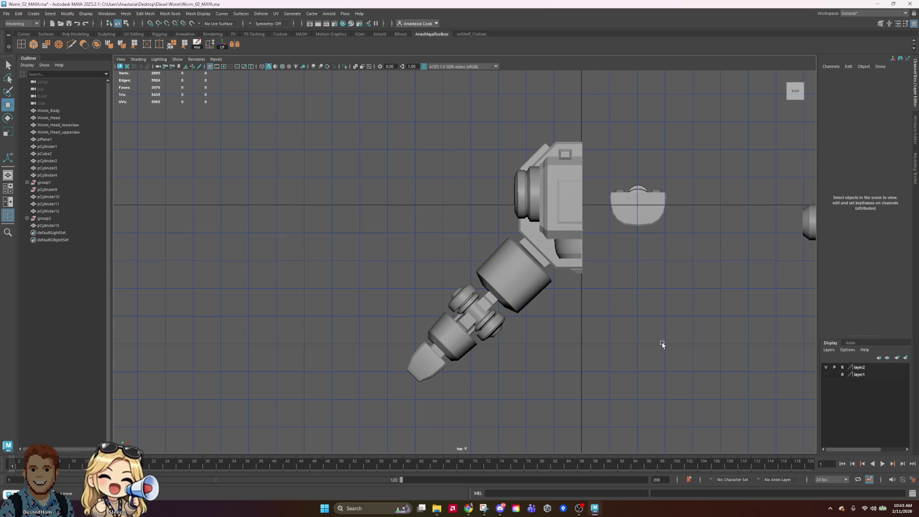
# Undo the upright cylinder stack's move in the perspective view
pyautogui.press('space')
pyautogui.press('space')
pyautogui.moveTo(728, 180)
pyautogui.keyDown('alt'); pyautogui.mouseDown()
pyautogui.moveTo(605, 297)
pyautogui.moveTo(703, 301)
pyautogui.moveTo(677, 344)
pyautogui.moveTo(660, 301)
pyautogui.moveTo(659, 382)
pyautogui.moveTo(648, 364)
pyautogui.moveTo(594, 364)
pyautogui.moveTo(602, 359)
pyautogui.mouseUp(); pyautogui.keyUp('alt')
pyautogui.click(605, 304)
pyautogui.scroll(-3, 627, 302)
pyautogui.scroll(-2, 704, 302)
pyautogui.hotkey('ctrl', 'z')
pyautogui.click(660, 257)
# Undo the leg's rotation and moves, removing the leg copy pCylinder15
pyautogui.scroll(5, 661, 257)
pyautogui.scroll(-3, 658, 382)
pyautogui.hotkey('ctrl', 'z')
pyautogui.hotkey('ctrl', 'z')
pyautogui.hotkey('ctrl', 'z')
pyautogui.hotkey('ctrl', 'z')
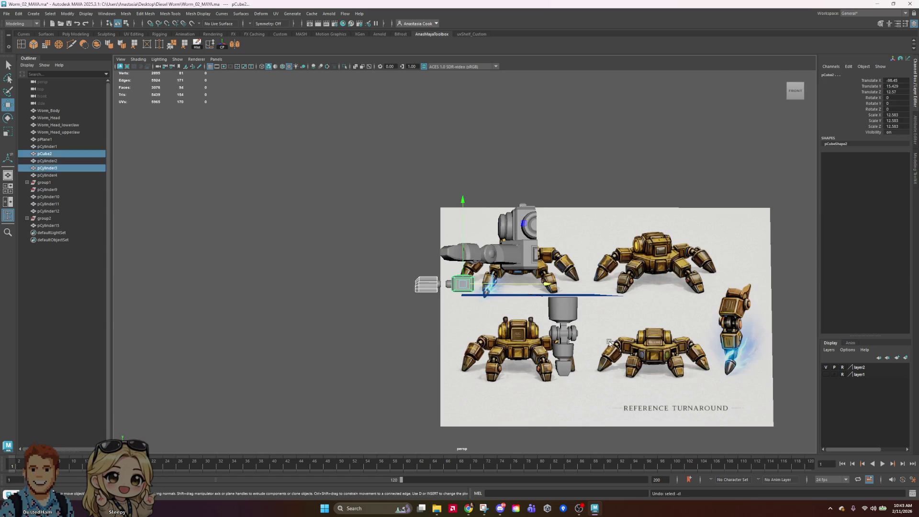
pyautogui.scroll(-2, 715, 345)
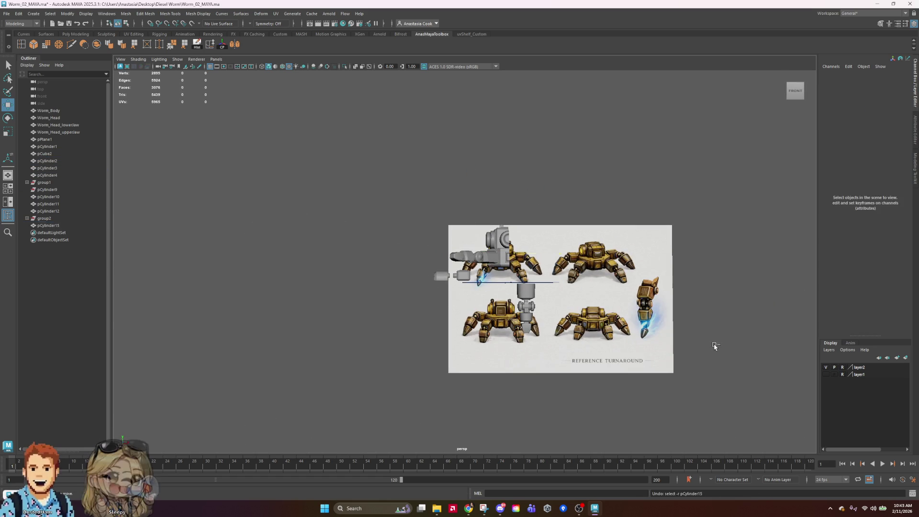
pyautogui.hotkey('ctrl', 'z')
pyautogui.hotkey('ctrl', 'z')
pyautogui.hotkey('ctrl', 'z')
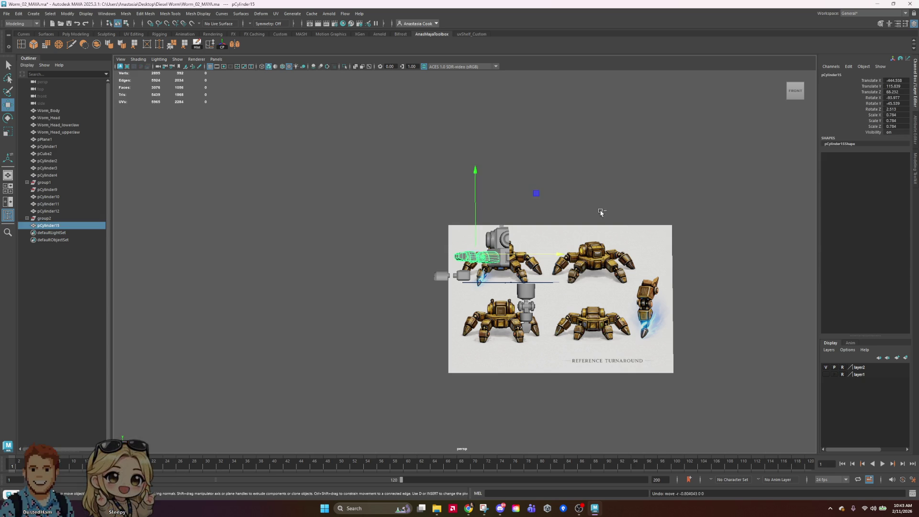
pyautogui.keyDown('alt'); pyautogui.moveTo(630, 224); pyautogui.dragTo(614, 292); pyautogui.keyUp('alt')
pyautogui.hotkey('ctrl', 'z')
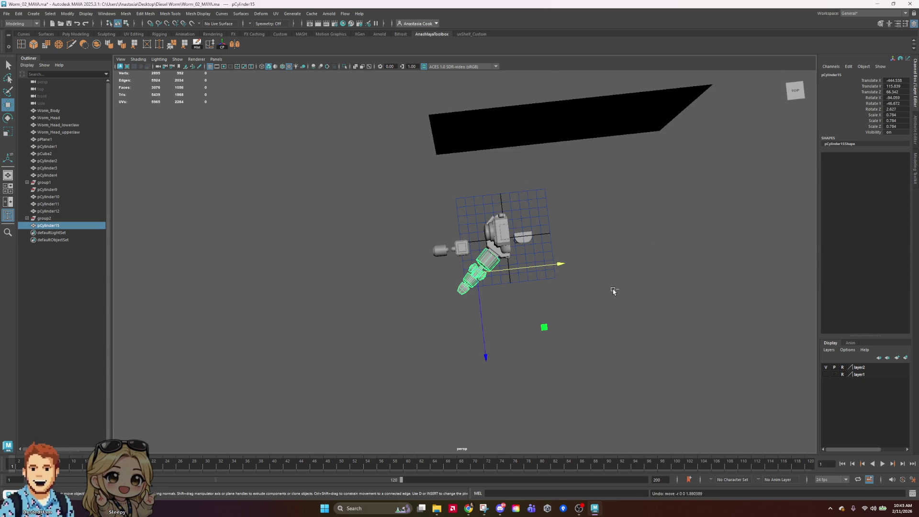
pyautogui.hotkey('ctrl', 'z')
pyautogui.hotkey('ctrl', 'z')
pyautogui.hotkey('ctrl', 'z')
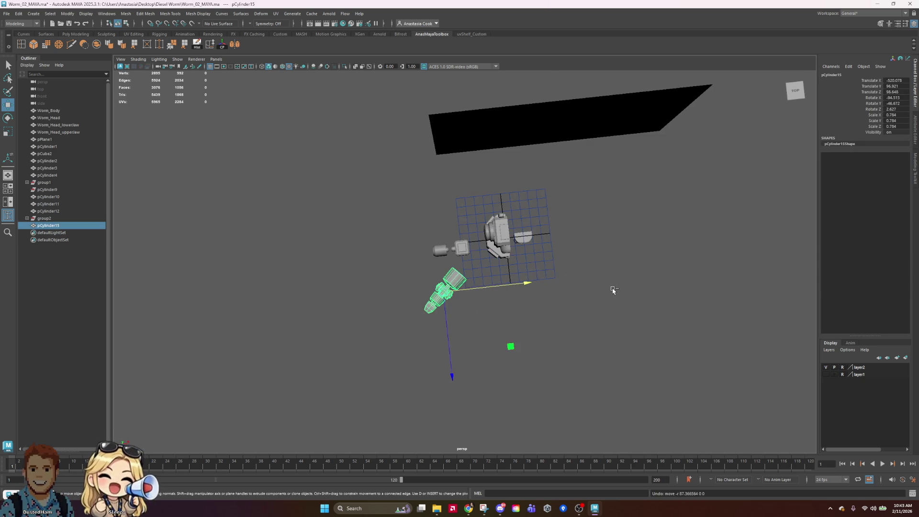
pyautogui.hotkey('ctrl', 'z')
pyautogui.hotkey('ctrl', 'z')
pyautogui.hotkey('ctrl', 'z')
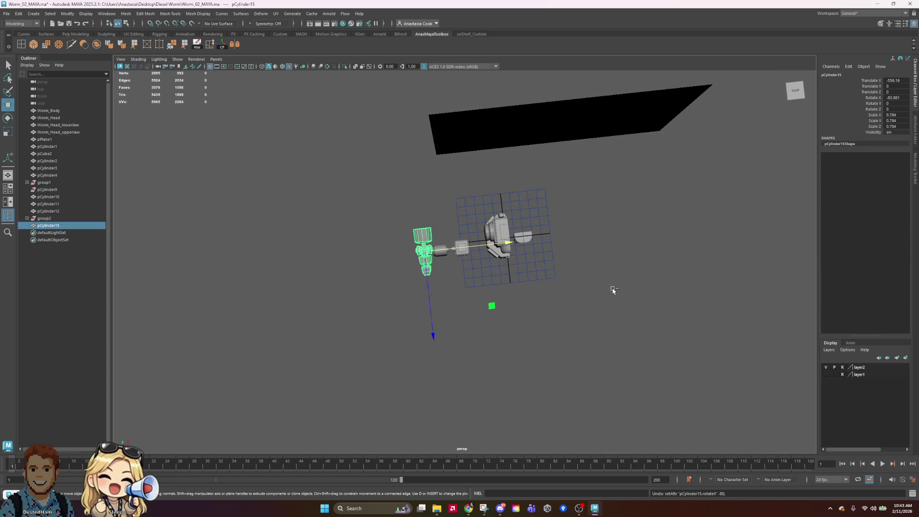
pyautogui.hotkey('ctrl', 'z')
pyautogui.hotkey('ctrl', 'z')
pyautogui.hotkey('ctrl', 'z')
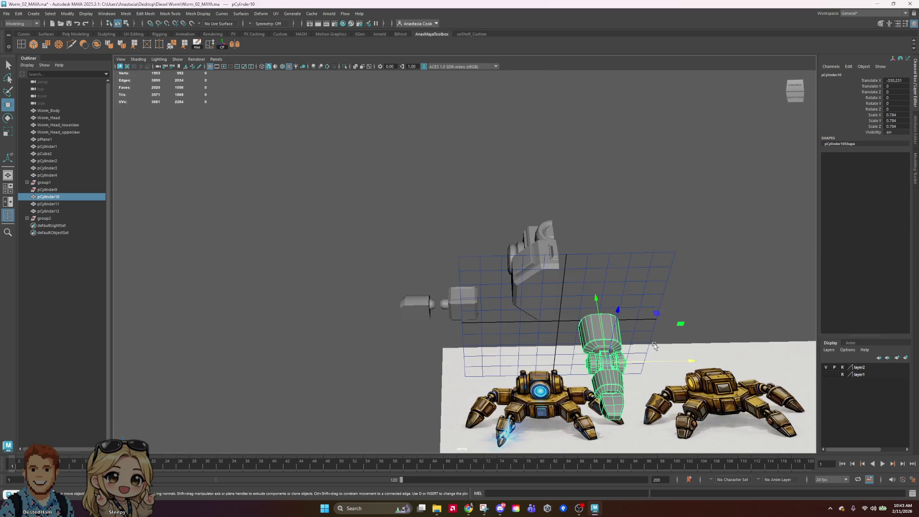
# Undo the earlier scaling, group the leg cylinders into group3, and save
pyautogui.hotkey('ctrl', 'z')
pyautogui.hotkey('ctrl', 'z')
pyautogui.hotkey('ctrl', 'z')
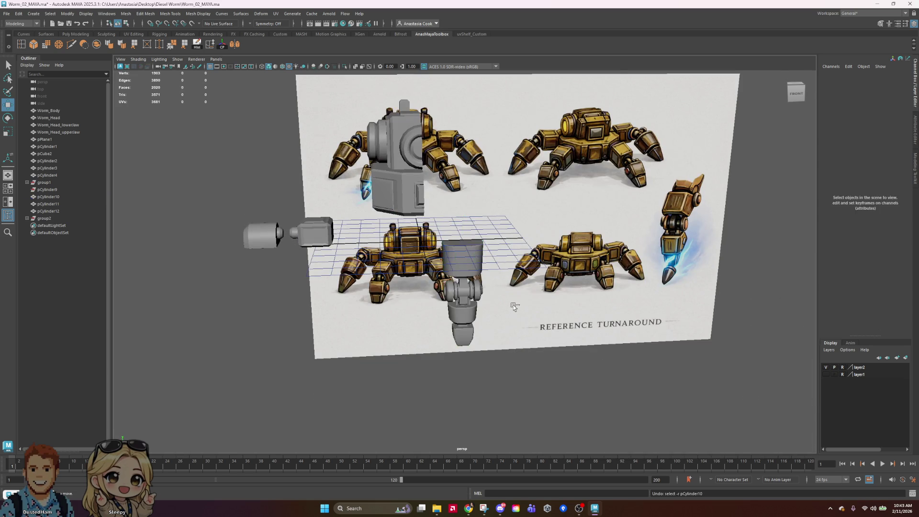
pyautogui.hotkey('ctrl', 'z')
pyautogui.hotkey('ctrl', 'z')
pyautogui.hotkey('ctrl', 'z')
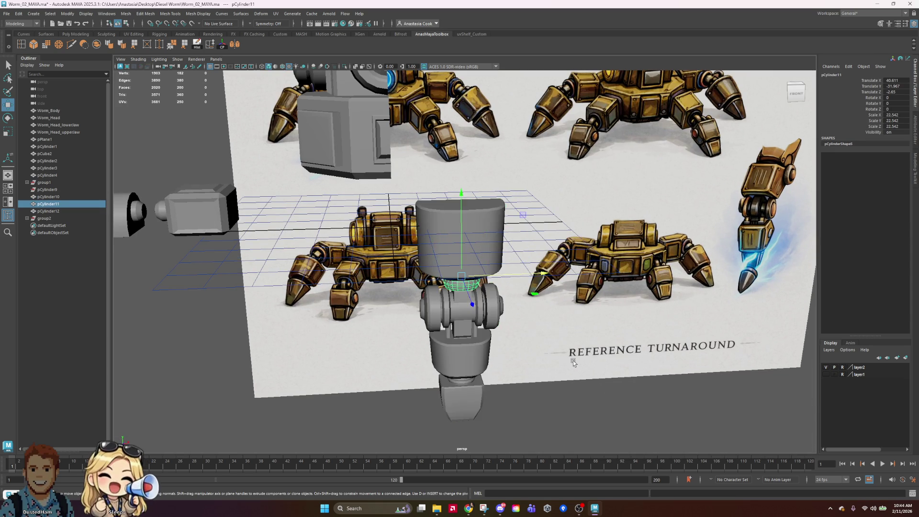
pyautogui.hotkey('ctrl', 'z')
pyautogui.hotkey('ctrl', 'z')
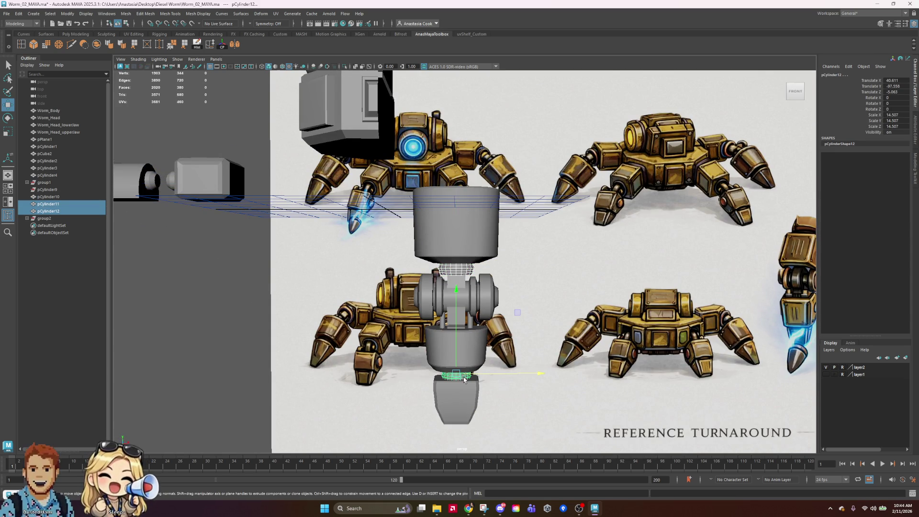
pyautogui.click(595, 166)
pyautogui.moveTo(420, 441); pyautogui.dragTo(420, 440)
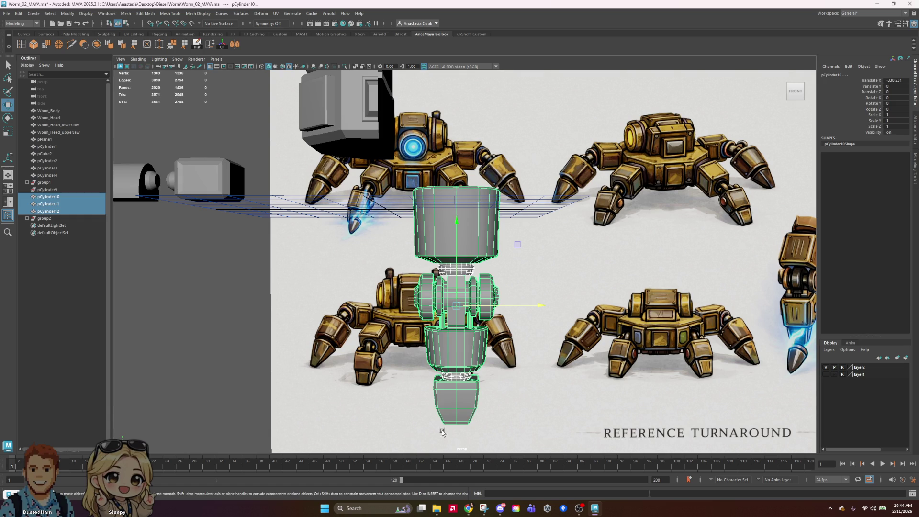
pyautogui.hotkey('ctrl', 'g')
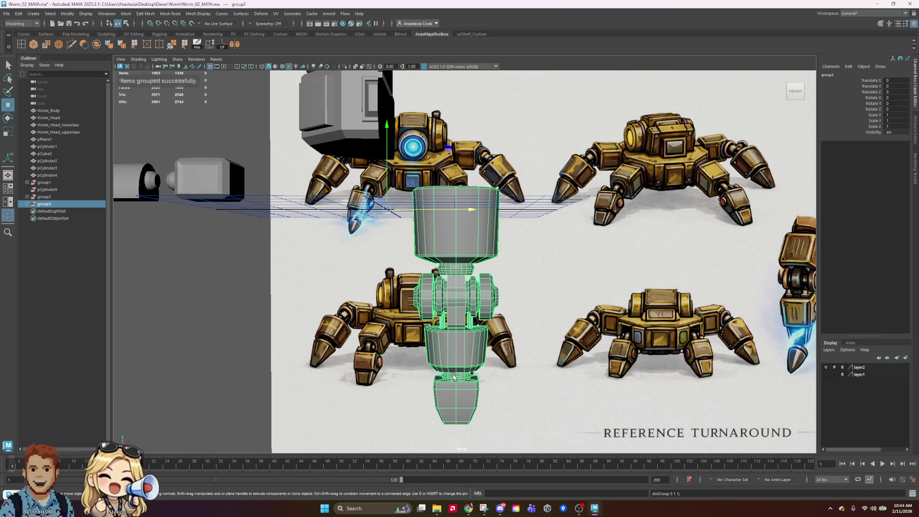
pyautogui.hotkey('ctrl', 's')
# Switch the panel to the Front view and select the leg cylinder
pyautogui.keyDown('alt'); pyautogui.moveTo(547, 215); pyautogui.dragTo(539, 273); pyautogui.keyUp('alt')
pyautogui.press('d')
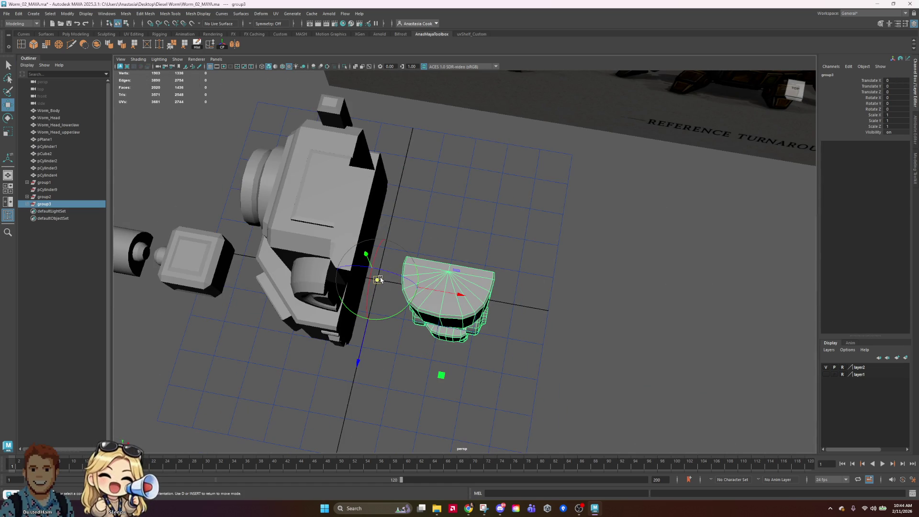
pyautogui.scroll(-5, 507, 253)
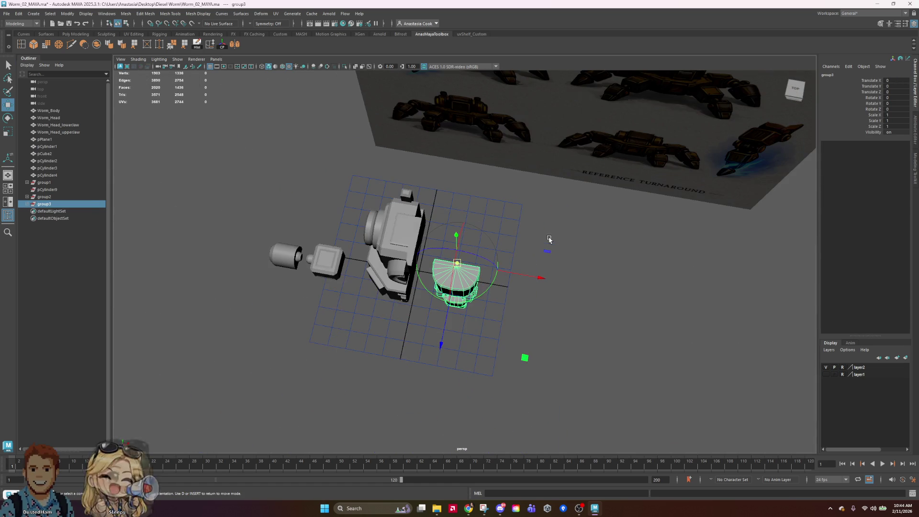
pyautogui.rightClick(507, 254)
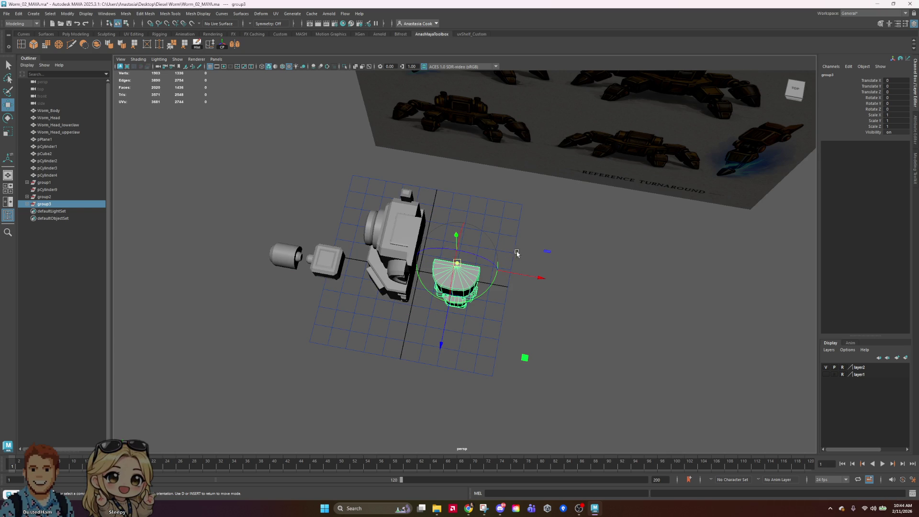
pyautogui.click(517, 365)
pyautogui.press('[')
pyautogui.press('[')
pyautogui.click(463, 248)
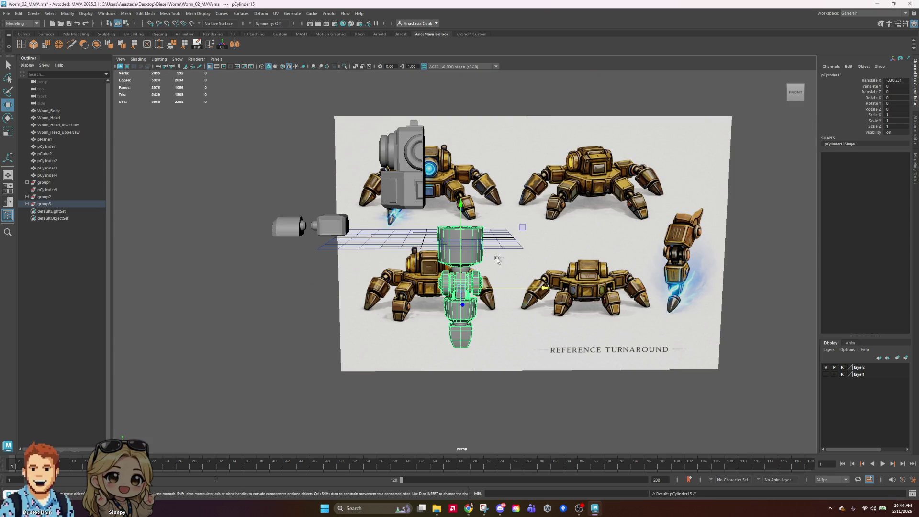
# Place the leg cylinder beside the body at body height with Rotate X -90
pyautogui.moveTo(544, 290)
pyautogui.mouseDown()
pyautogui.moveTo(391, 290)
pyautogui.moveTo(432, 290)
pyautogui.moveTo(483, 269)
pyautogui.moveTo(477, 182)
pyautogui.mouseUp()
pyautogui.keyDown('alt'); pyautogui.moveTo(614, 225); pyautogui.dragTo(561, 285); pyautogui.keyUp('alt')
pyautogui.press('e')
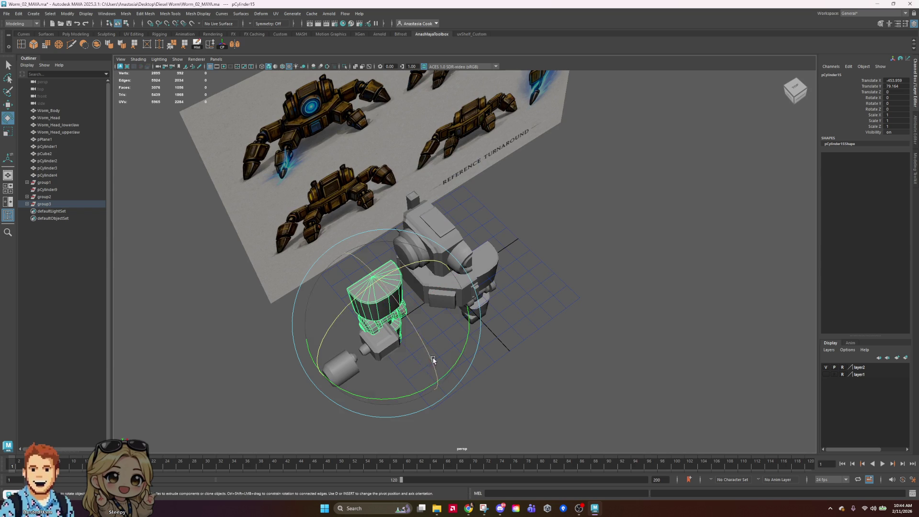
pyautogui.moveTo(433, 357); pyautogui.dragTo(415, 386)
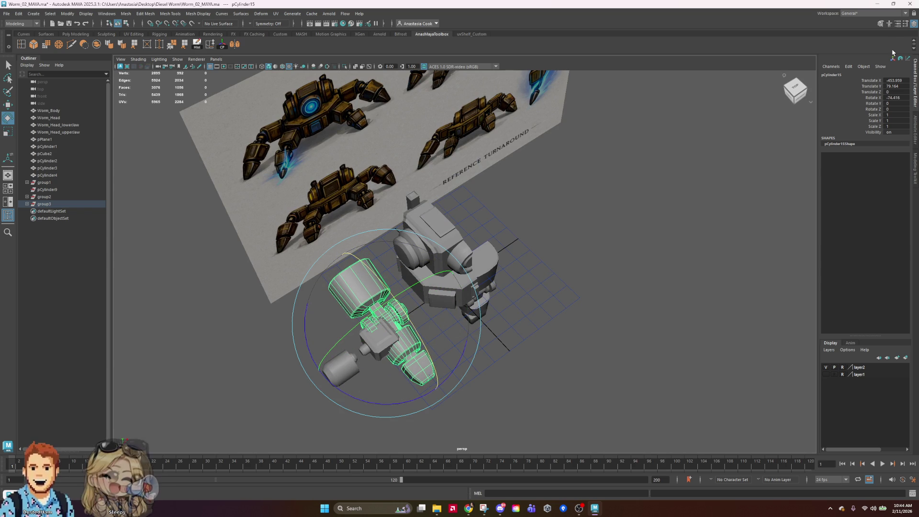
pyautogui.click(894, 97)
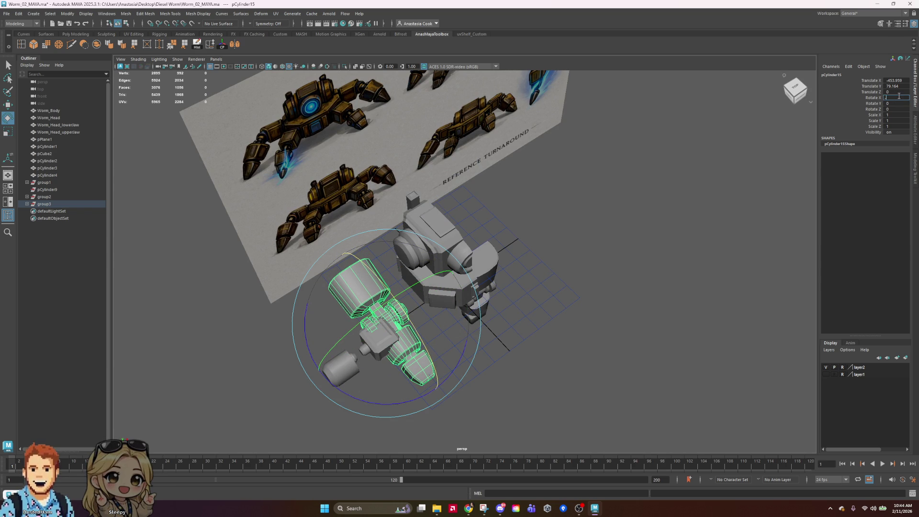
pyautogui.write('-90')
pyautogui.press('Return')
pyautogui.click(750, 201)
pyautogui.hotkey('ctrl', 'z')
# Swing the leg outward along Z and set its Rotate Y to -45
pyautogui.moveTo(640, 379)
pyautogui.keyDown('alt'); pyautogui.mouseDown()
pyautogui.moveTo(595, 414)
pyautogui.moveTo(610, 392)
pyautogui.mouseUp(); pyautogui.keyUp('alt')
pyautogui.moveTo(418, 351)
pyautogui.mouseDown()
pyautogui.moveTo(345, 369)
pyautogui.moveTo(607, 415)
pyautogui.moveTo(663, 293)
pyautogui.mouseUp()
pyautogui.press('w')
pyautogui.moveTo(469, 303)
pyautogui.mouseDown()
pyautogui.moveTo(545, 294)
pyautogui.moveTo(571, 317)
pyautogui.moveTo(497, 246)
pyautogui.moveTo(517, 244)
pyautogui.mouseUp()
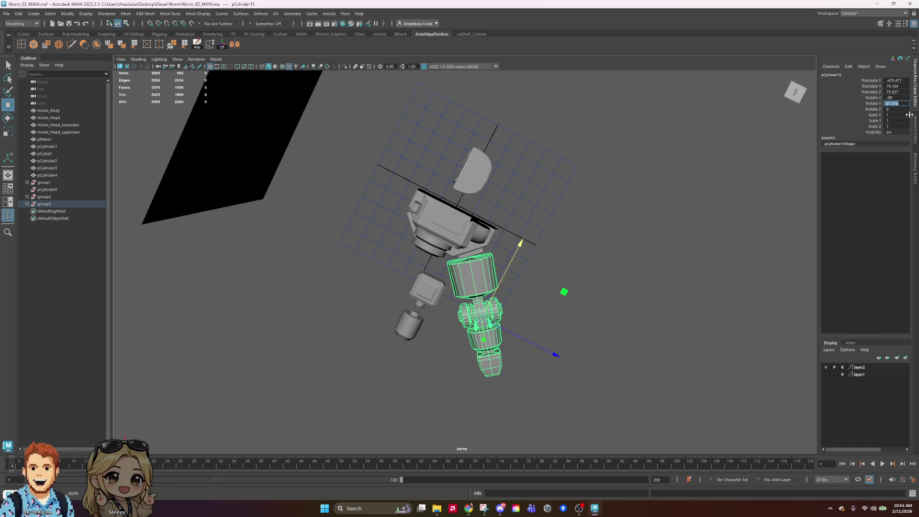
pyautogui.write('-40')
pyautogui.press('Return')
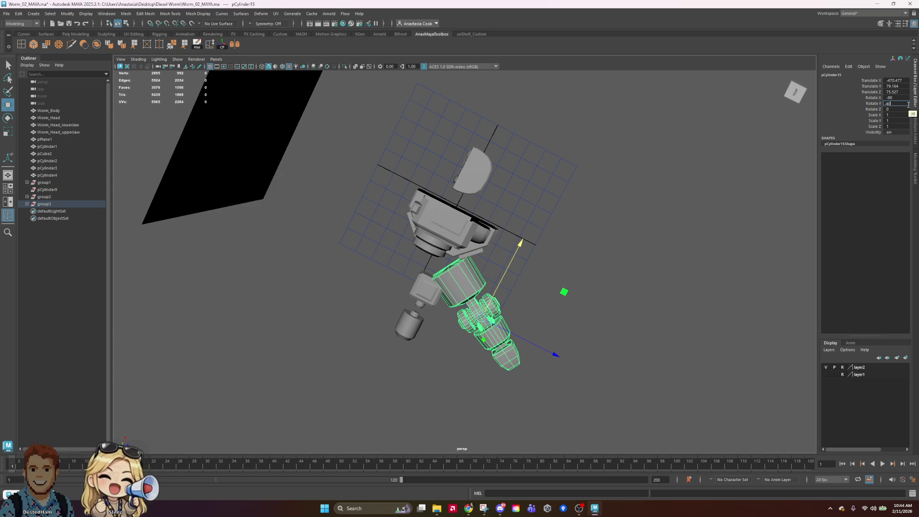
pyautogui.press('Return')
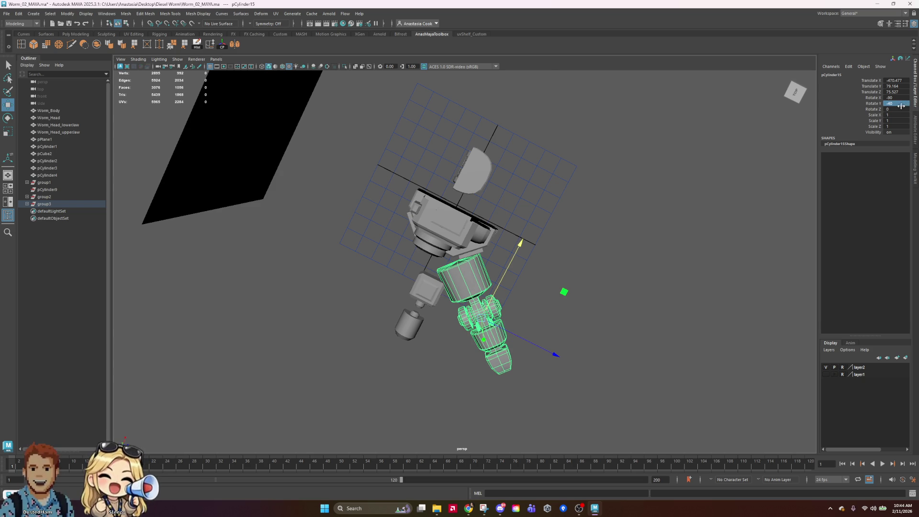
pyautogui.write('5')
pyautogui.press('Return')
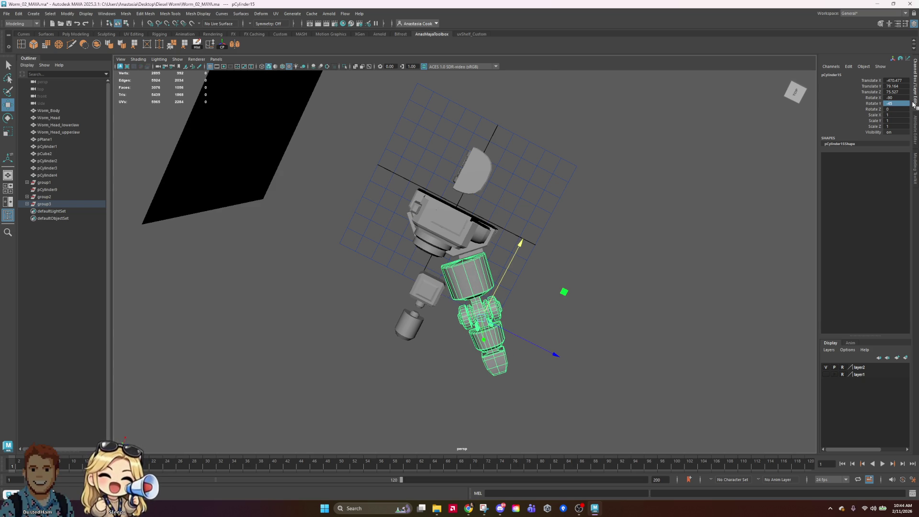
# Nudge the leg into place in the top view and select the leg pieces
pyautogui.press('space')
pyautogui.press('space')
pyautogui.scroll(2, 330, 205)
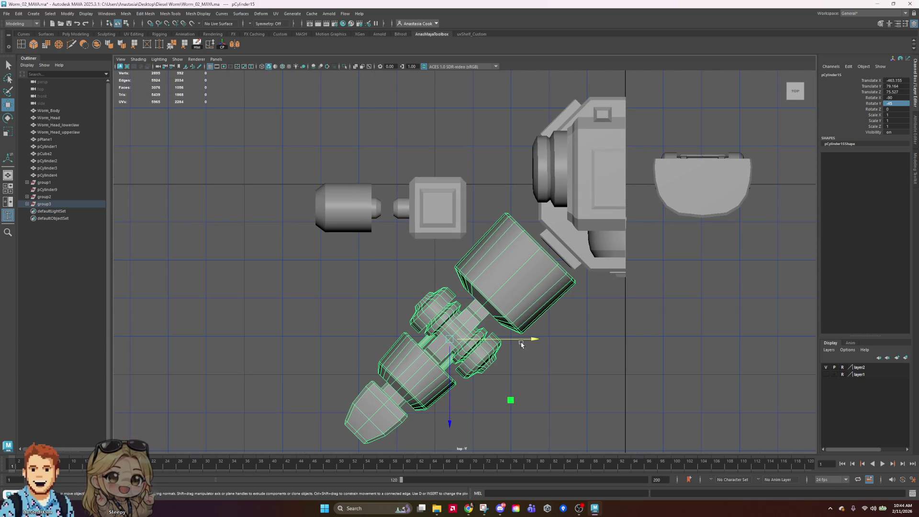
pyautogui.moveTo(529, 339); pyautogui.dragTo(544, 335)
pyautogui.moveTo(465, 401); pyautogui.dragTo(473, 410)
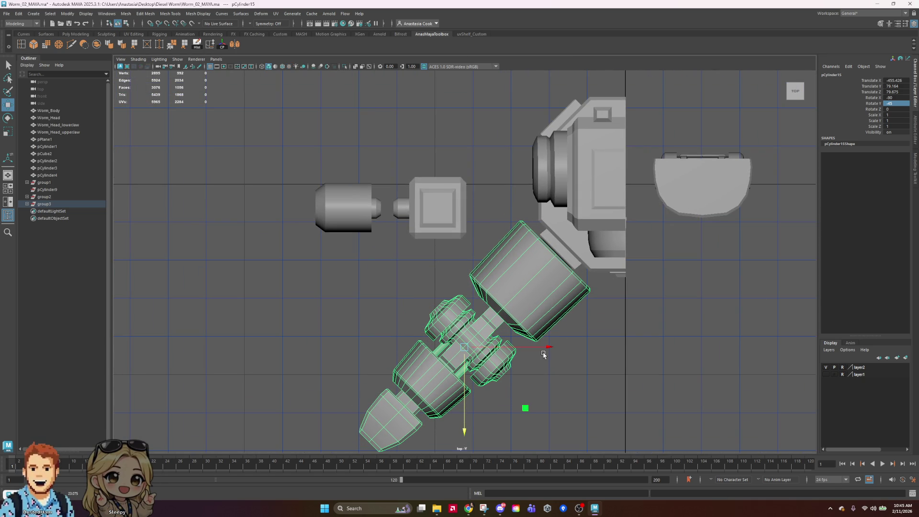
pyautogui.click(297, 129)
pyautogui.moveTo(489, 242); pyautogui.dragTo(909, 227)
pyautogui.scroll(-2, 463, 230)
pyautogui.click(656, 198)
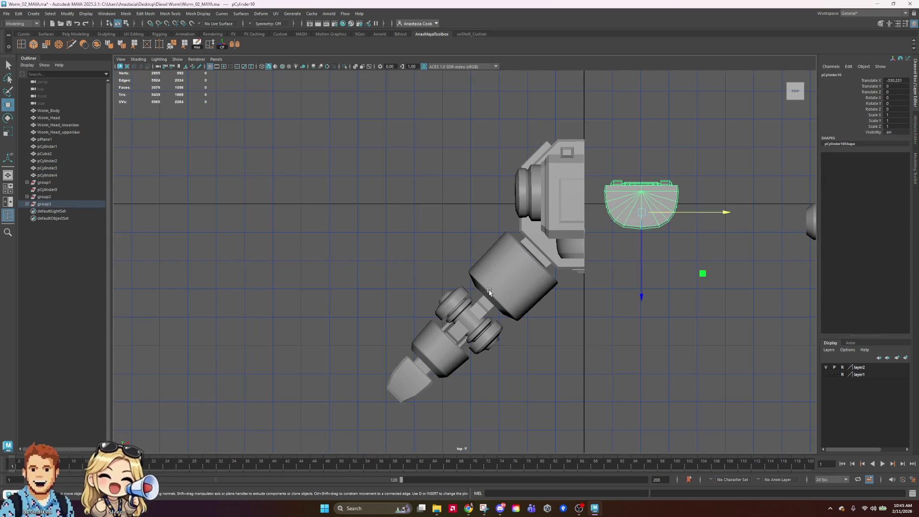
pyautogui.click(489, 291)
pyautogui.keyDown('alt'); pyautogui.moveTo(679, 355); pyautogui.dragTo(660, 327, button='right'); pyautogui.keyUp('alt')
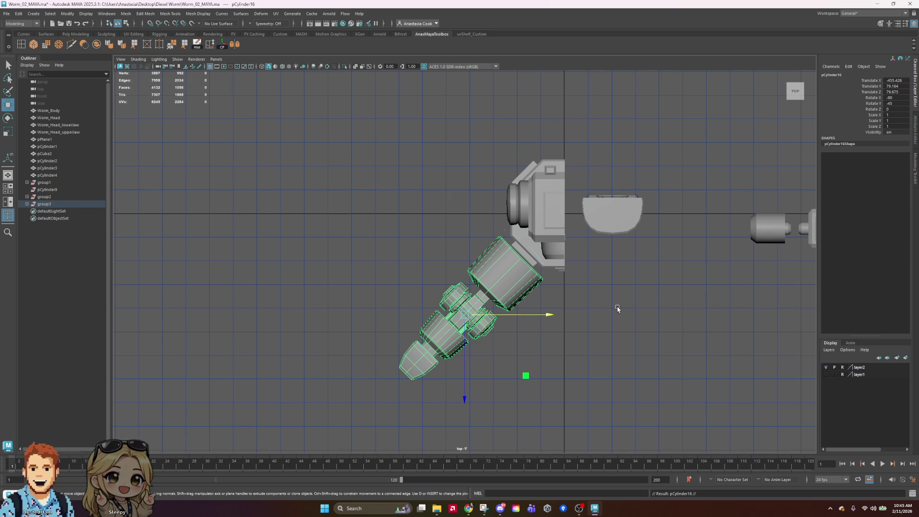
# Turn the leg copy to Rotate Y -125 and move it up and left
pyautogui.press('e')
pyautogui.moveTo(553, 332)
pyautogui.mouseDown()
pyautogui.moveTo(538, 440)
pyautogui.moveTo(461, 475)
pyautogui.mouseUp()
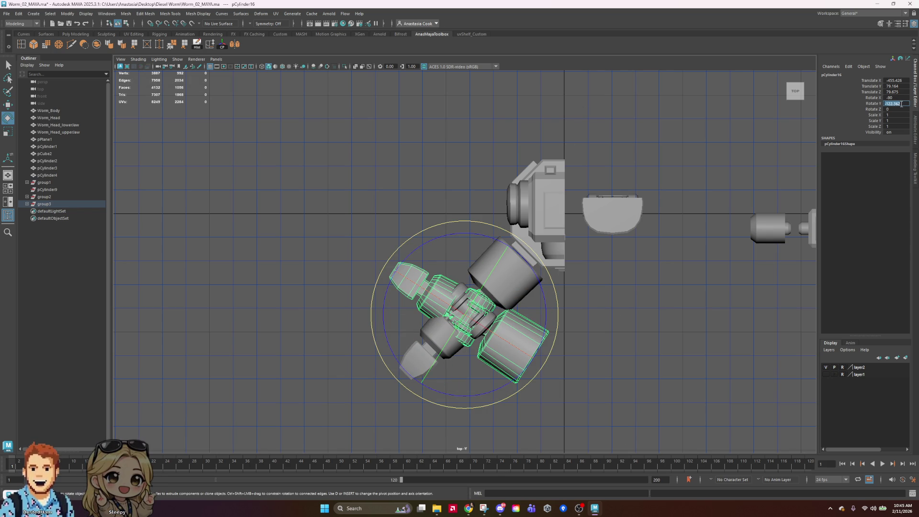
pyautogui.write('5')
pyautogui.press('Return')
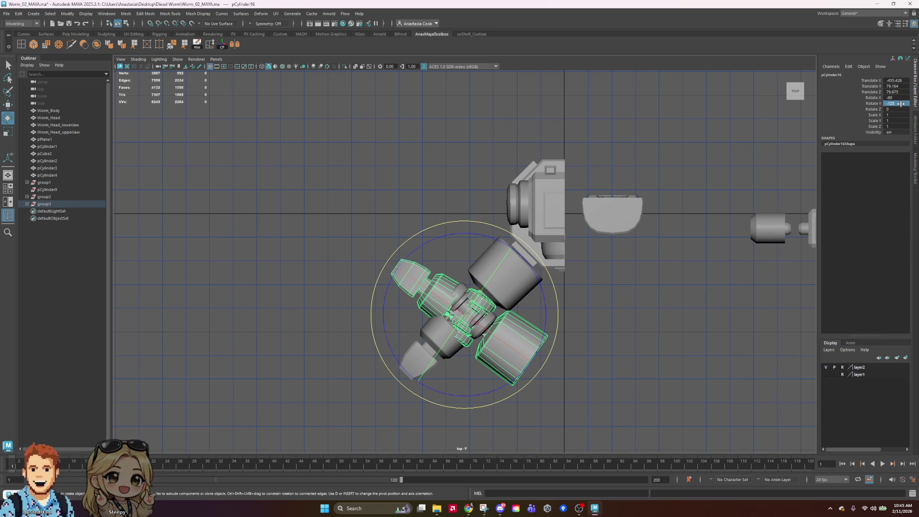
pyautogui.press('w')
pyautogui.moveTo(465, 400); pyautogui.dragTo(465, 222)
pyautogui.keyDown('alt'); pyautogui.moveTo(652, 264); pyautogui.dragTo(574, 204); pyautogui.keyUp('alt')
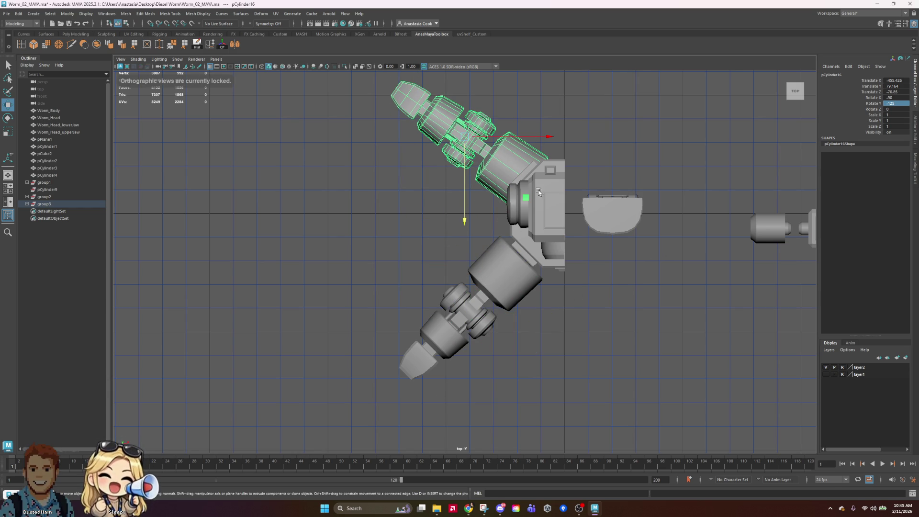
pyautogui.moveTo(553, 136); pyautogui.dragTo(535, 136)
pyautogui.moveTo(452, 221); pyautogui.dragTo(451, 207)
# Set the copy's Rotate Y to -130 and shift it toward the body
pyautogui.press('e')
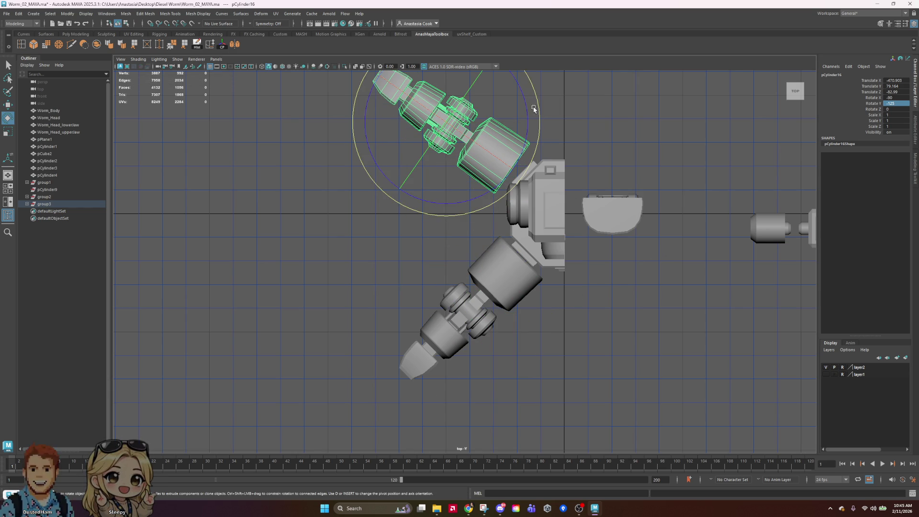
pyautogui.moveTo(530, 107); pyautogui.dragTo(530, 123)
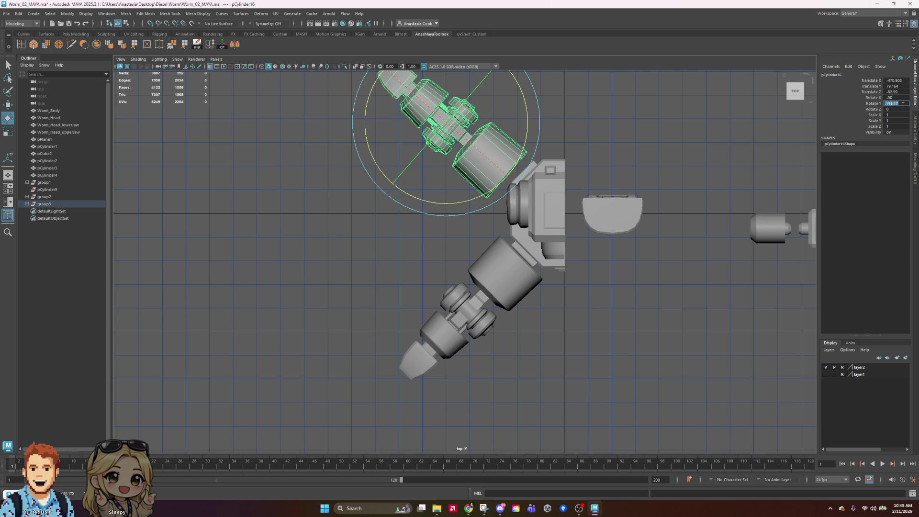
pyautogui.press('Return')
pyautogui.press('w')
pyautogui.moveTo(447, 215); pyautogui.dragTo(453, 200)
pyautogui.moveTo(517, 118); pyautogui.dragTo(532, 121)
pyautogui.moveTo(460, 188); pyautogui.dragTo(459, 202)
pyautogui.press('e')
pyautogui.moveTo(556, 119); pyautogui.dragTo(509, 179)
# Fine-tune the leg copy's rotation and position with small nudges
pyautogui.press('w')
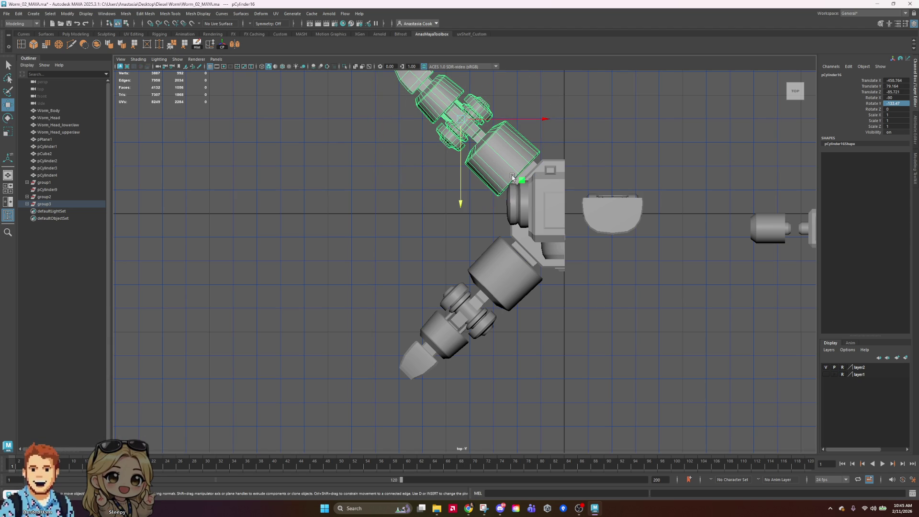
pyautogui.moveTo(463, 205); pyautogui.dragTo(464, 204)
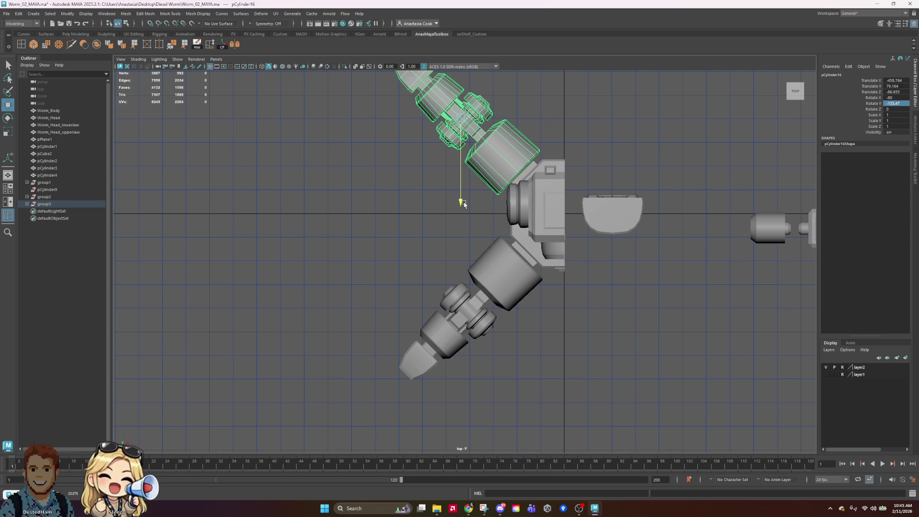
pyautogui.press('e')
pyautogui.moveTo(534, 146); pyautogui.dragTo(533, 150)
pyautogui.press('w')
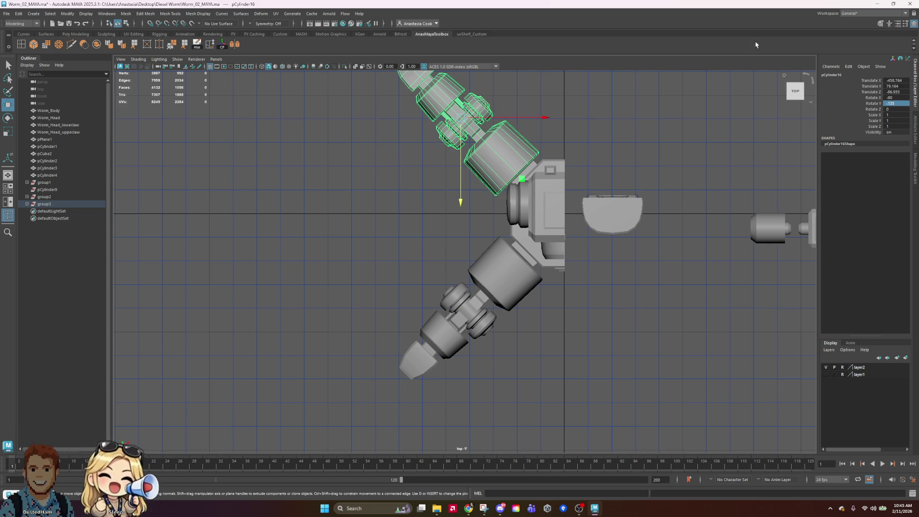
pyautogui.moveTo(460, 201); pyautogui.dragTo(460, 195)
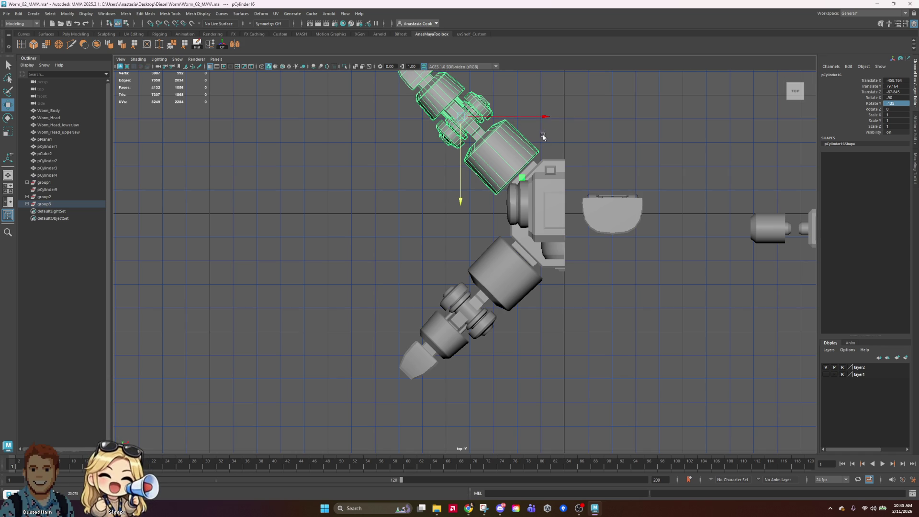
pyautogui.moveTo(536, 121); pyautogui.dragTo(538, 120)
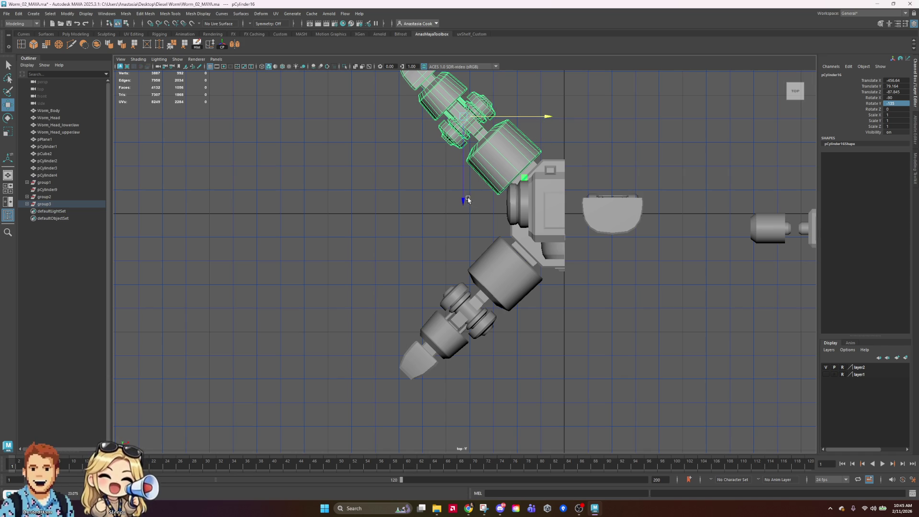
pyautogui.click(468, 197)
pyautogui.hotkey('ctrl', 'z')
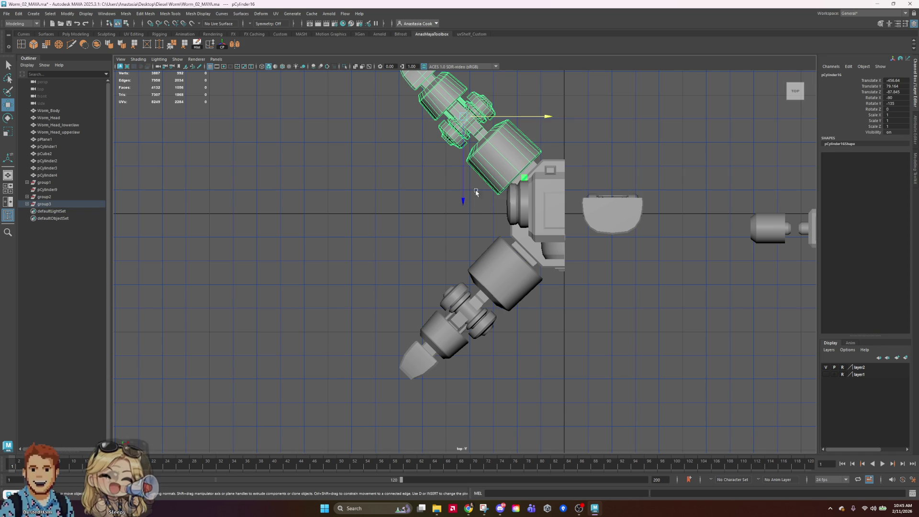
pyautogui.moveTo(461, 200); pyautogui.dragTo(461, 198)
pyautogui.moveTo(539, 117); pyautogui.dragTo(537, 116)
pyautogui.press('space')
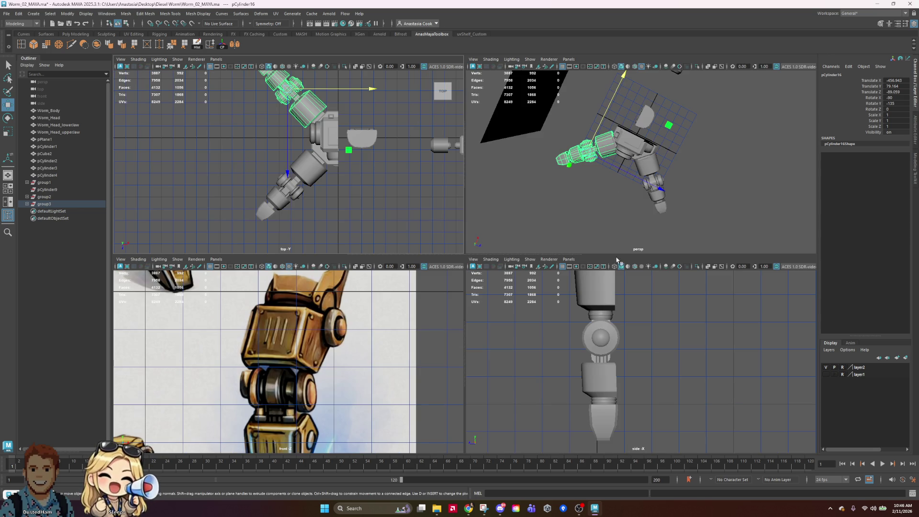
pyautogui.scroll(-5, 300, 359)
pyautogui.press('space')
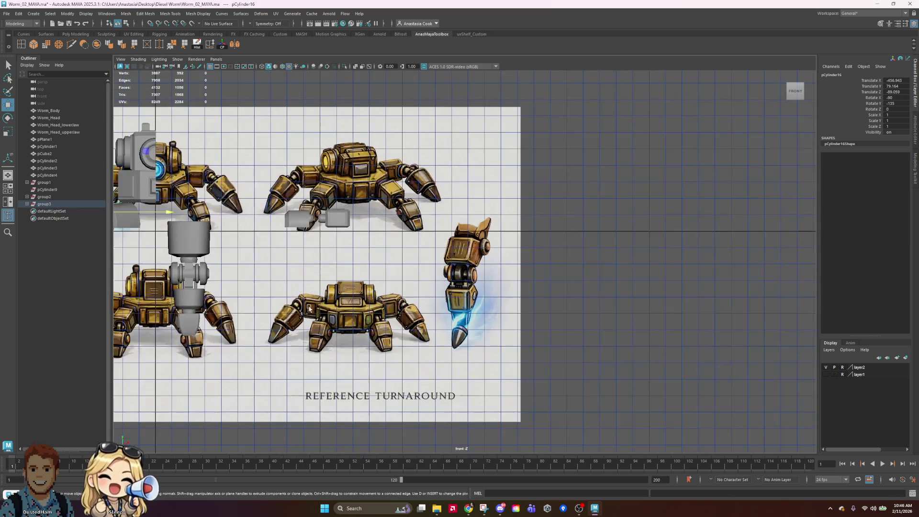
pyautogui.scroll(3, 690, 370)
pyautogui.click(452, 292)
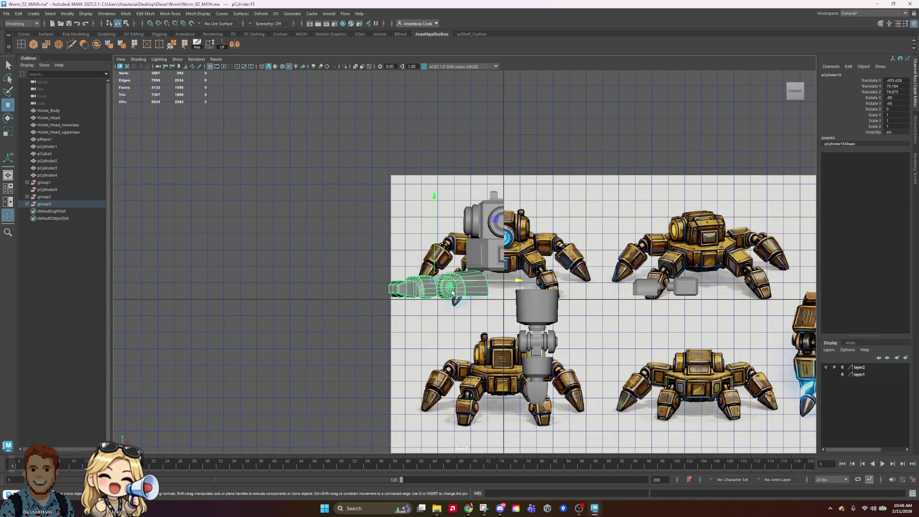
pyautogui.click(311, 224)
pyautogui.moveTo(327, 228); pyautogui.dragTo(429, 307)
pyautogui.moveTo(441, 207); pyautogui.dragTo(427, 179)
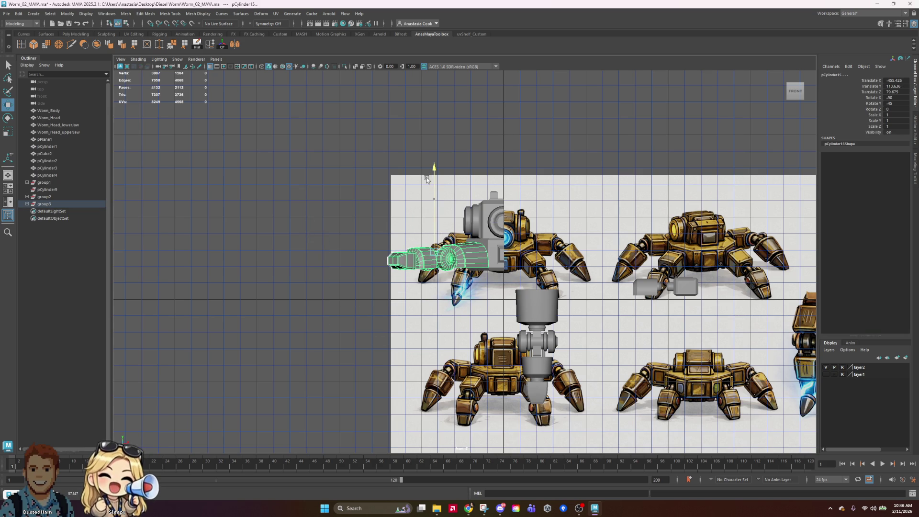
pyautogui.click(495, 189)
pyautogui.press('space')
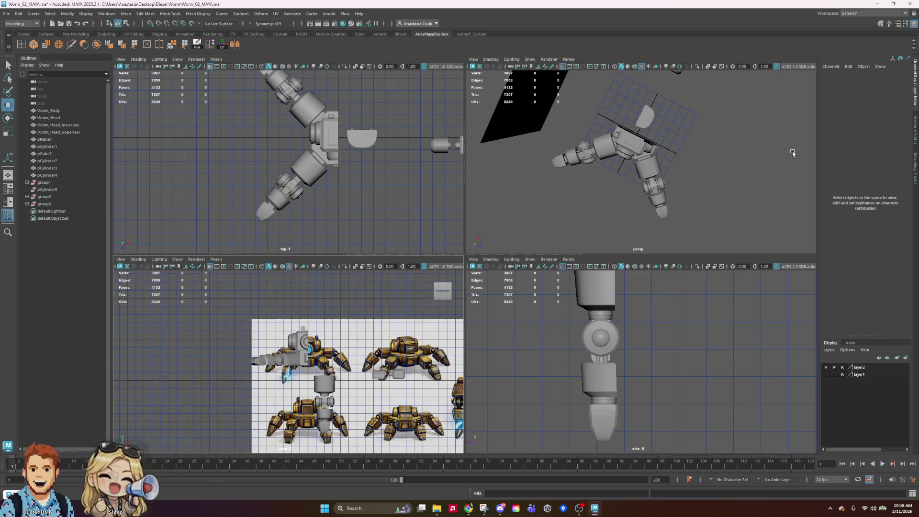
pyautogui.press('space')
pyautogui.moveTo(642, 267)
pyautogui.keyDown('alt'); pyautogui.mouseDown()
pyautogui.moveTo(646, 236)
pyautogui.moveTo(570, 231)
pyautogui.moveTo(615, 229)
pyautogui.moveTo(576, 243)
pyautogui.moveTo(680, 255)
pyautogui.mouseUp(); pyautogui.keyUp('alt')
pyautogui.click(522, 221)
pyautogui.moveTo(611, 234); pyautogui.dragTo(875, 231)
pyautogui.hotkey('ctrl', 'z')
pyautogui.click(633, 276)
pyautogui.moveTo(655, 343); pyautogui.dragTo(569, 259)
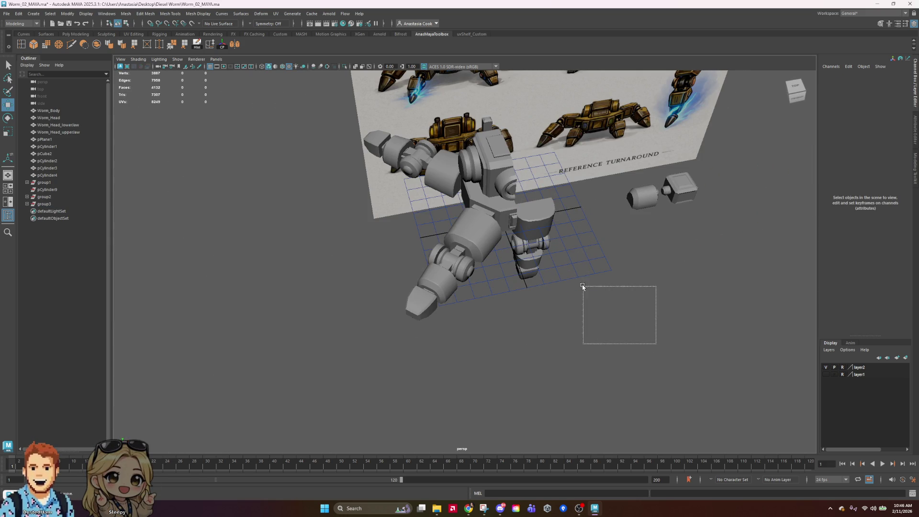
pyautogui.click(43, 204)
pyautogui.keyDown('alt'); pyautogui.moveTo(517, 311); pyautogui.dragTo(557, 312); pyautogui.keyUp('alt')
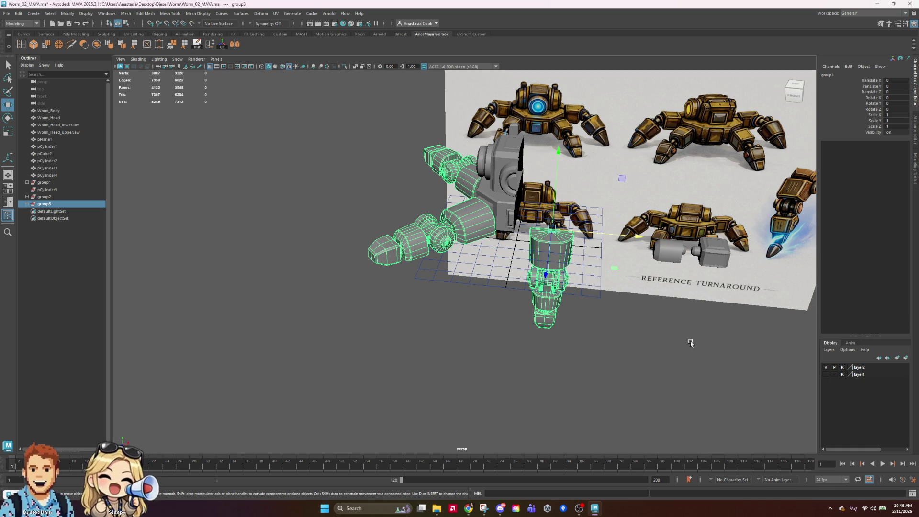
pyautogui.click(656, 311)
pyautogui.keyDown('alt'); pyautogui.moveTo(656, 311); pyautogui.dragTo(539, 321); pyautogui.keyUp('alt')
pyautogui.moveTo(541, 306); pyautogui.dragTo(524, 263, button='right')
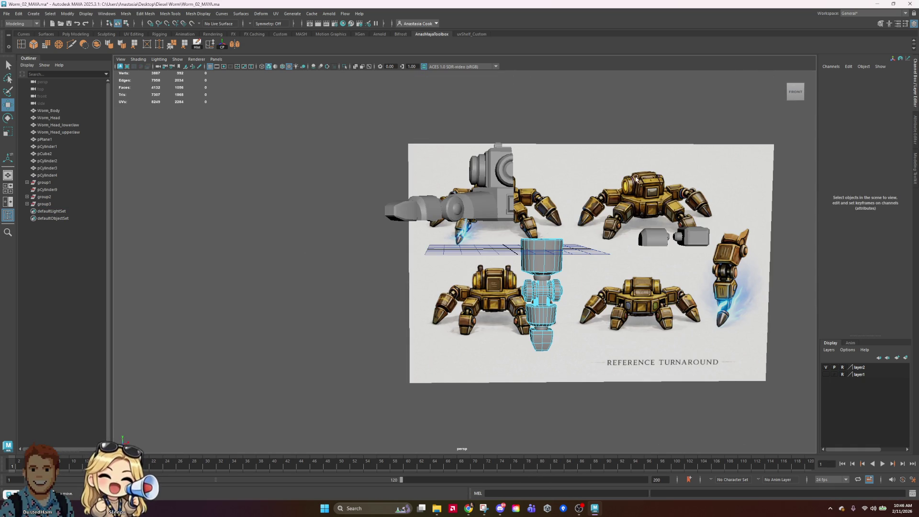
# Select group3 and try sliding it right along X, then undo
pyautogui.scroll(-3, 622, 314)
pyautogui.scroll(4, 606, 294)
pyautogui.keyDown('alt'); pyautogui.moveTo(606, 293); pyautogui.dragTo(477, 237); pyautogui.keyUp('alt')
pyautogui.moveTo(477, 238); pyautogui.dragTo(508, 215, button='right')
pyautogui.click(554, 285)
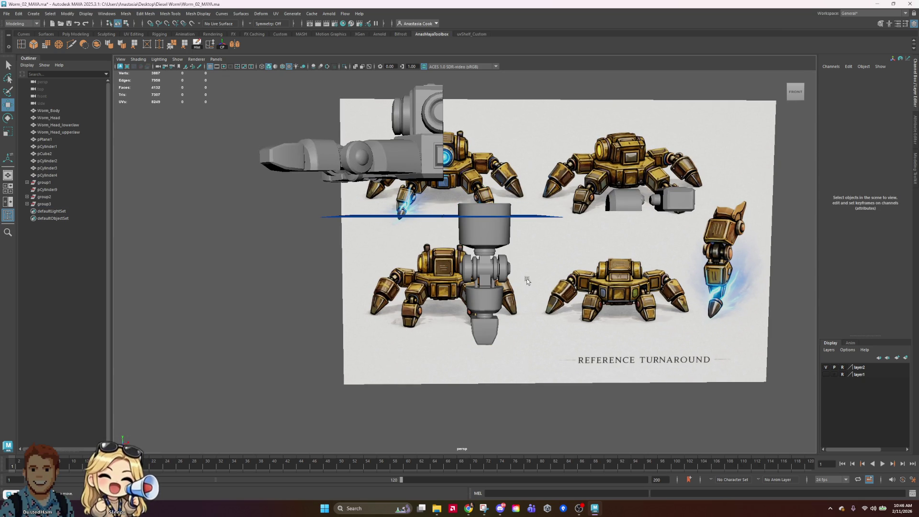
pyautogui.moveTo(455, 228); pyautogui.dragTo(544, 318)
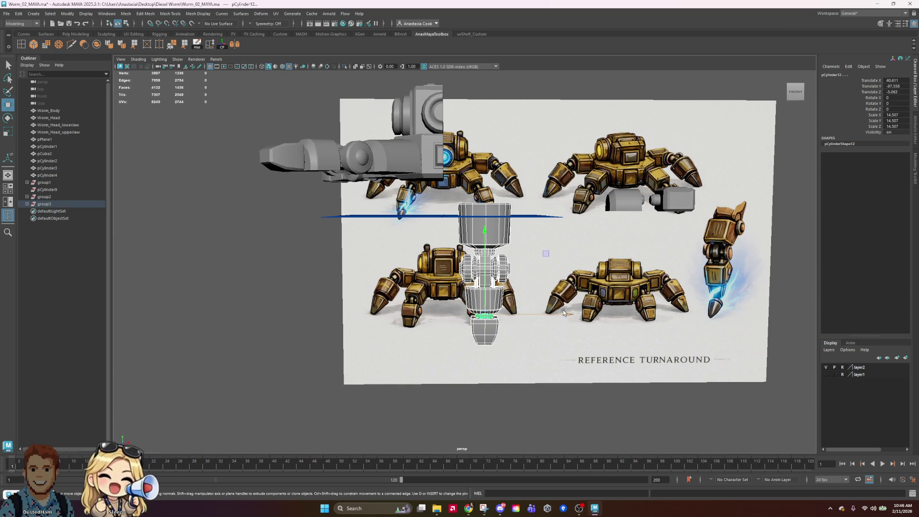
pyautogui.click(50, 205)
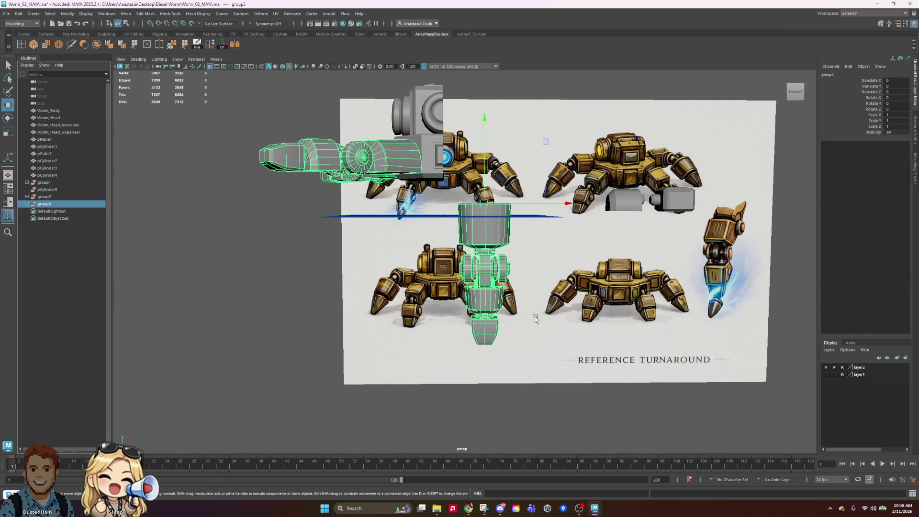
pyautogui.moveTo(495, 271); pyautogui.dragTo(495, 290, button='right')
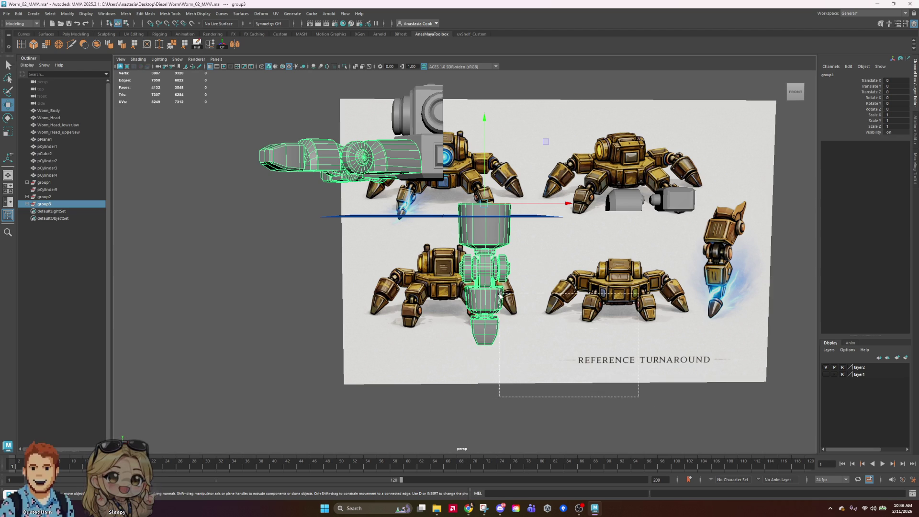
pyautogui.moveTo(581, 276); pyautogui.dragTo(814, 276)
pyautogui.hotkey('ctrl', 'z')
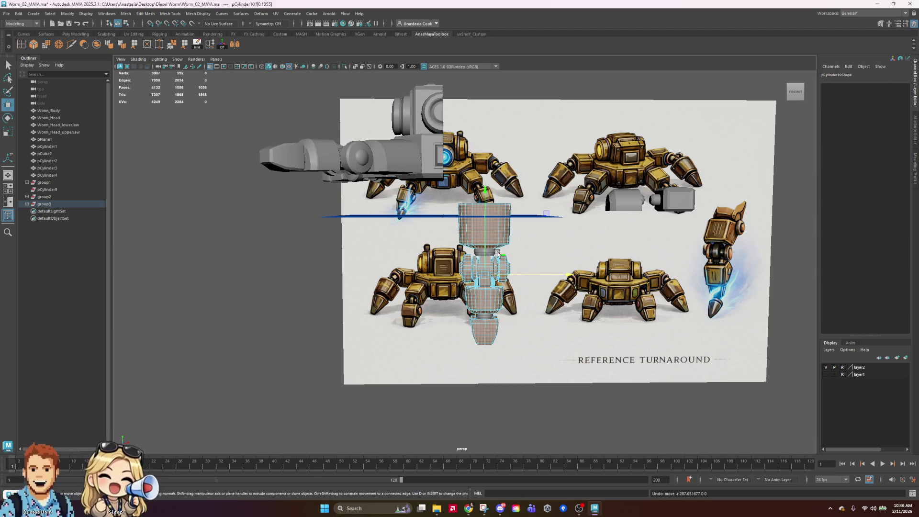
# Duplicate pCylinder10 and pCylinder11 and move the copies far right along X
pyautogui.moveTo(497, 257); pyautogui.dragTo(501, 253, button='right')
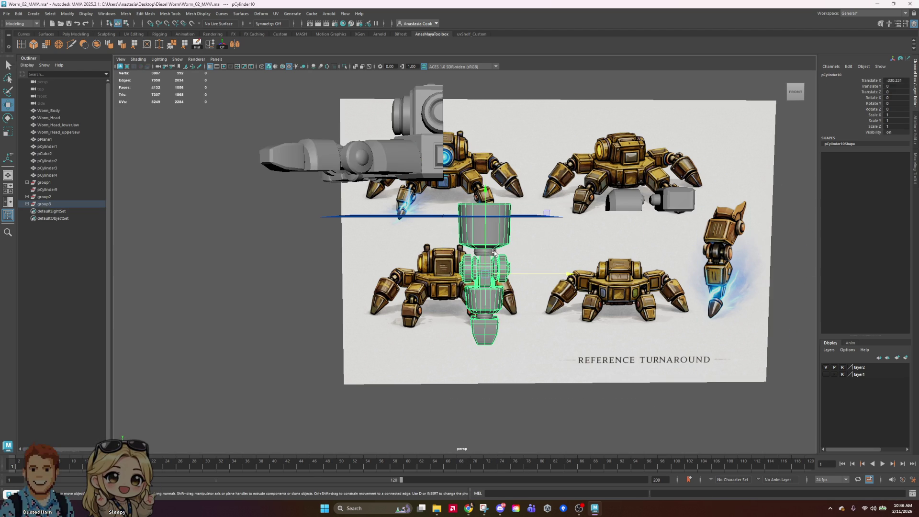
pyautogui.click(494, 253)
pyautogui.keyDown('shift'); pyautogui.click(484, 318); pyautogui.keyUp('shift')
pyautogui.keyDown('shift'); pyautogui.moveTo(485, 319); pyautogui.dragTo(488, 318); pyautogui.keyUp('shift')
pyautogui.moveTo(585, 308); pyautogui.dragTo(907, 311)
# Select group2 and shift its pivot along X
pyautogui.moveTo(536, 207)
pyautogui.keyDown('alt'); pyautogui.mouseDown()
pyautogui.moveTo(580, 236)
pyautogui.moveTo(566, 246)
pyautogui.moveTo(550, 240)
pyautogui.mouseUp(); pyautogui.keyUp('alt')
pyautogui.click(422, 158)
pyautogui.moveTo(587, 266)
pyautogui.keyDown('alt'); pyautogui.mouseDown()
pyautogui.moveTo(552, 233)
pyautogui.moveTo(402, 142)
pyautogui.moveTo(503, 154)
pyautogui.moveTo(414, 106)
pyautogui.moveTo(663, 345)
pyautogui.mouseUp(); pyautogui.keyUp('alt')
pyautogui.click(414, 106)
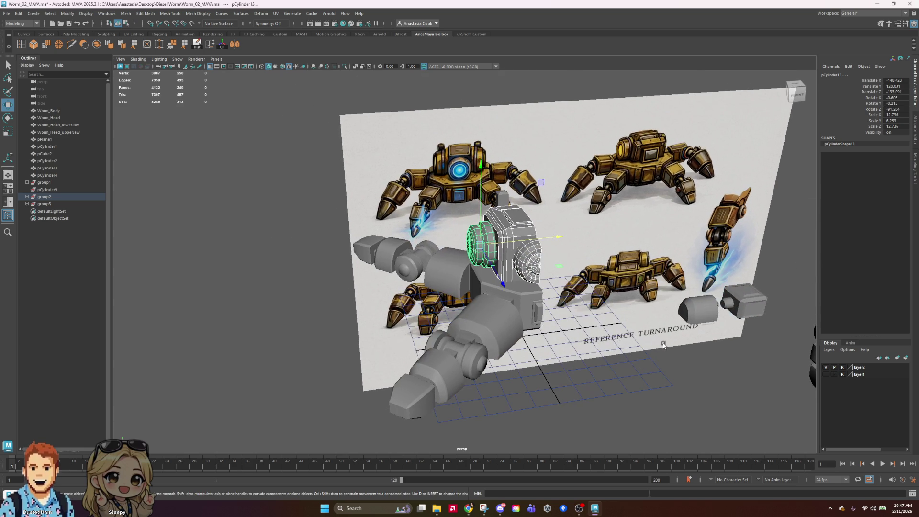
pyautogui.click(67, 197)
pyautogui.moveTo(526, 268)
pyautogui.keyDown('alt'); pyautogui.mouseDown()
pyautogui.moveTo(610, 316)
pyautogui.moveTo(570, 315)
pyautogui.mouseUp(); pyautogui.keyUp('alt')
pyautogui.press('d')
pyautogui.moveTo(491, 312)
pyautogui.mouseDown()
pyautogui.moveTo(509, 334)
pyautogui.moveTo(601, 348)
pyautogui.moveTo(585, 266)
pyautogui.moveTo(604, 274)
pyautogui.moveTo(602, 341)
pyautogui.moveTo(550, 336)
pyautogui.moveTo(649, 335)
pyautogui.mouseUp()
pyautogui.click(645, 144)
pyautogui.keyDown('alt'); pyautogui.moveTo(645, 144); pyautogui.dragTo(523, 229); pyautogui.keyUp('alt')
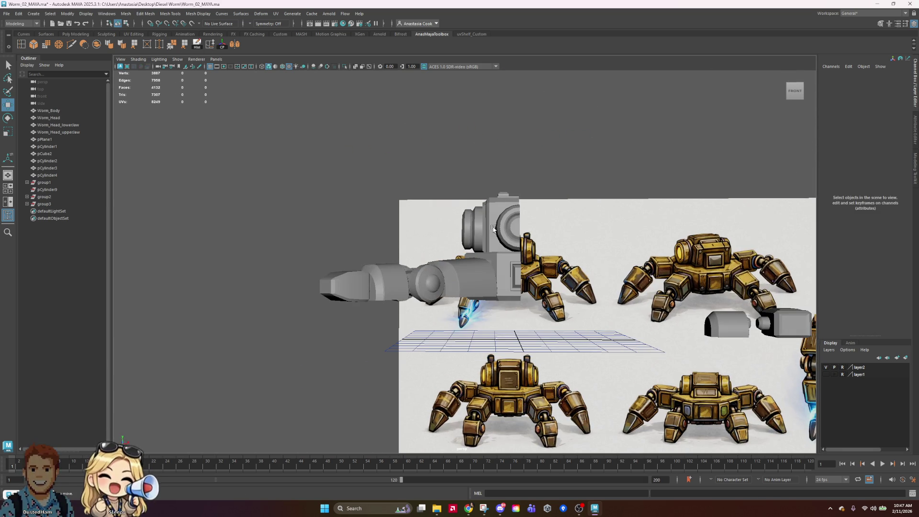
# Select group2 and save the scene as Worm_02_MAYA.ma
pyautogui.click(476, 229)
pyautogui.keyDown('alt'); pyautogui.moveTo(612, 199); pyautogui.dragTo(656, 255, button='middle'); pyautogui.keyUp('alt')
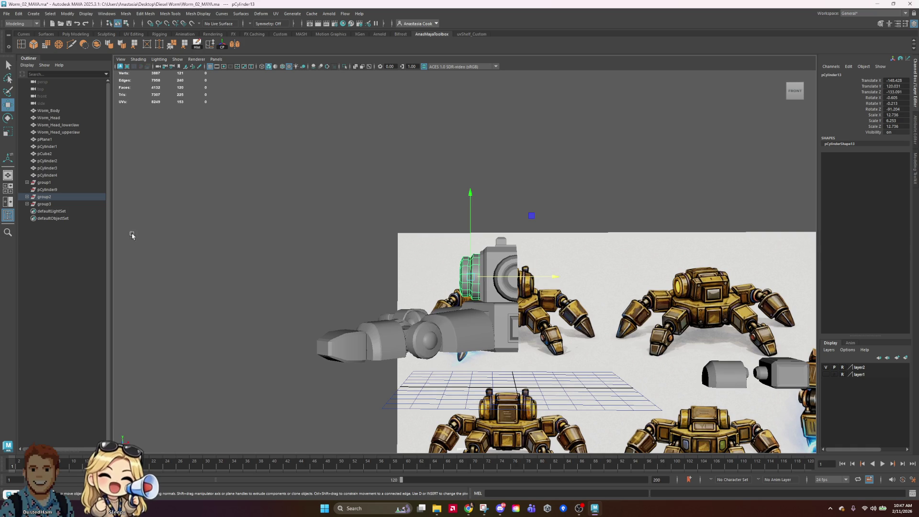
pyautogui.click(42, 197)
pyautogui.hotkey('ctrl', 's')
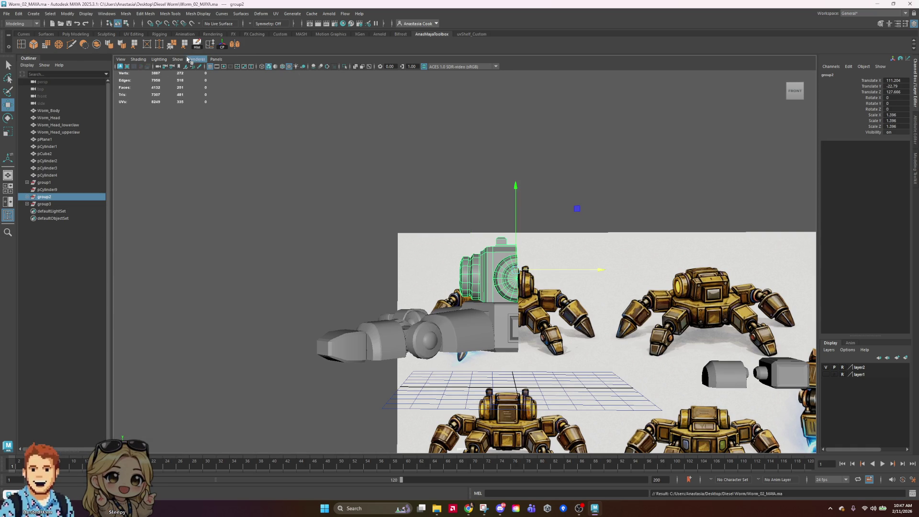
# Try a Mesh Mirror on group2 with direction +, then undo it
pyautogui.click(234, 44)
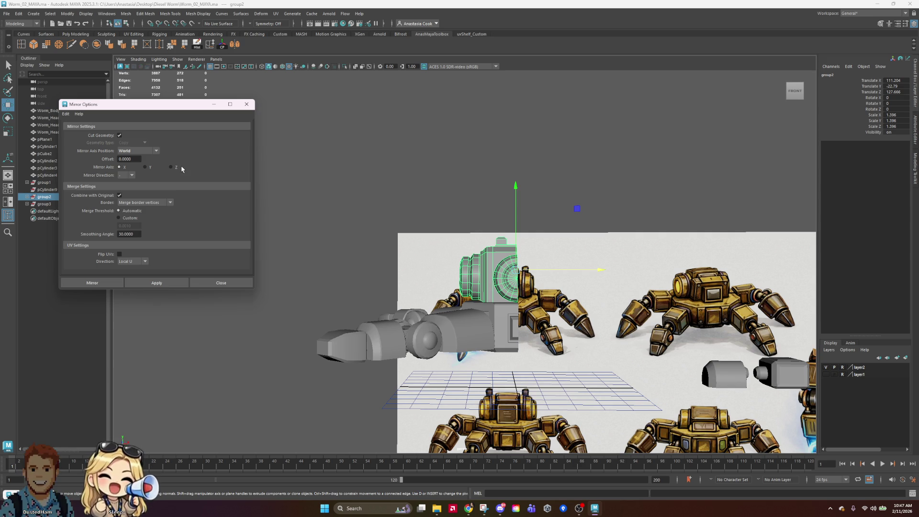
pyautogui.click(107, 284)
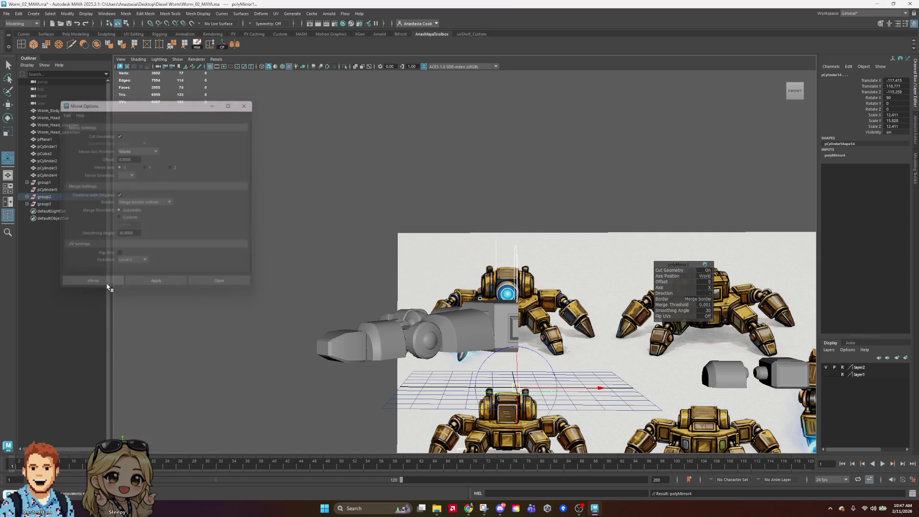
pyautogui.click(709, 297)
pyautogui.click(724, 299)
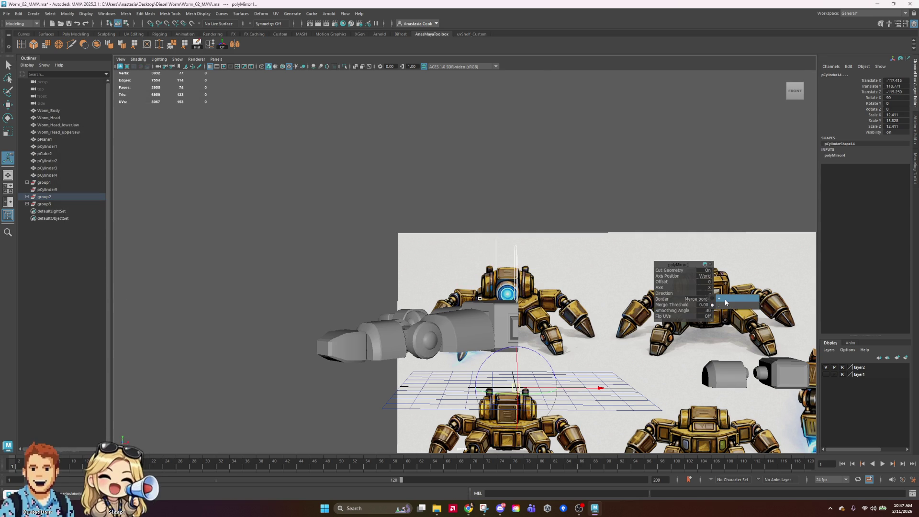
pyautogui.click(620, 190)
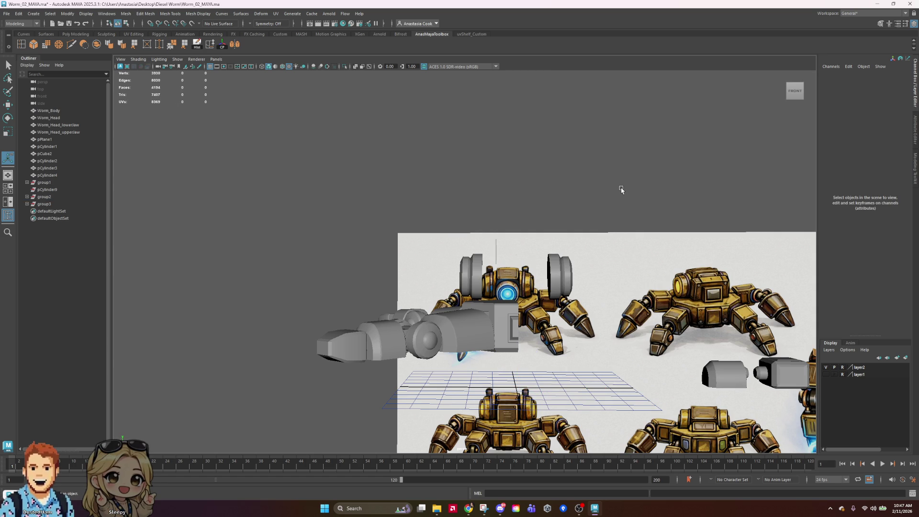
pyautogui.hotkey('ctrl', 'z')
pyautogui.hotkey('ctrl', 'z')
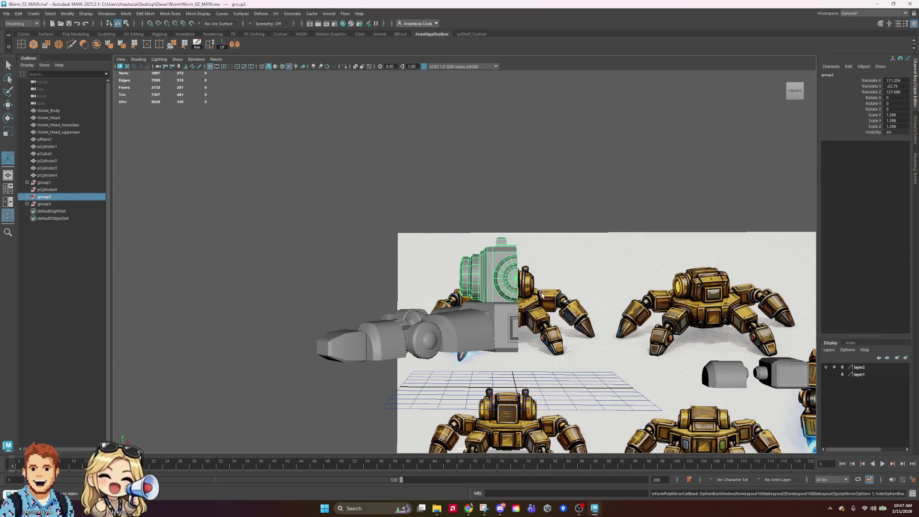
# Box-select the head's side cylinder pCylinder14
pyautogui.rightClick(505, 279)
pyautogui.click(437, 189)
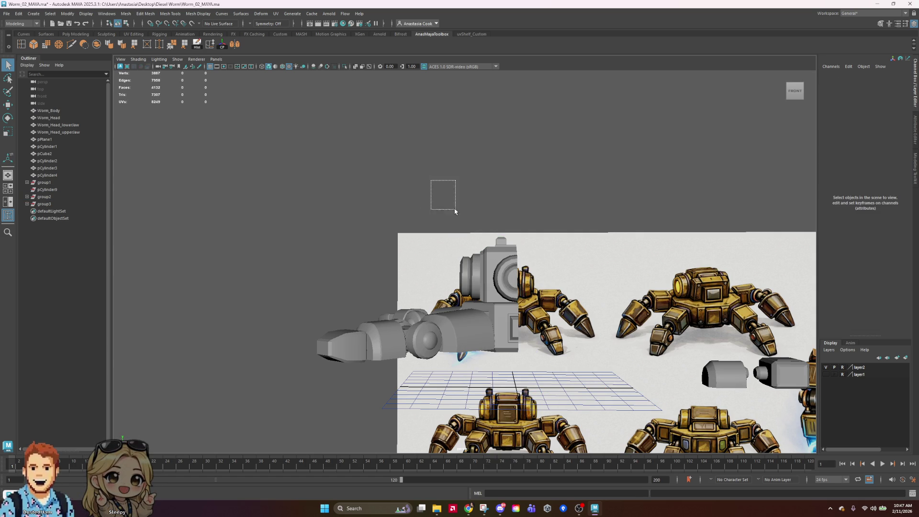
pyautogui.moveTo(556, 291); pyautogui.dragTo(557, 292)
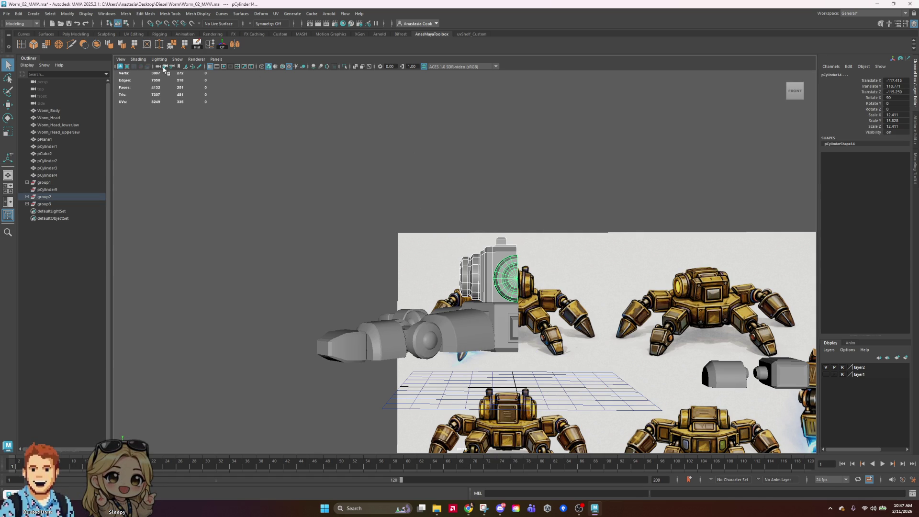
# Combine the selected head parts into one mesh and delete its history
pyautogui.click(97, 47)
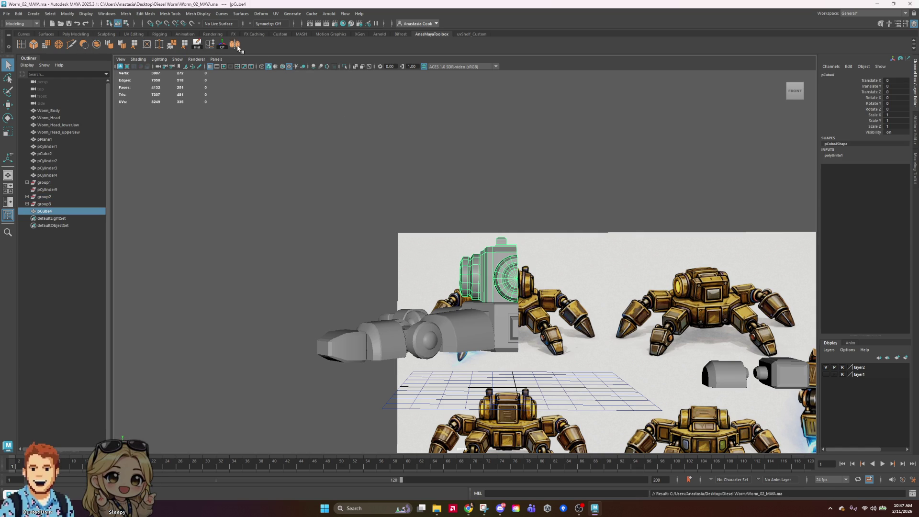
pyautogui.press('a')
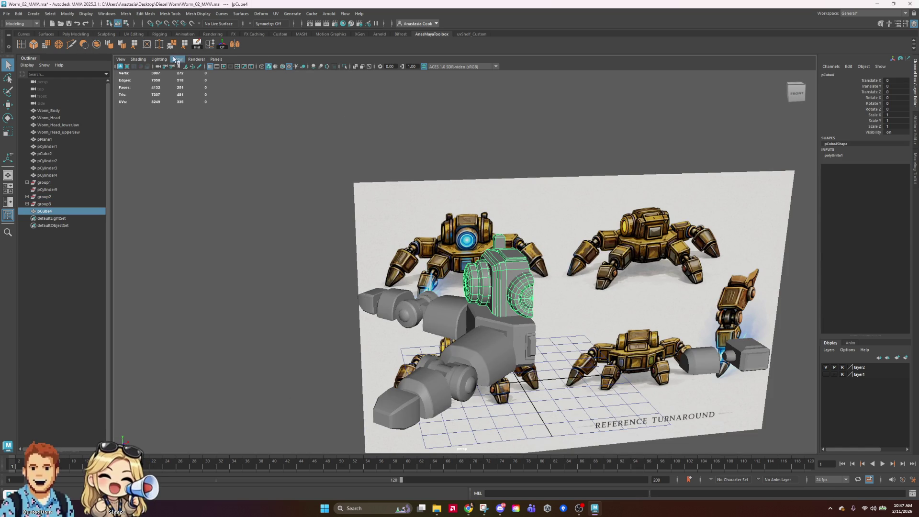
pyautogui.click(197, 49)
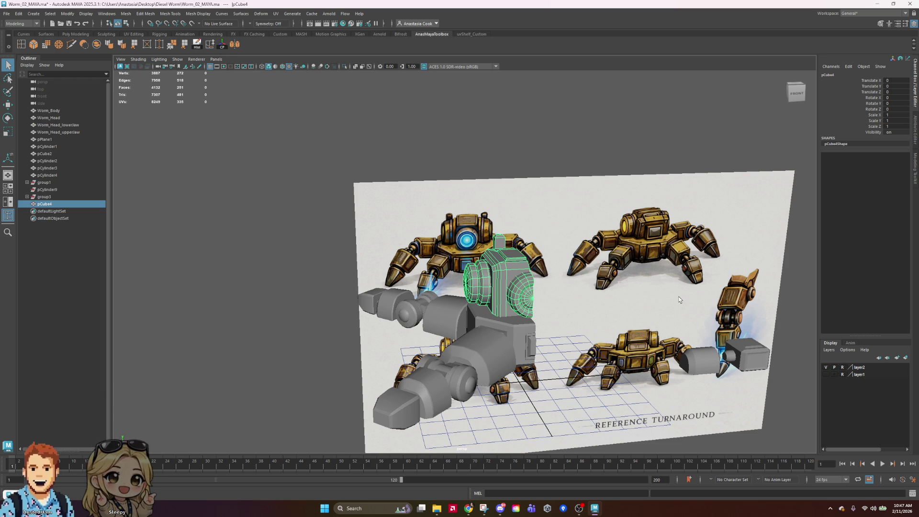
pyautogui.keyDown('alt'); pyautogui.moveTo(677, 295); pyautogui.dragTo(653, 302); pyautogui.keyUp('alt')
pyautogui.scroll(-5, 653, 305)
pyautogui.scroll(5, 525, 286)
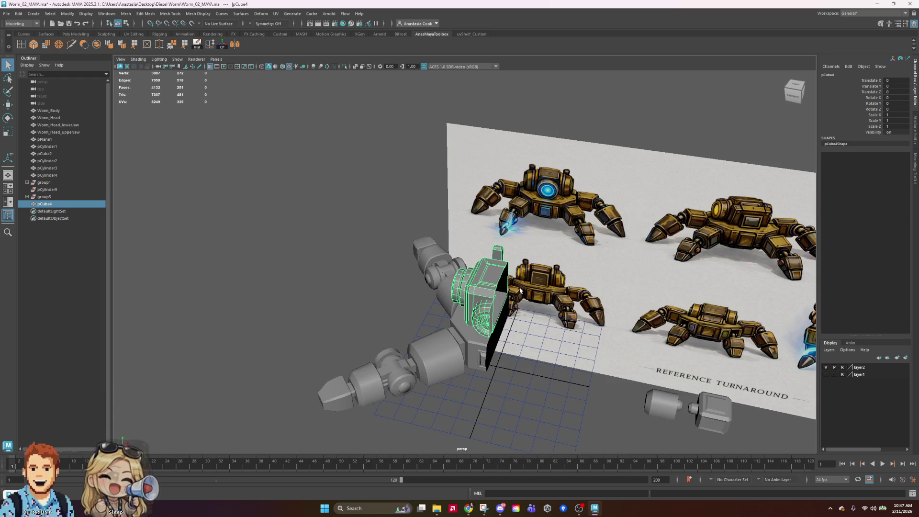
# Adjust pCube4's pivot in pivot-edit mode, reselect it and save the scene
pyautogui.press('w')
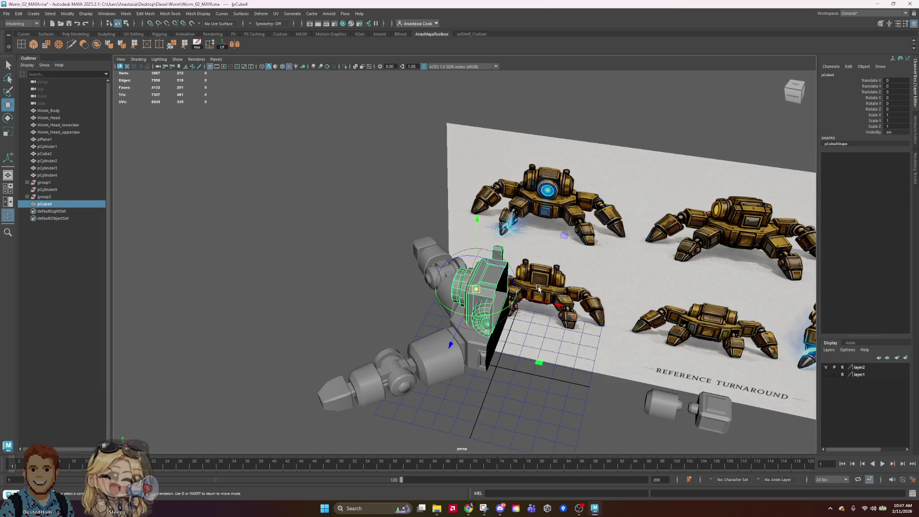
pyautogui.press('e')
pyautogui.press('d')
pyautogui.moveTo(559, 323)
pyautogui.keyDown('alt'); pyautogui.mouseDown()
pyautogui.moveTo(533, 369)
pyautogui.moveTo(531, 275)
pyautogui.mouseUp(); pyautogui.keyUp('alt')
pyautogui.rightClick(531, 275)
pyautogui.click(529, 272)
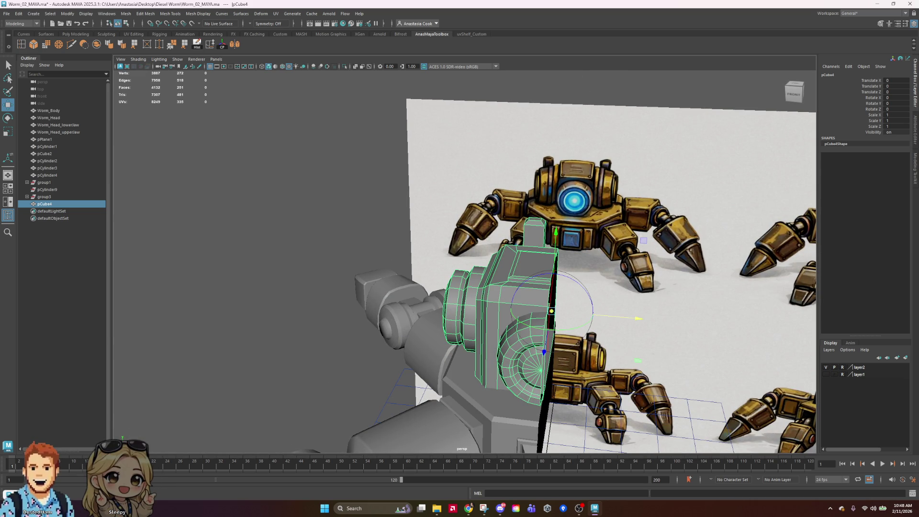
pyautogui.click(363, 194)
pyautogui.click(531, 314)
pyautogui.moveTo(531, 315)
pyautogui.keyDown('alt'); pyautogui.mouseDown()
pyautogui.moveTo(638, 308)
pyautogui.moveTo(630, 296)
pyautogui.mouseUp(); pyautogui.keyUp('alt')
pyautogui.hotkey('ctrl', 's')
# Mirror the head cube pCube4 across X with Direction set to +
pyautogui.doubleClick(235, 45)
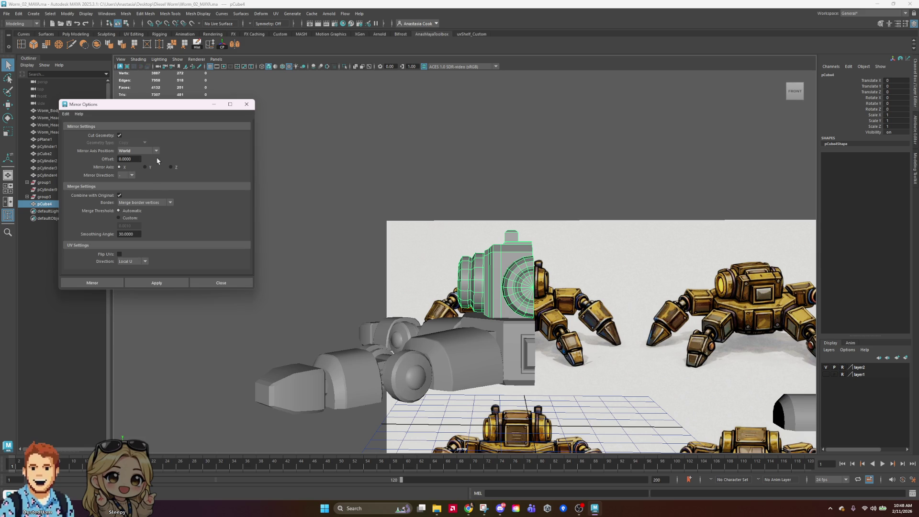
pyautogui.click(98, 283)
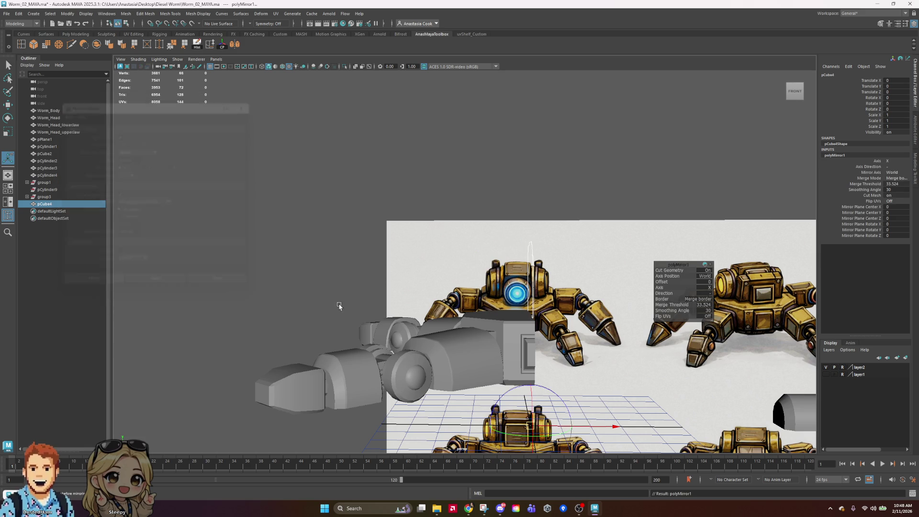
pyautogui.click(720, 299)
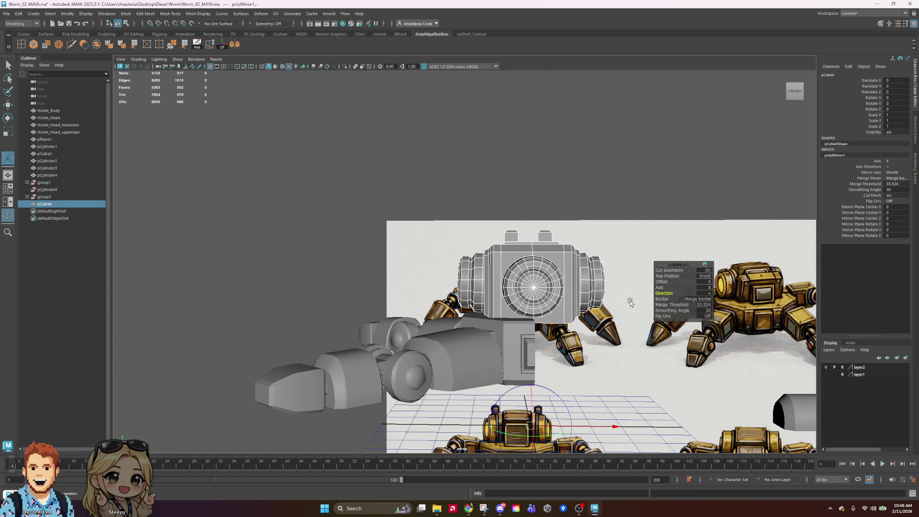
pyautogui.press('w')
pyautogui.moveTo(663, 340)
pyautogui.keyDown('alt'); pyautogui.mouseDown()
pyautogui.moveTo(566, 375)
pyautogui.moveTo(609, 421)
pyautogui.moveTo(658, 351)
pyautogui.moveTo(574, 368)
pyautogui.moveTo(580, 292)
pyautogui.moveTo(529, 309)
pyautogui.mouseUp(); pyautogui.keyUp('alt')
# Select the body base pCylinder1 and slide its pivot along X
pyautogui.click(505, 376)
pyautogui.scroll(1, 621, 356)
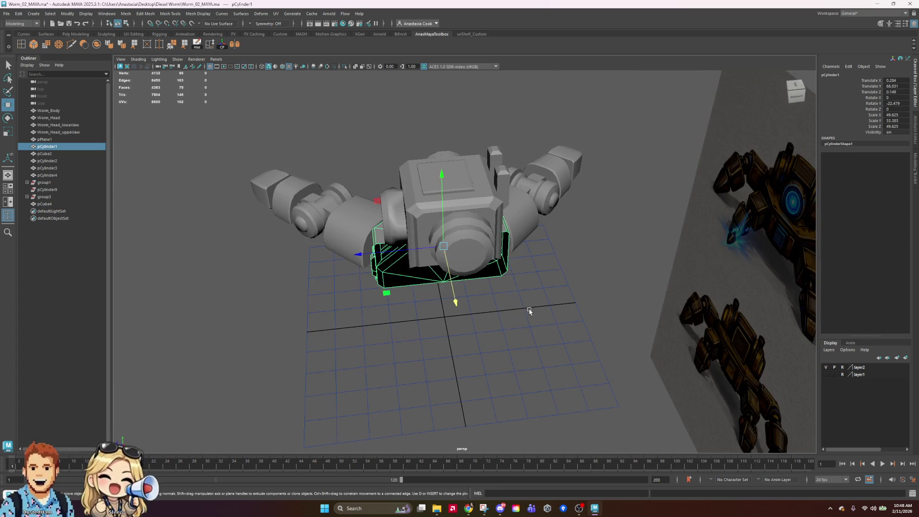
pyautogui.press('d')
pyautogui.keyDown('alt'); pyautogui.moveTo(501, 340); pyautogui.dragTo(588, 320); pyautogui.keyUp('alt')
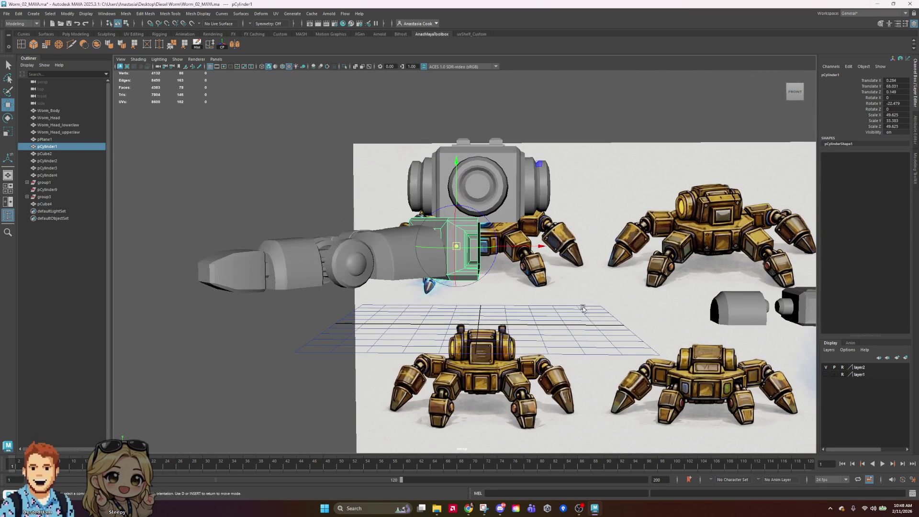
pyautogui.moveTo(534, 242)
pyautogui.mouseDown()
pyautogui.moveTo(601, 279)
pyautogui.moveTo(404, 287)
pyautogui.moveTo(627, 289)
pyautogui.moveTo(604, 284)
pyautogui.mouseUp()
pyautogui.rightClick(429, 232)
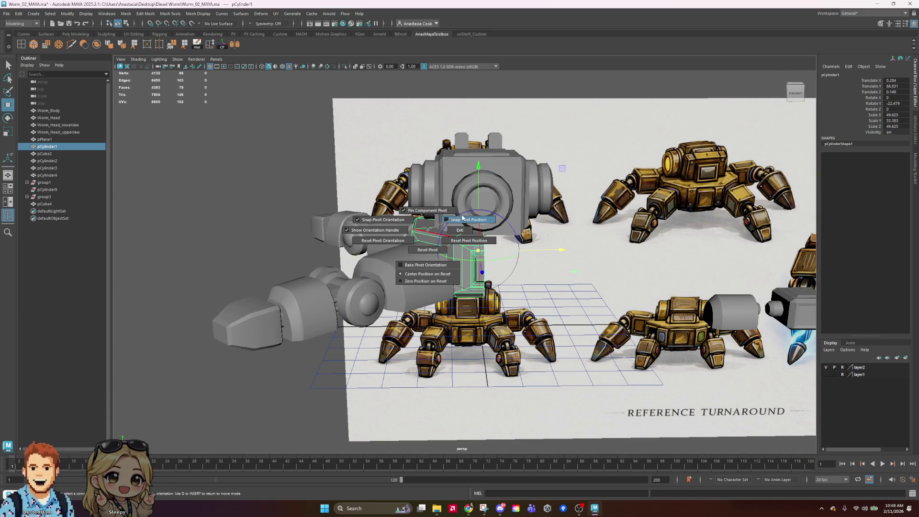
pyautogui.click(8, 64)
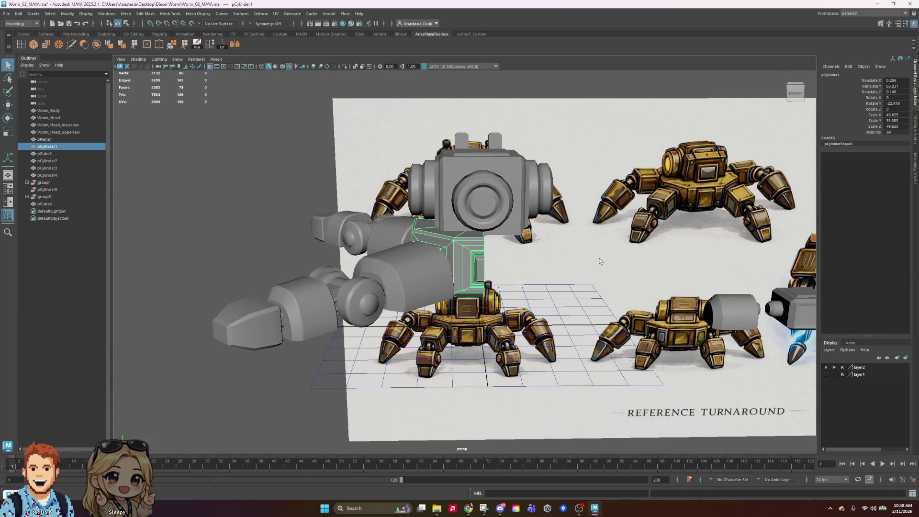
# Mirror pCylinder1 across X, setting Mirror Plane Center X to 0.335
pyautogui.click(234, 44)
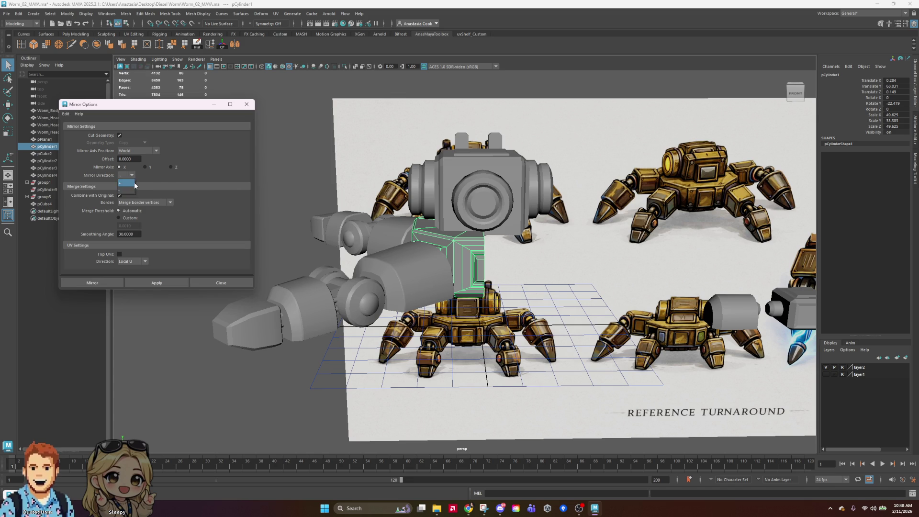
pyautogui.click(114, 280)
pyautogui.moveTo(553, 328); pyautogui.dragTo(555, 328)
pyautogui.moveTo(602, 294)
pyautogui.keyDown('alt'); pyautogui.mouseDown()
pyautogui.moveTo(562, 267)
pyautogui.moveTo(501, 266)
pyautogui.moveTo(541, 248)
pyautogui.mouseUp(); pyautogui.keyUp('alt')
pyautogui.moveTo(582, 387); pyautogui.dragTo(576, 381)
pyautogui.keyDown('alt'); pyautogui.moveTo(536, 292); pyautogui.dragTo(301, 299, button='right'); pyautogui.keyUp('alt')
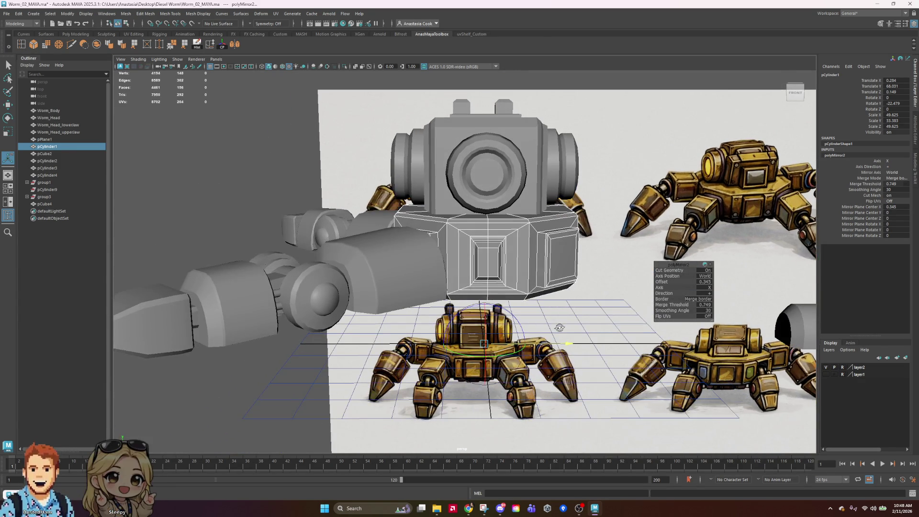
pyautogui.moveTo(570, 347); pyautogui.dragTo(570, 348)
pyautogui.moveTo(512, 260); pyautogui.dragTo(493, 215, button='right')
pyautogui.moveTo(493, 215)
pyautogui.keyDown('alt'); pyautogui.mouseDown()
pyautogui.moveTo(556, 248)
pyautogui.moveTo(518, 274)
pyautogui.moveTo(589, 289)
pyautogui.moveTo(478, 288)
pyautogui.mouseUp(); pyautogui.keyUp('alt')
pyautogui.click(421, 330)
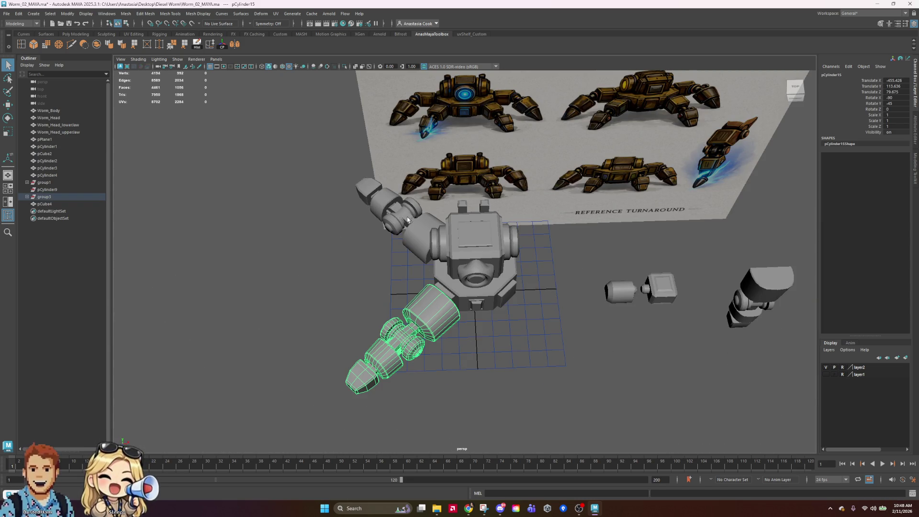
# Select and inspect the mirrored arm copies around the robot body
pyautogui.click(407, 220)
pyautogui.scroll(-3, 547, 261)
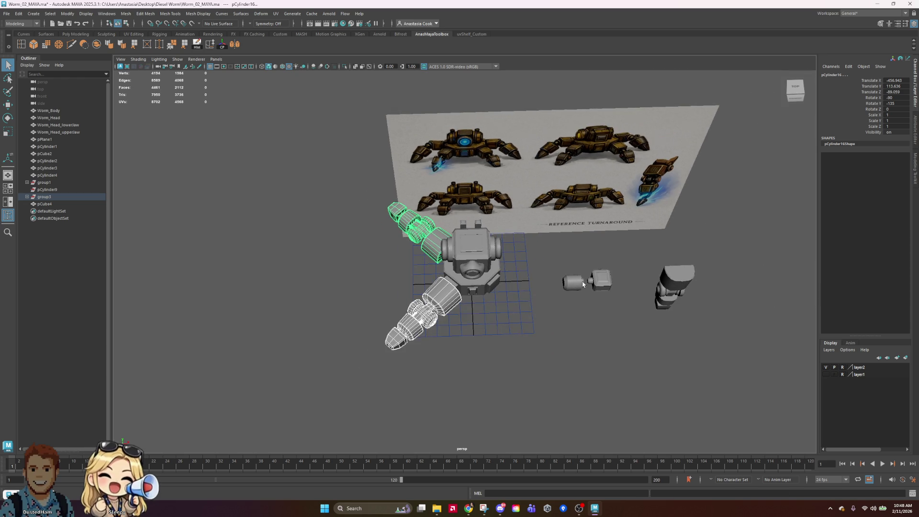
pyautogui.scroll(5, 645, 229)
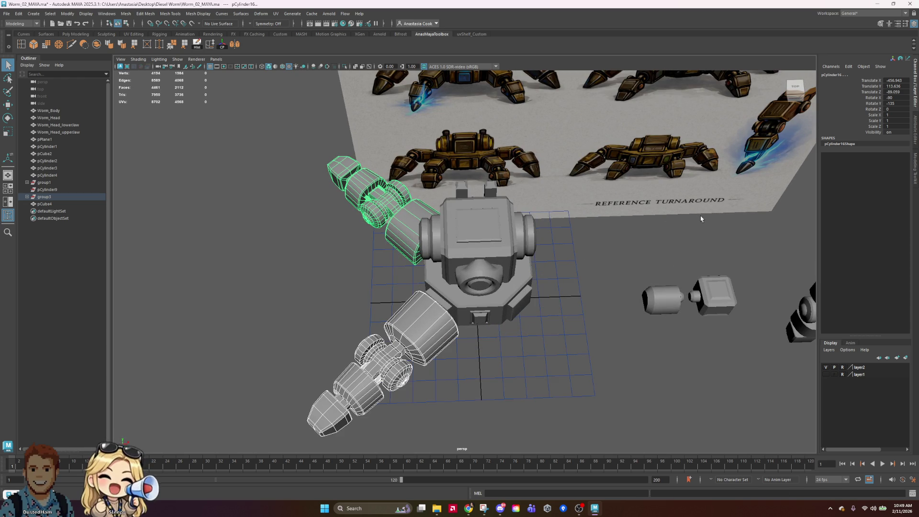
pyautogui.click(588, 259)
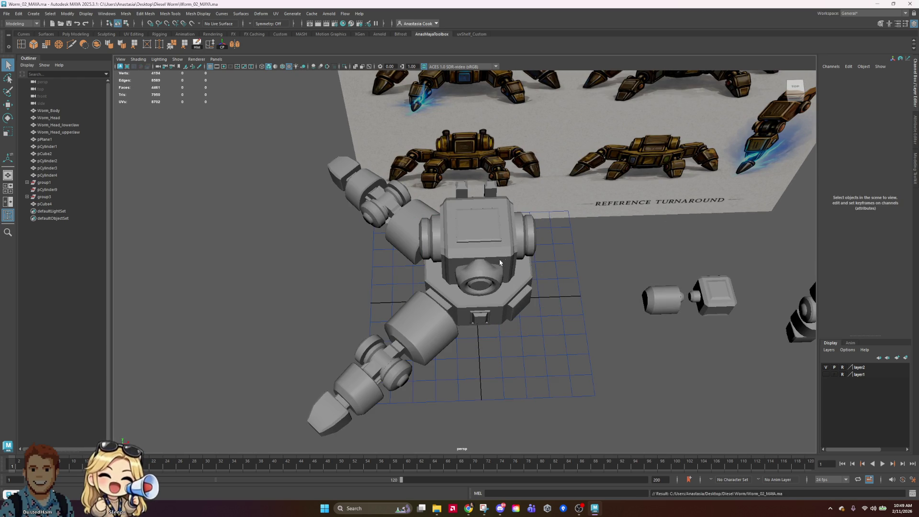
pyautogui.moveTo(611, 331)
pyautogui.keyDown('alt'); pyautogui.mouseDown()
pyautogui.moveTo(697, 308)
pyautogui.moveTo(722, 335)
pyautogui.moveTo(504, 328)
pyautogui.moveTo(551, 335)
pyautogui.moveTo(454, 316)
pyautogui.moveTo(514, 322)
pyautogui.moveTo(516, 364)
pyautogui.moveTo(498, 328)
pyautogui.mouseUp(); pyautogui.keyUp('alt')
pyautogui.click(493, 325)
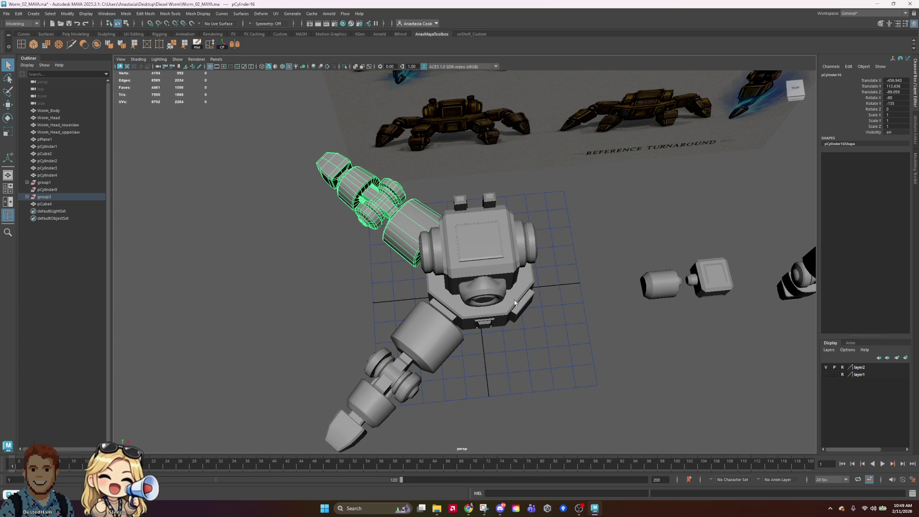
pyautogui.moveTo(518, 249)
pyautogui.keyDown('alt'); pyautogui.mouseDown()
pyautogui.moveTo(648, 250)
pyautogui.moveTo(642, 260)
pyautogui.mouseUp(); pyautogui.keyUp('alt')
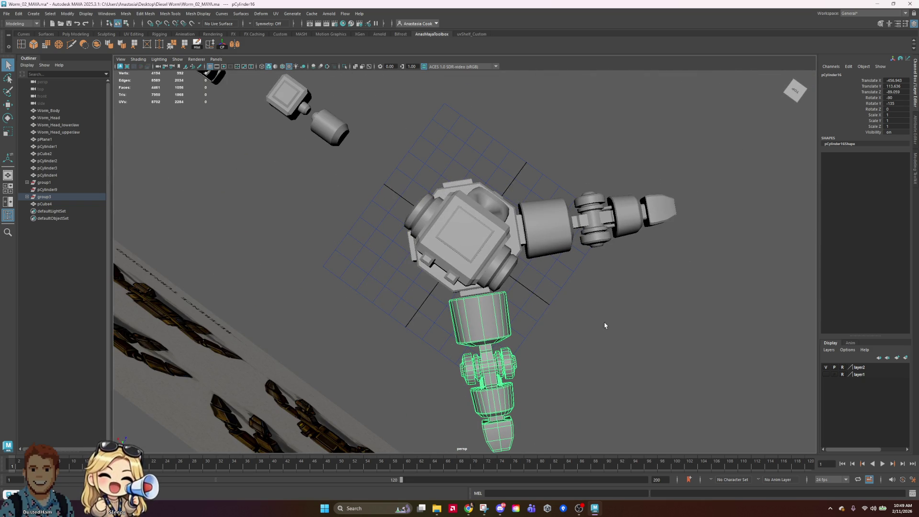
# Activate the Move tool and select only the left arm copy
pyautogui.press('w')
pyautogui.scroll(-2, 603, 326)
pyautogui.moveTo(601, 312)
pyautogui.keyDown('alt'); pyautogui.mouseDown()
pyautogui.moveTo(533, 297)
pyautogui.moveTo(641, 294)
pyautogui.moveTo(612, 277)
pyautogui.mouseUp(); pyautogui.keyUp('alt')
pyautogui.click(534, 297)
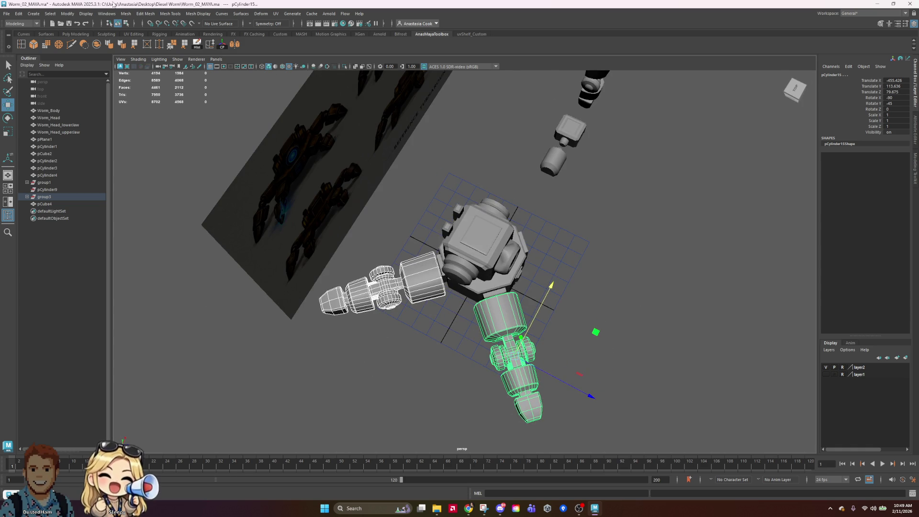
pyautogui.moveTo(538, 125)
pyautogui.keyDown('alt'); pyautogui.mouseDown()
pyautogui.moveTo(622, 230)
pyautogui.moveTo(613, 270)
pyautogui.mouseUp(); pyautogui.keyUp('alt')
pyautogui.keyDown('alt'); pyautogui.moveTo(636, 301); pyautogui.dragTo(572, 330); pyautogui.keyUp('alt')
pyautogui.keyDown('shift'); pyautogui.click(535, 316); pyautogui.keyUp('shift')
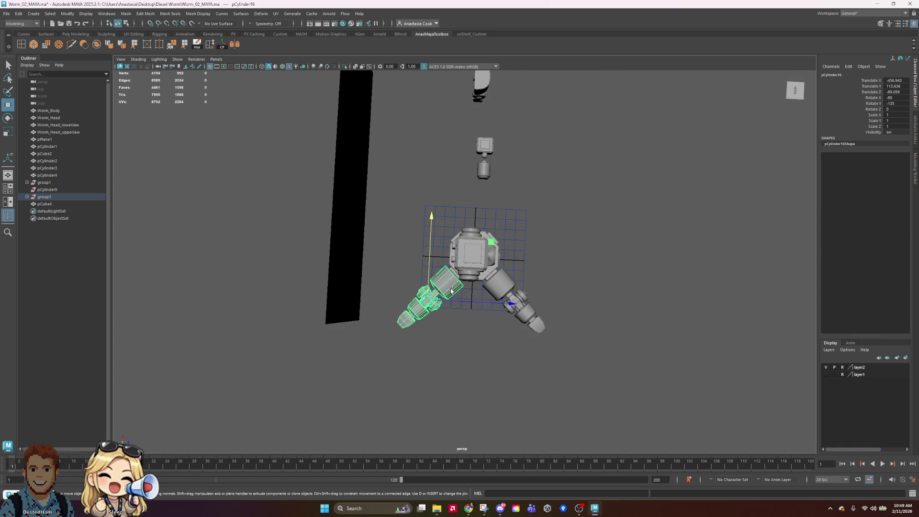
pyautogui.scroll(5, 471, 345)
# Nudge arm pCylinder16 slightly along X and save Worm_02_MAYA.ma
pyautogui.click(391, 293)
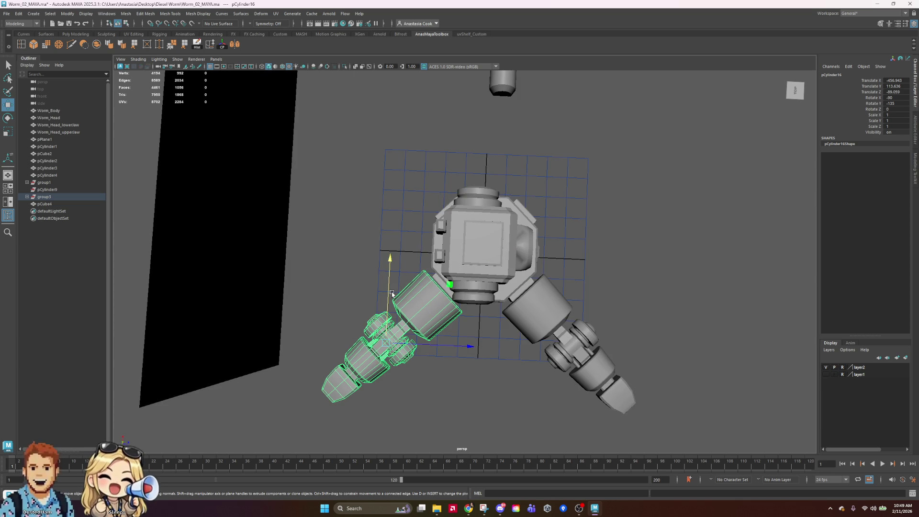
pyautogui.click(392, 292)
pyautogui.click(442, 304)
pyautogui.moveTo(443, 305); pyautogui.dragTo(449, 283)
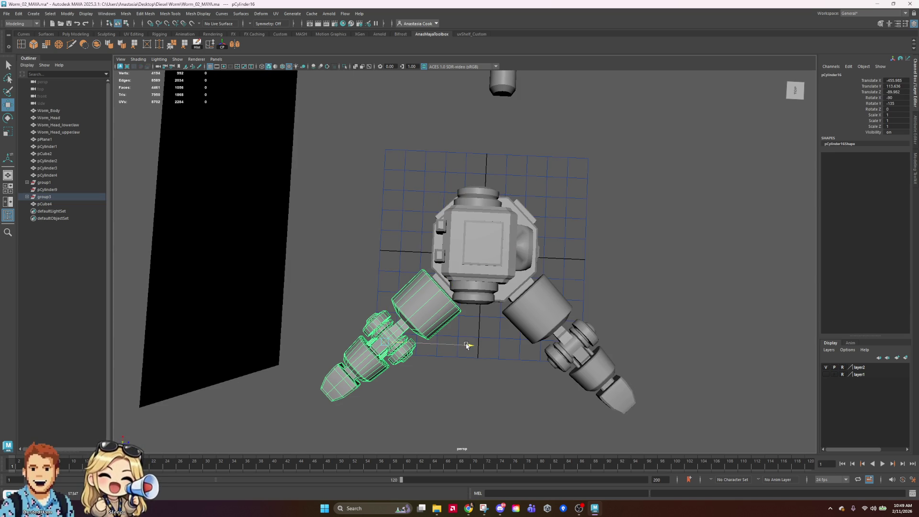
pyautogui.click(688, 287)
pyautogui.moveTo(688, 287)
pyautogui.keyDown('alt'); pyautogui.mouseDown()
pyautogui.moveTo(749, 272)
pyautogui.moveTo(642, 263)
pyautogui.moveTo(749, 285)
pyautogui.moveTo(616, 265)
pyautogui.moveTo(691, 194)
pyautogui.moveTo(669, 229)
pyautogui.mouseUp(); pyautogui.keyUp('alt')
pyautogui.hotkey('ctrl', 's')
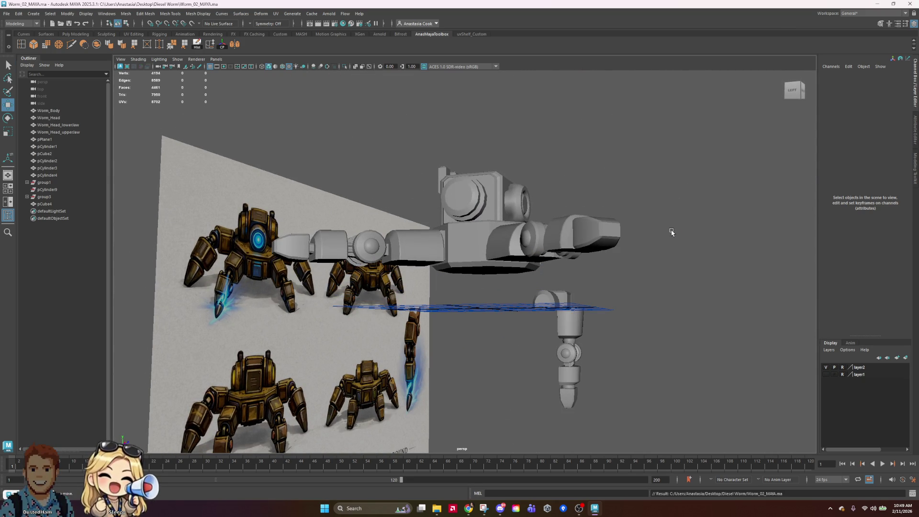
# Select the upper and lower arm copies and save the scene
pyautogui.keyDown('alt'); pyautogui.moveTo(747, 254); pyautogui.dragTo(412, 217); pyautogui.keyUp('alt')
pyautogui.click(413, 217)
pyautogui.keyDown('shift'); pyautogui.click(445, 341); pyautogui.keyUp('shift')
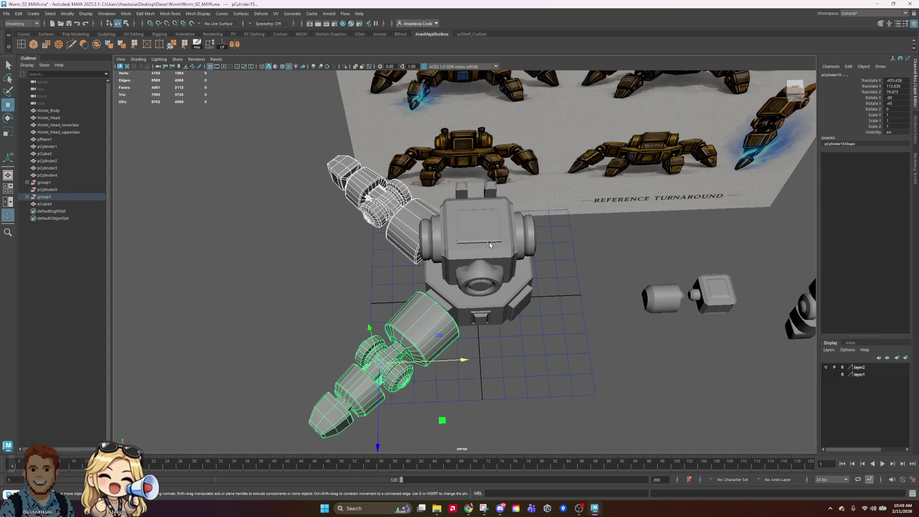
pyautogui.click(68, 23)
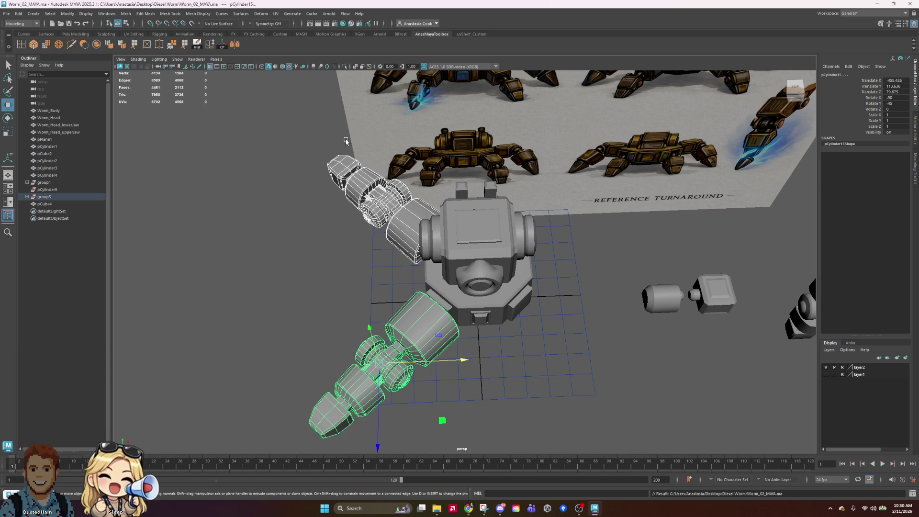
# Raise arm pCylinder16 slightly to Translate Y 117.127, then reselect both arms
pyautogui.moveTo(463, 343)
pyautogui.keyDown('alt'); pyautogui.mouseDown()
pyautogui.moveTo(557, 334)
pyautogui.moveTo(523, 322)
pyautogui.moveTo(644, 319)
pyautogui.mouseUp(); pyautogui.keyUp('alt')
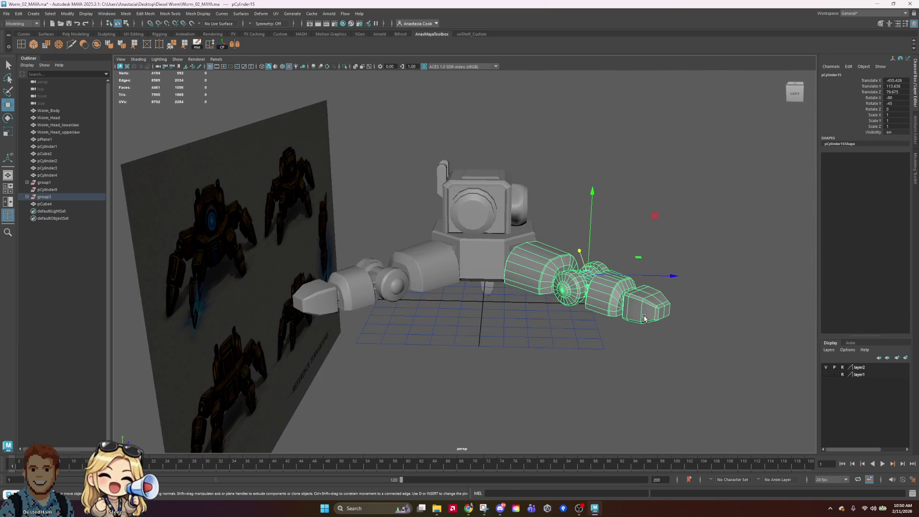
pyautogui.hotkey('ctrl', 'shift', 'd')
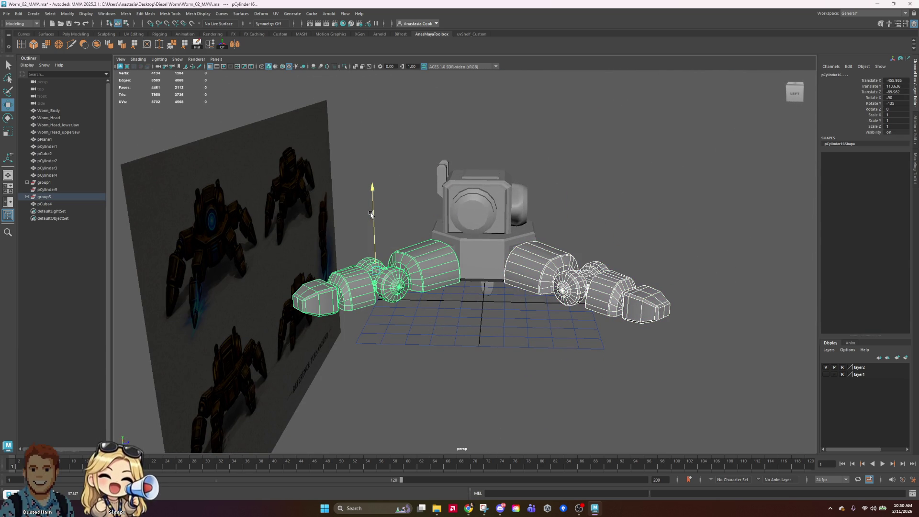
pyautogui.moveTo(370, 210); pyautogui.dragTo(374, 218)
pyautogui.moveTo(667, 248)
pyautogui.keyDown('alt'); pyautogui.mouseDown()
pyautogui.moveTo(667, 207)
pyautogui.moveTo(654, 271)
pyautogui.moveTo(617, 291)
pyautogui.mouseUp(); pyautogui.keyUp('alt')
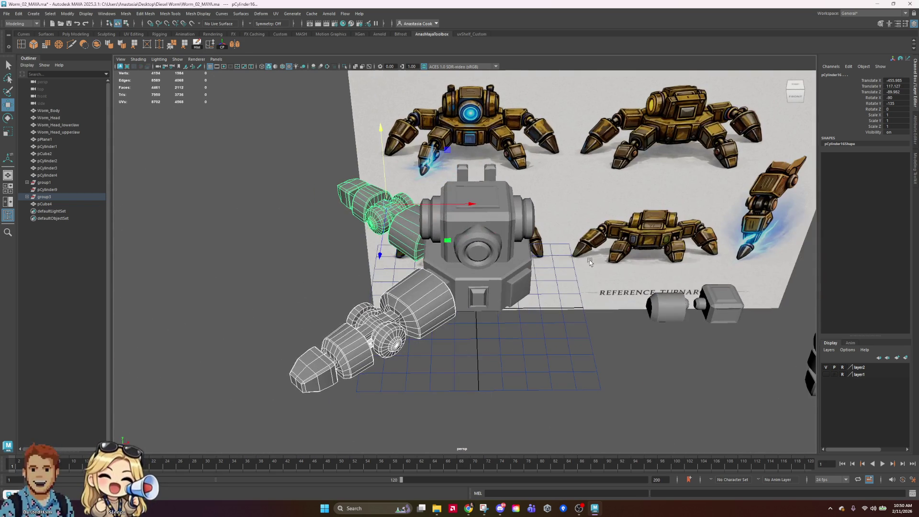
pyautogui.click(601, 357)
pyautogui.click(421, 312)
pyautogui.keyDown('shift'); pyautogui.click(407, 234); pyautogui.keyUp('shift')
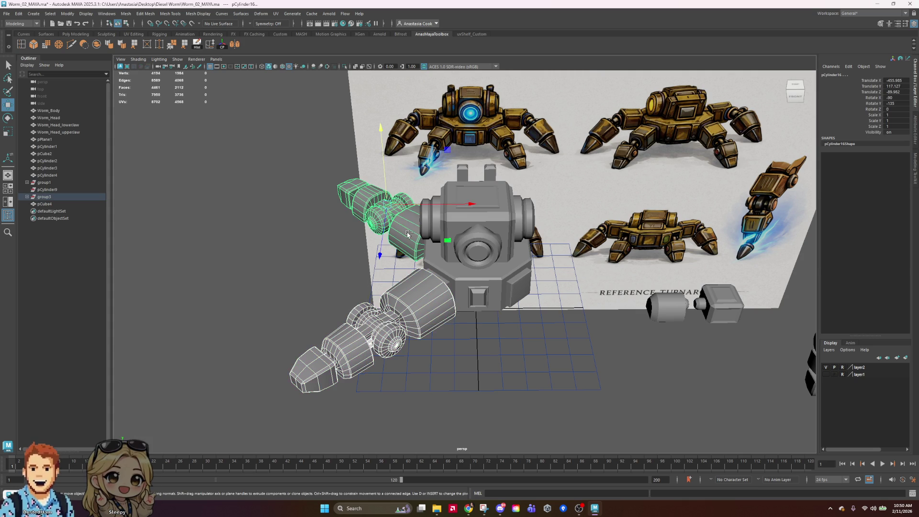